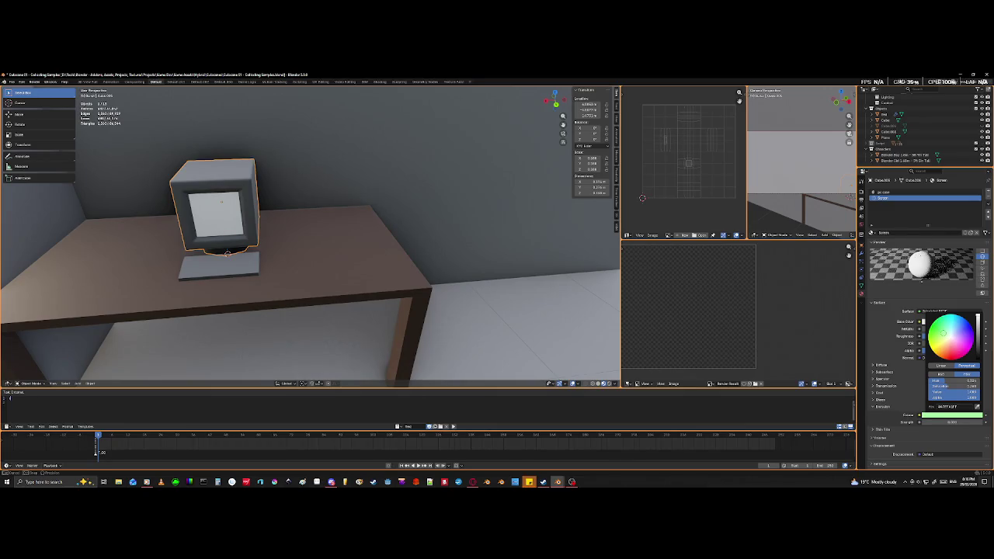
- Set the Screen material's Emission Color to a saturated green in the colour wheel
left_click(945, 332)
mouse_move(945, 332)
left_mouse_down()
mouse_move(933, 321)
mouse_move(943, 331)
left_mouse_up()
left_click_drag(978, 334, 978, 332)
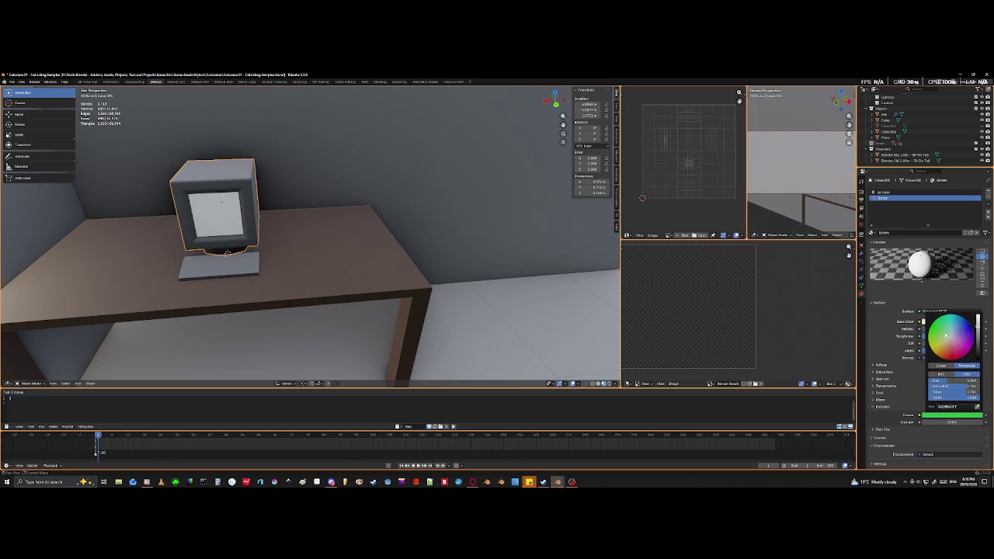
left_click_drag(938, 326, 935, 319)
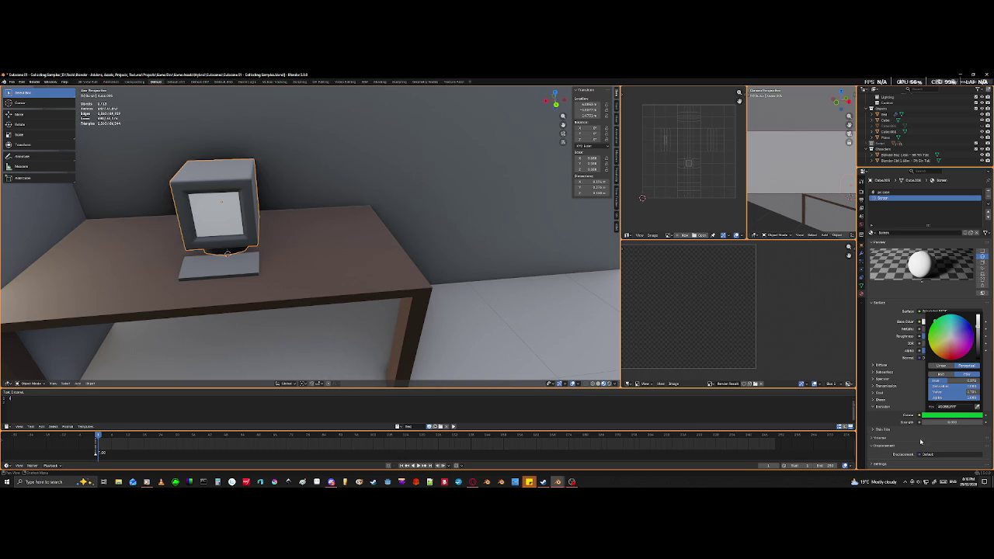
left_click(948, 437)
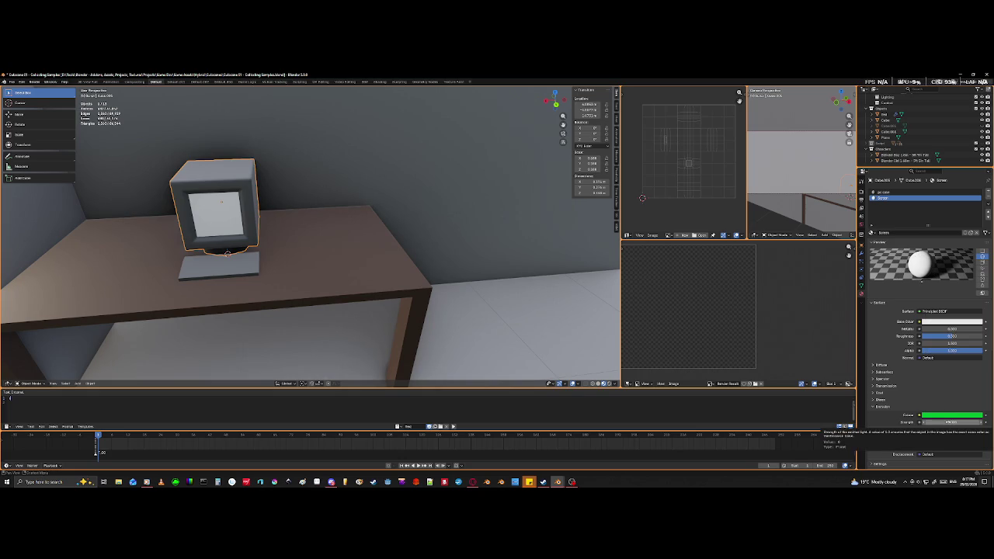
- Set the screen's Emission Strength to 5 and view the monitor from another angle
left_click(951, 422)
type("5")
key("Return")
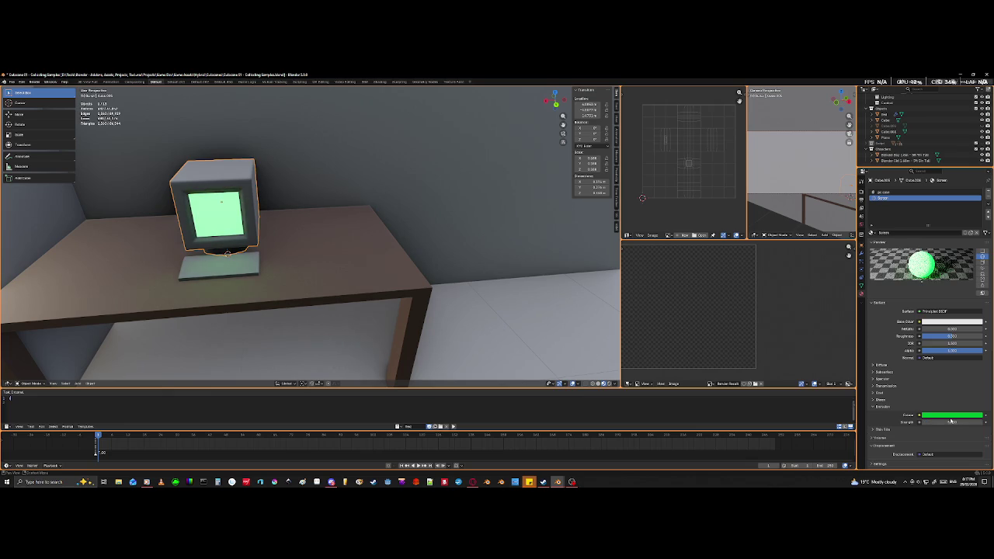
mouse_move(457, 269)
middle_mouse_down()
mouse_move(436, 306)
mouse_move(381, 300)
mouse_move(412, 307)
mouse_move(417, 298)
middle_mouse_up()
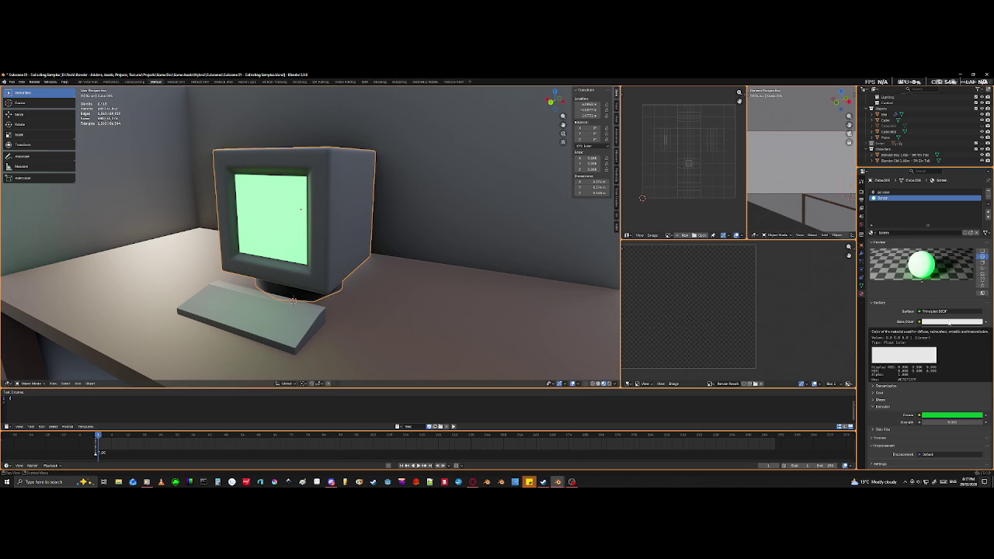
- Tint the screen's Base Color a lightened pale green between cyan and green
left_click(952, 321)
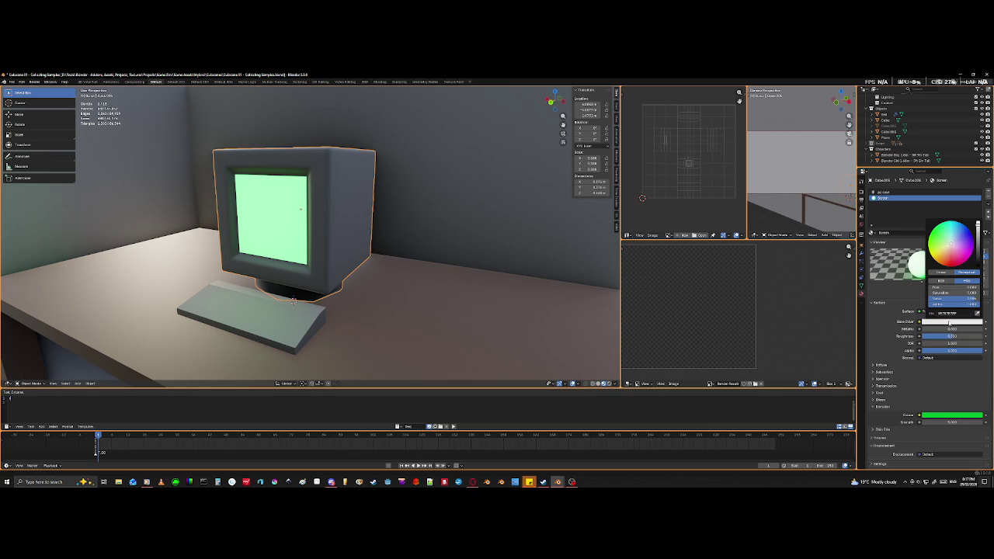
left_click(954, 224)
left_click_drag(952, 223, 950, 222)
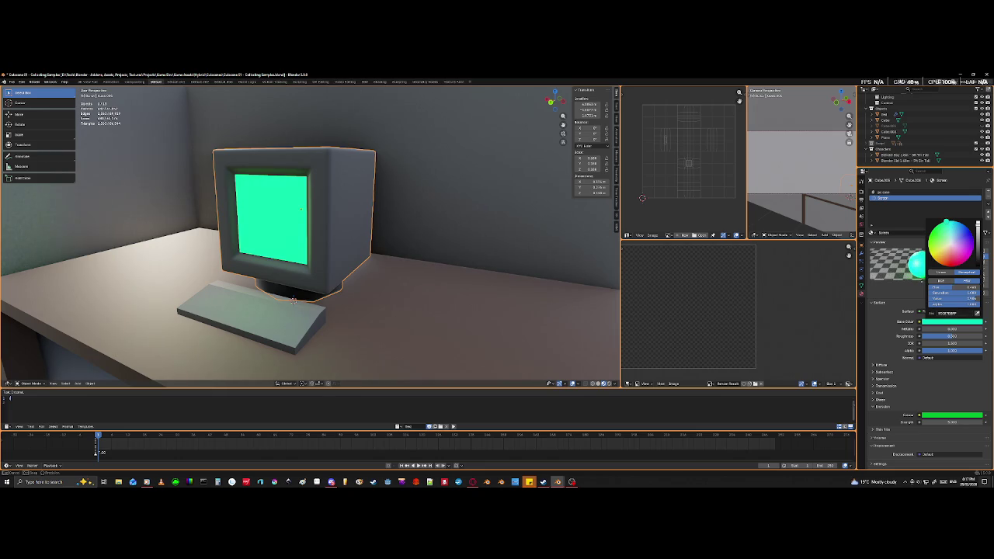
left_click_drag(944, 223, 936, 225)
left_click_drag(942, 222, 945, 220)
left_click_drag(943, 223, 950, 220)
left_click_drag(963, 293, 943, 292)
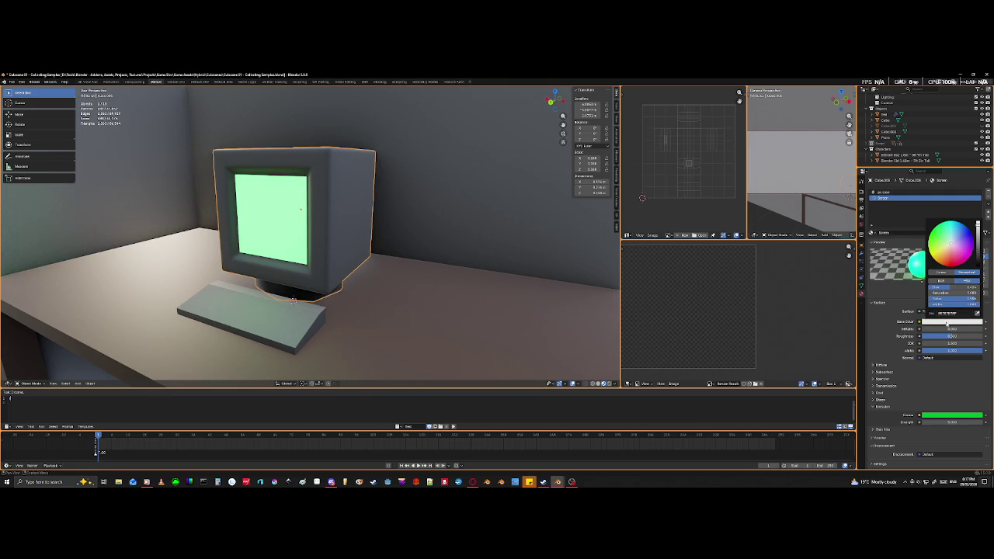
- Darken the screen's base colour slightly and face the monitor again
left_click(946, 323)
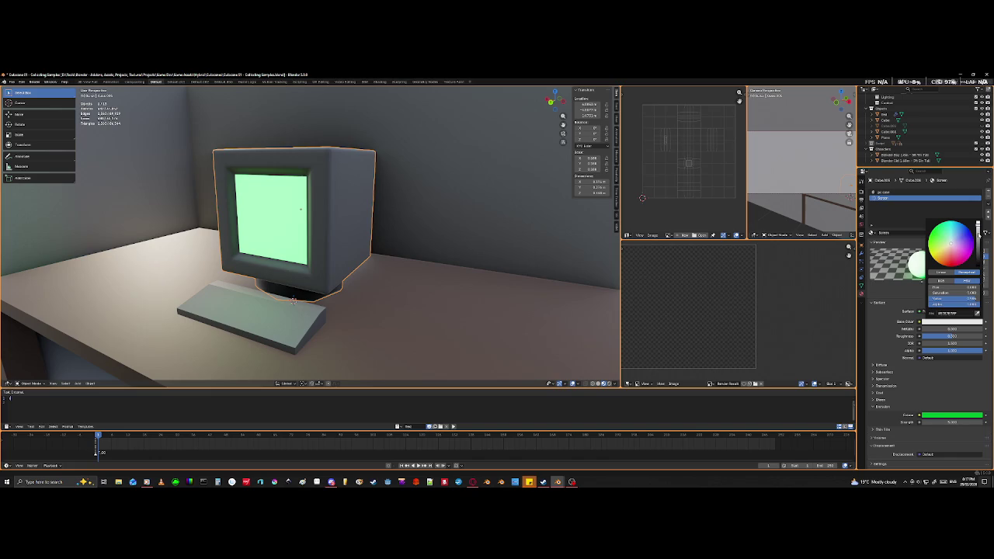
left_click(977, 230)
left_click_drag(977, 226, 979, 268)
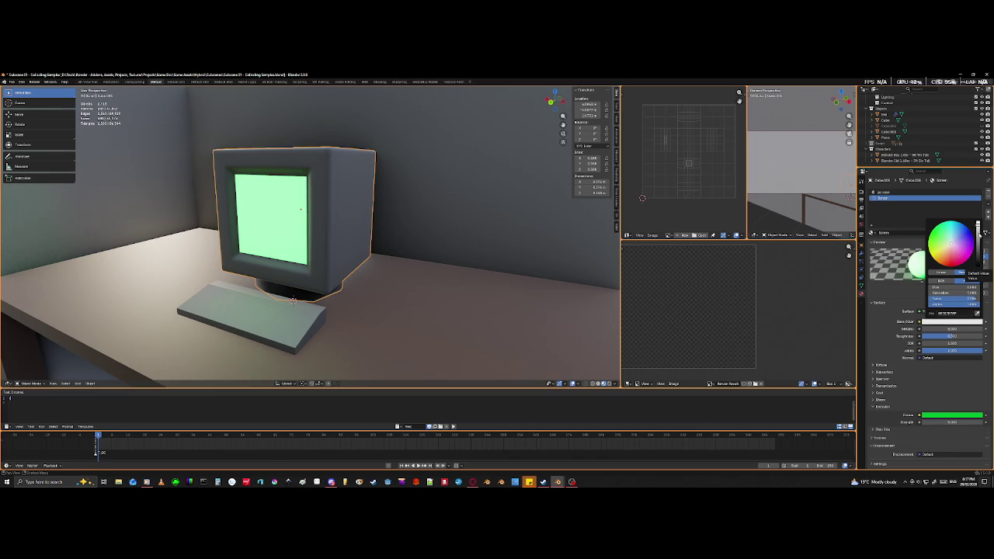
left_click(978, 231)
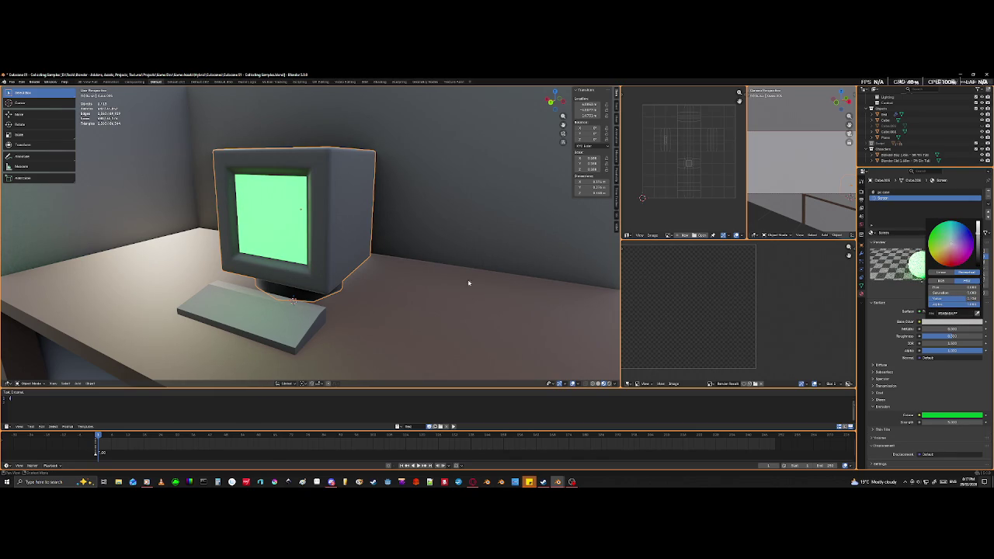
mouse_move(413, 272)
middle_mouse_down()
mouse_move(425, 272)
mouse_move(412, 271)
middle_mouse_up()
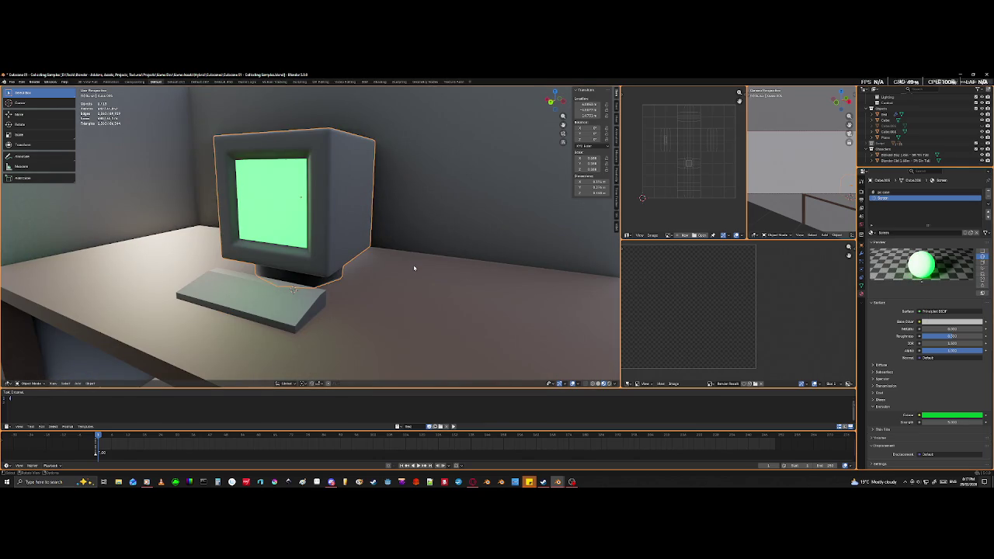
left_click(944, 421)
- Enter 5 as the raised emission strength and orbit to a low side view of the desk
type("5")
key("Return")
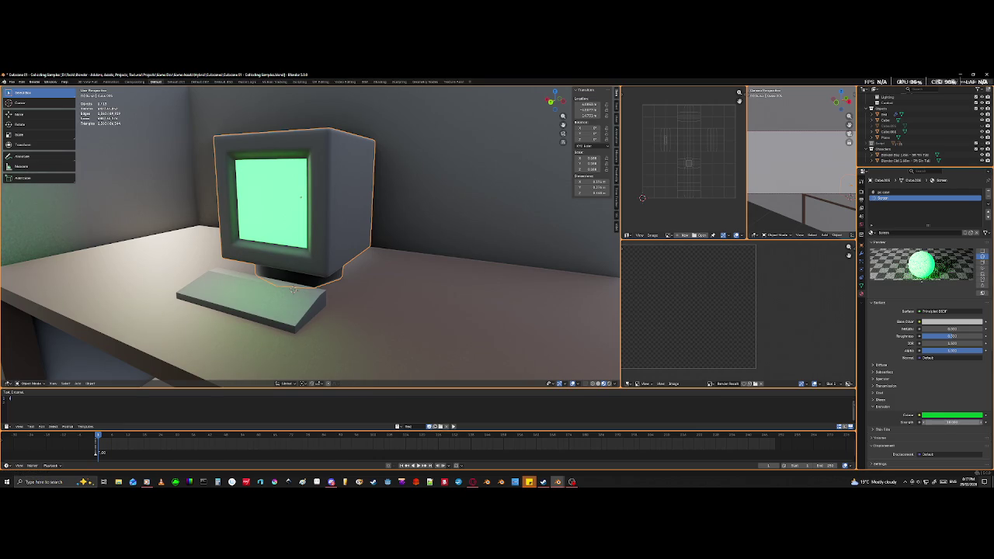
scroll(411, 256, "down", 6)
middle_click_drag(411, 256, 373, 271)
mouse_move(292, 276)
middle_mouse_down()
mouse_move(311, 268)
mouse_move(305, 280)
middle_mouse_up()
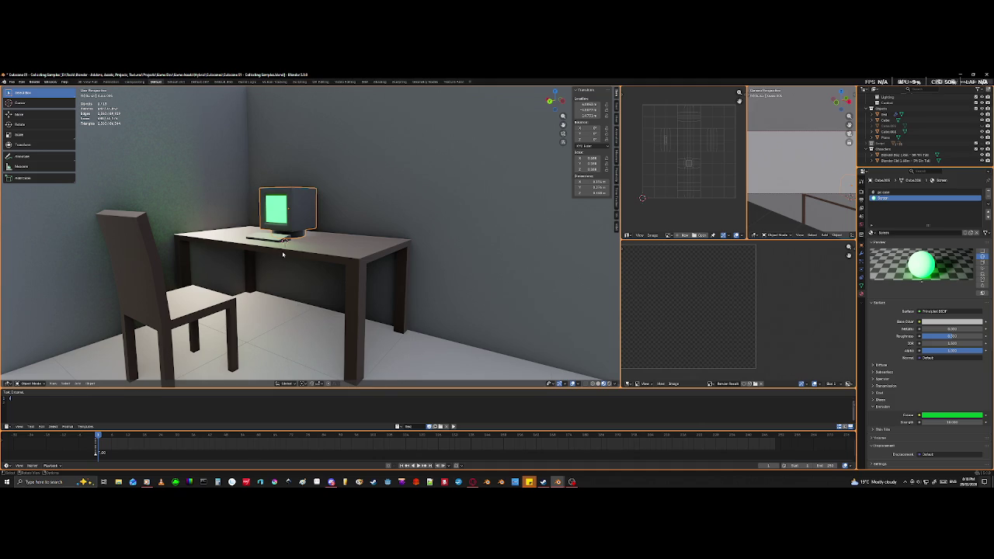
- Zoom out to view the whole room with the green glow on the wall
scroll(287, 238, "down", 2)
scroll(288, 239, "down", 2)
scroll(287, 238, "down", 1)
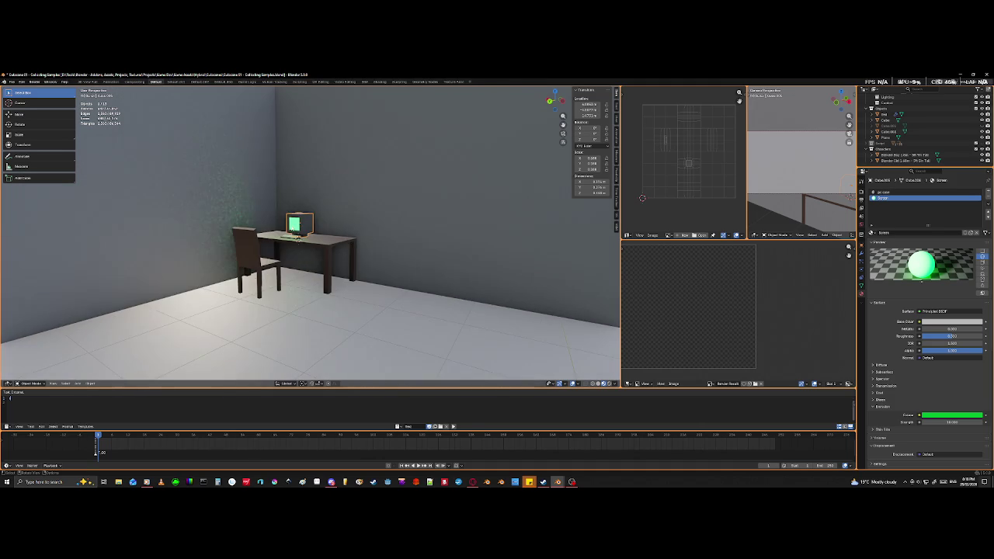
middle_click_drag(277, 222, 351, 260, "shift")
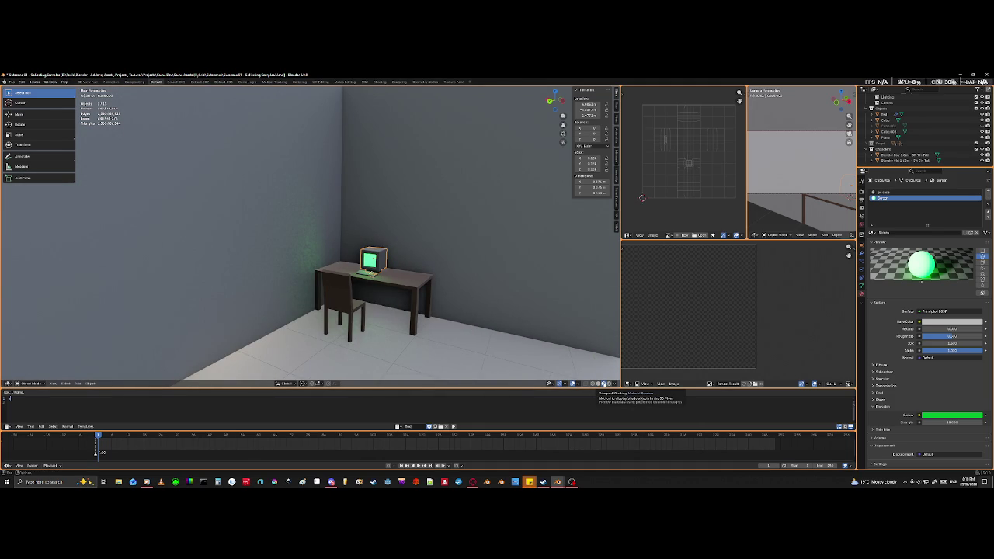
left_click(604, 383)
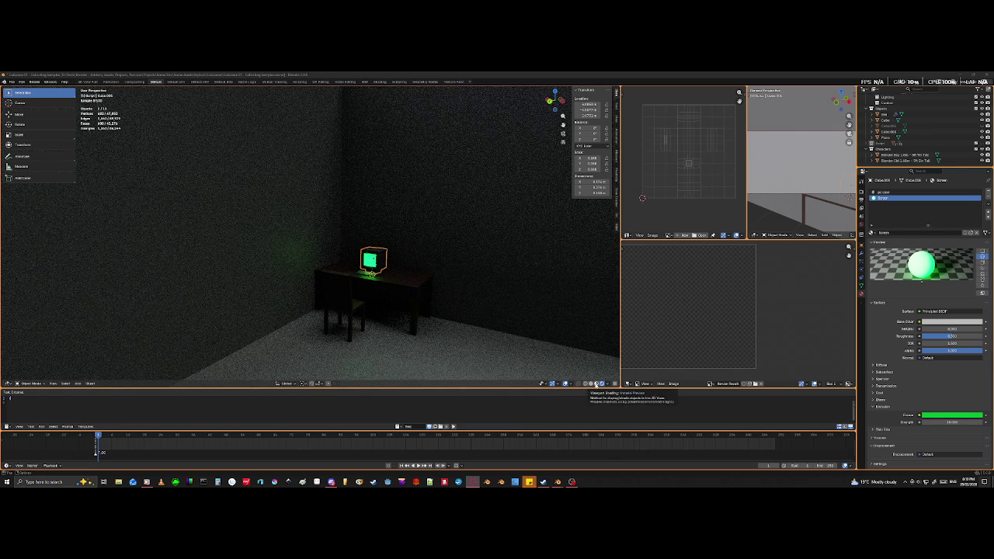
left_click(597, 384)
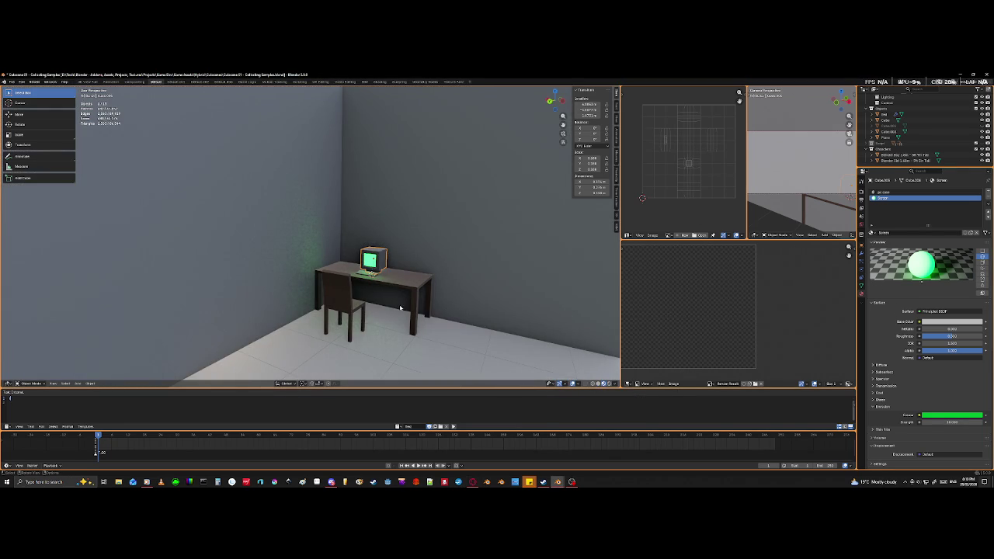
left_click(410, 283)
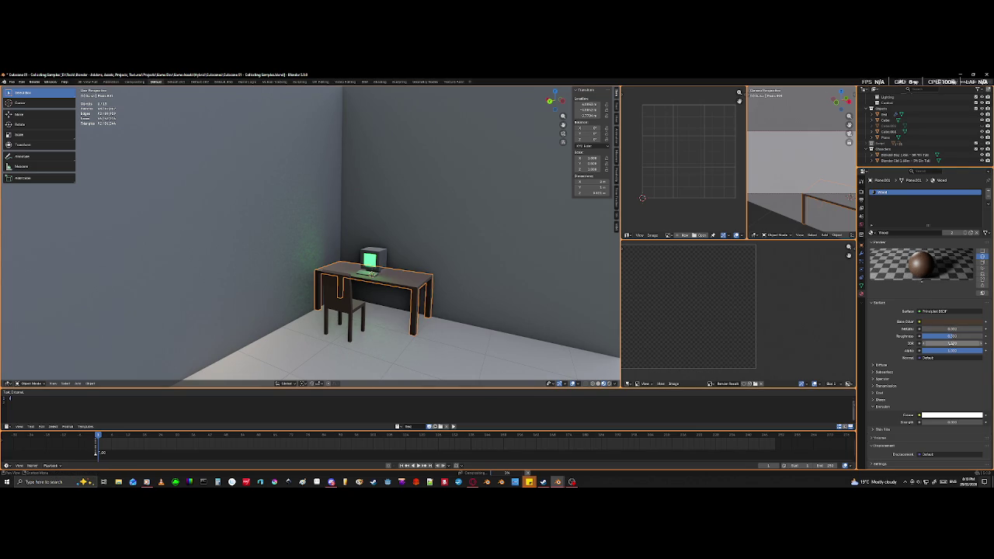
- Set the Wood material's Roughness to 0.3 and orbit around the desk and monitor
left_click(948, 337)
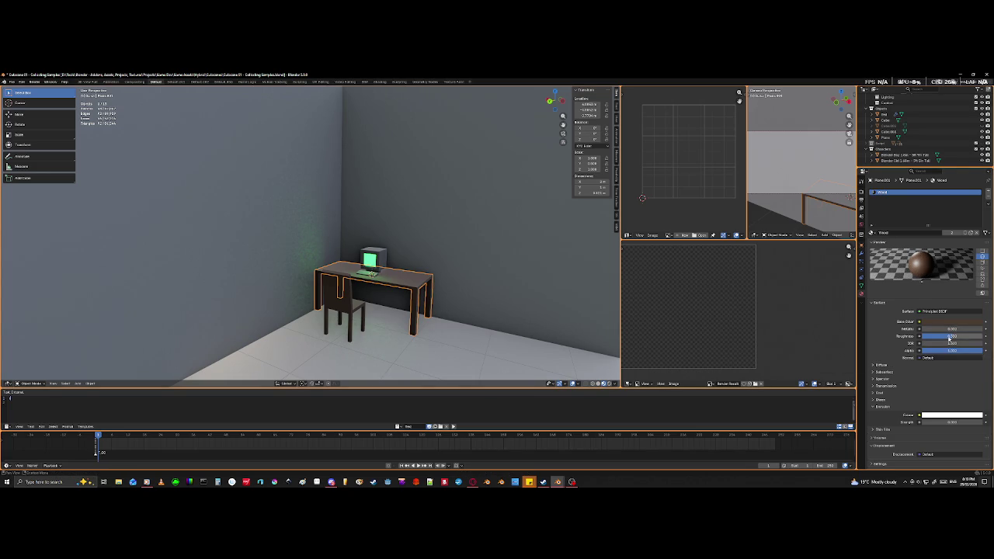
type("0.3")
key("Return")
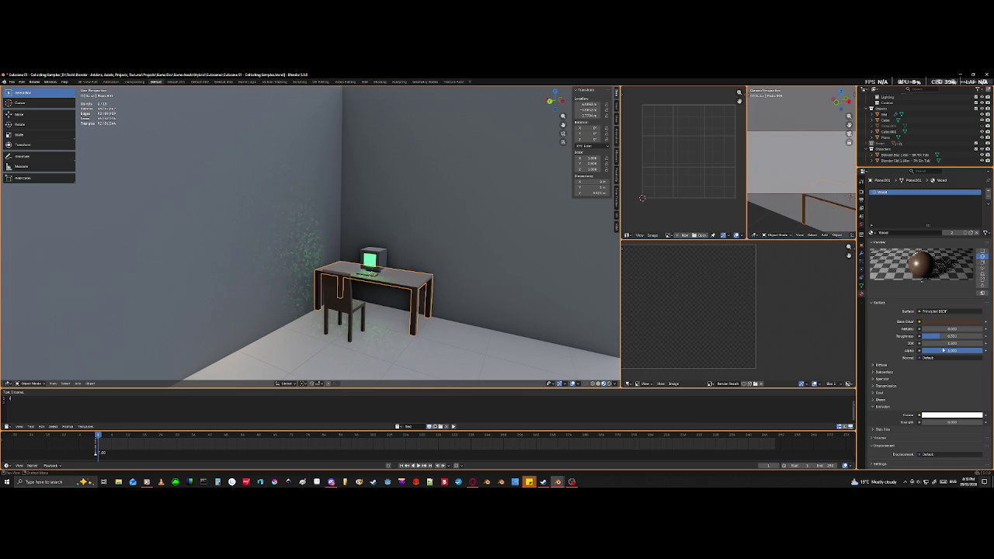
scroll(464, 271, "up", 4)
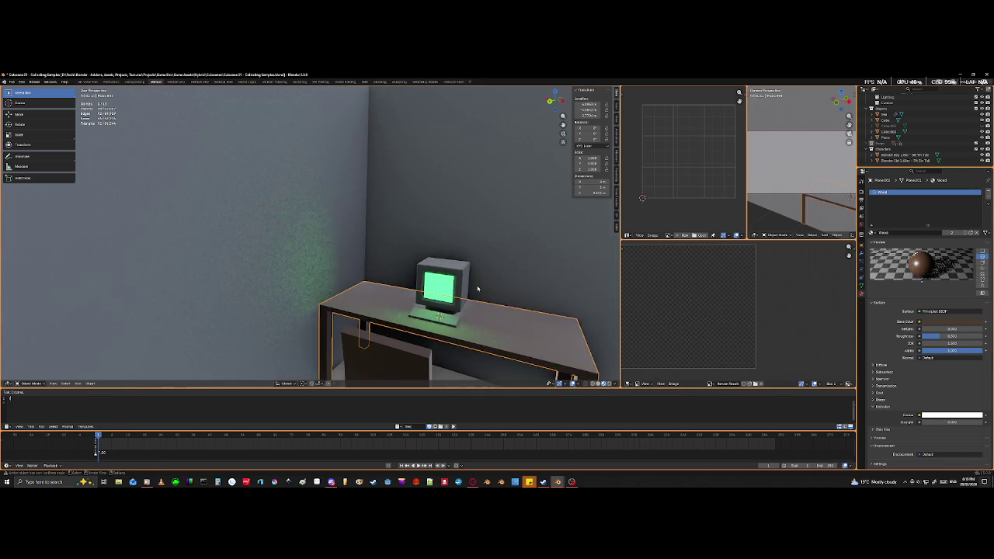
middle_click_drag(464, 272, 407, 275)
scroll(377, 288, "up", 3)
mouse_move(299, 291)
middle_mouse_down()
mouse_move(344, 242)
mouse_move(326, 284)
mouse_move(265, 277)
mouse_move(210, 290)
mouse_move(235, 280)
middle_mouse_up()
- Inspect the glossier desk, monitor and chair from above
scroll(328, 282, "up", 2)
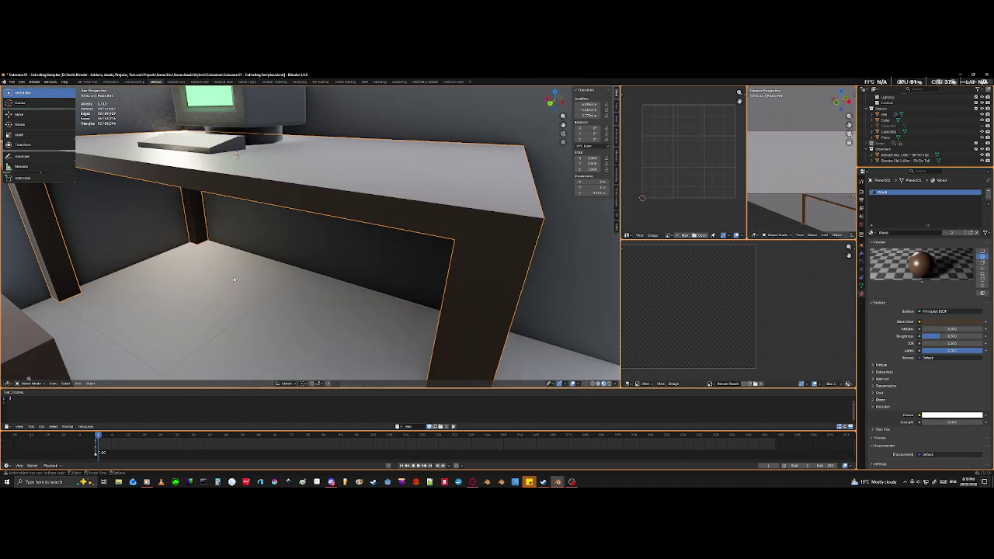
scroll(309, 253, "down", 5)
scroll(309, 255, "down", 3)
middle_click_drag(307, 261, 402, 257)
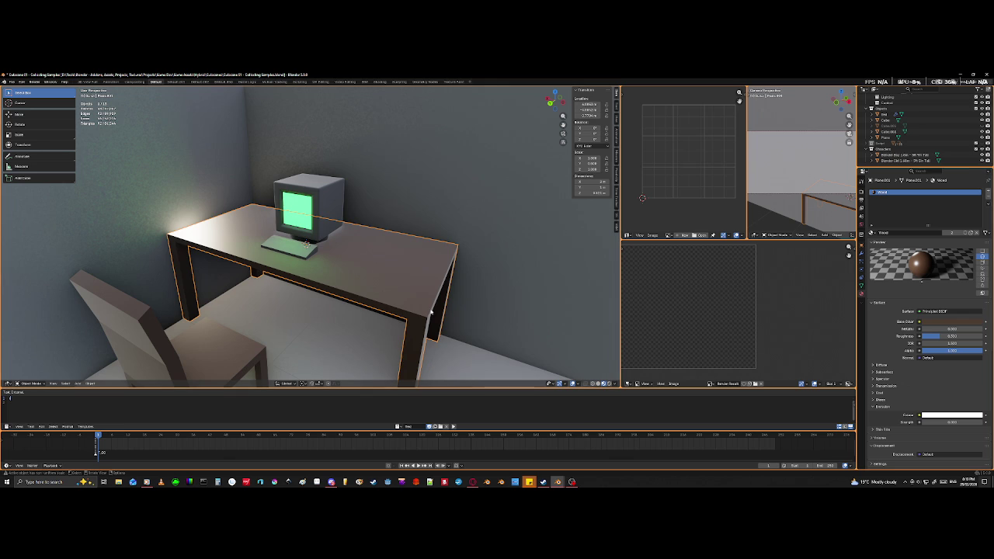
scroll(437, 302, "down", 5)
mouse_move(402, 329)
middle_mouse_down()
mouse_move(423, 343)
mouse_move(240, 291)
mouse_move(249, 310)
mouse_move(269, 304)
middle_mouse_up()
scroll(241, 321, "up", 4)
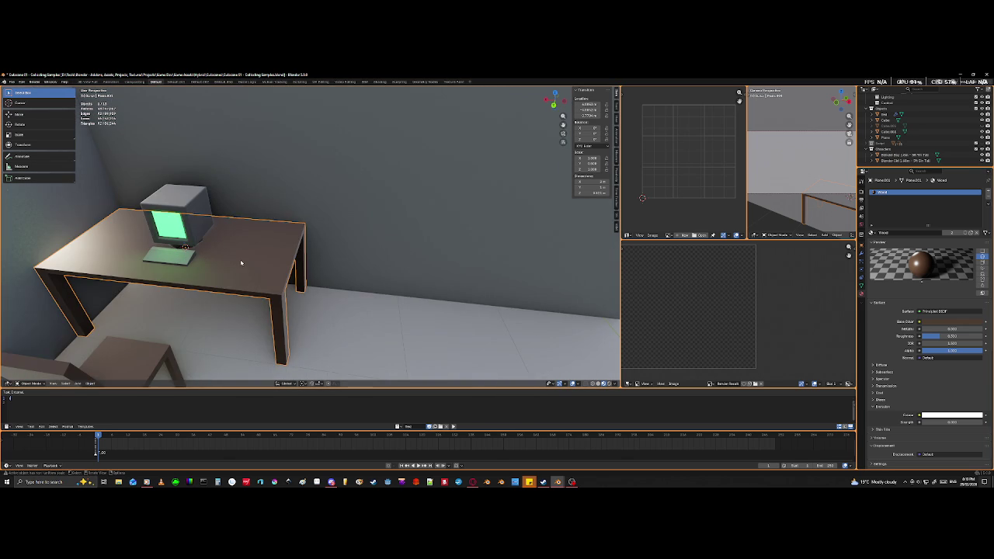
key("Tab")
key("Tab")
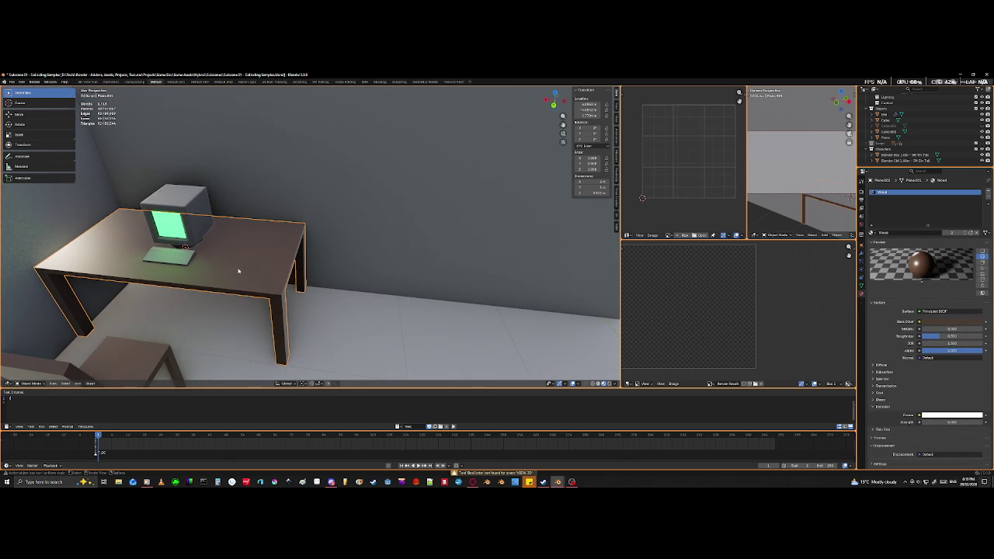
key("shift+a")
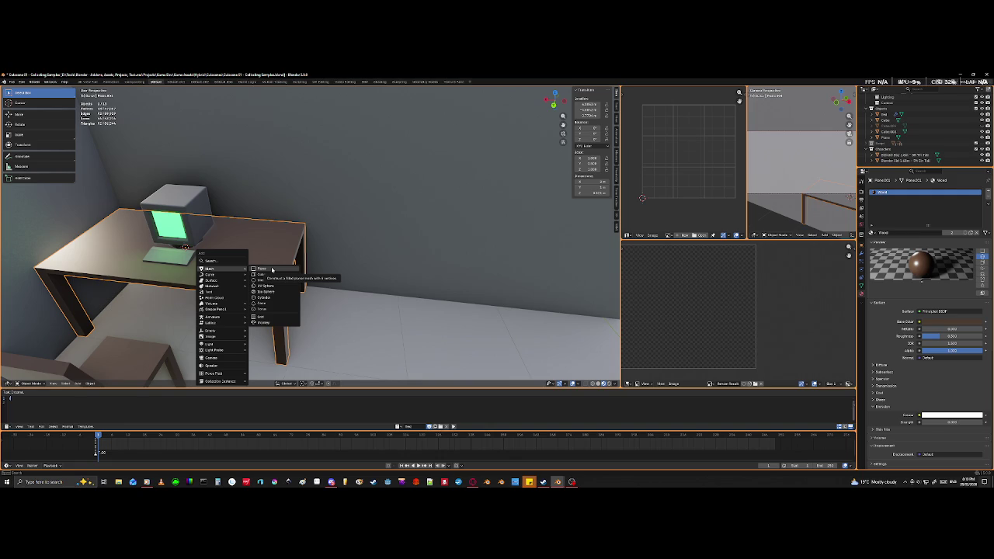
- Add a mesh Plane (Plane.003), checking it from above in wireframe then solid shading
left_click(272, 269)
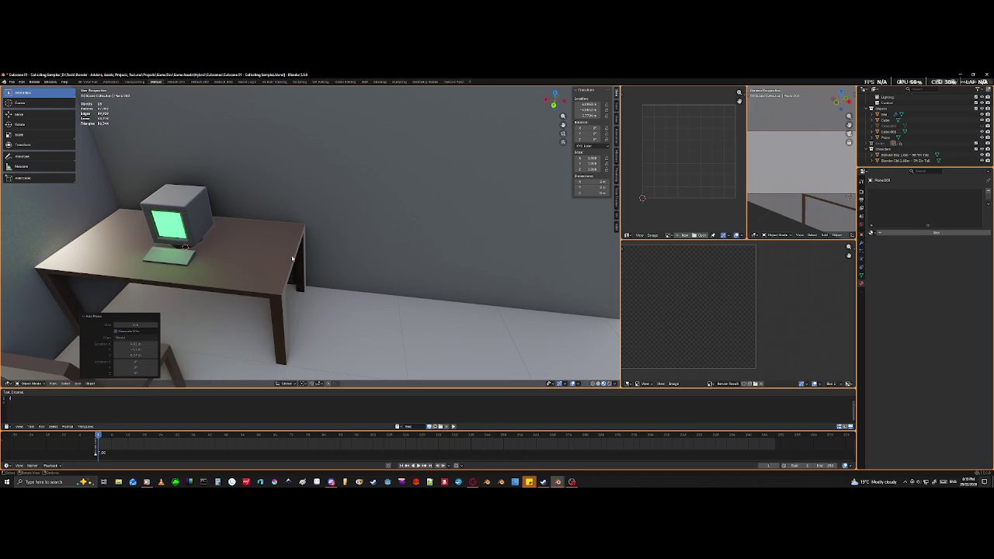
scroll(446, 211, "down", 2)
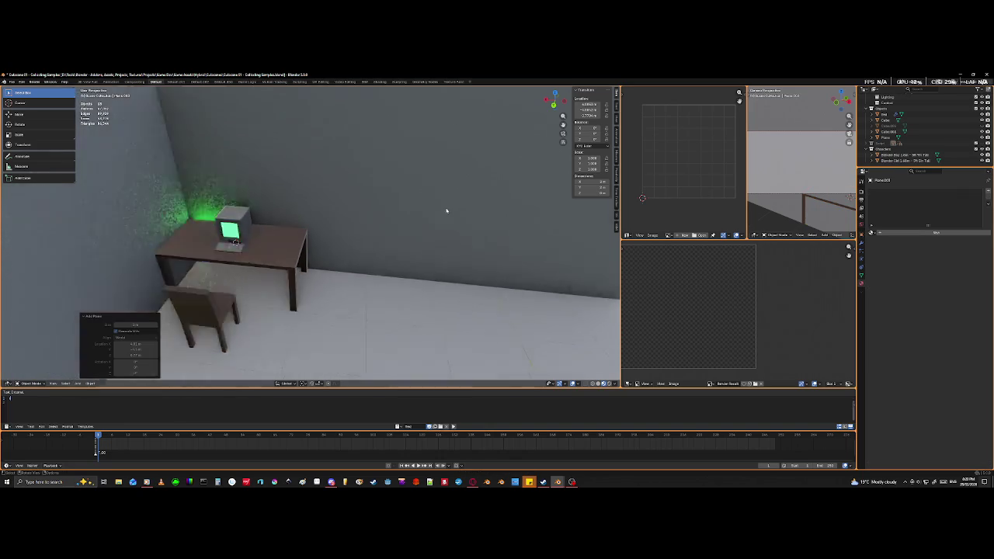
scroll(443, 218, "down", 6)
mouse_move(437, 229)
middle_mouse_down()
mouse_move(403, 264)
mouse_move(379, 261)
mouse_move(528, 241)
mouse_move(404, 288)
mouse_move(401, 278)
mouse_move(395, 303)
mouse_move(362, 302)
mouse_move(327, 272)
middle_mouse_up()
key("shift+z")
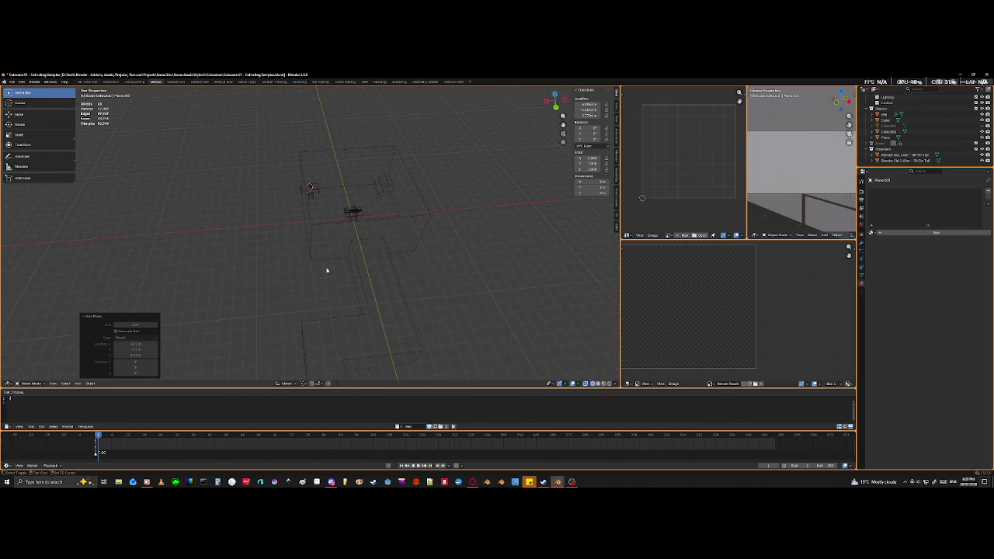
key("shift+z")
scroll(327, 271, "up", 2)
scroll(321, 264, "up", 4)
scroll(322, 264, "up", 2)
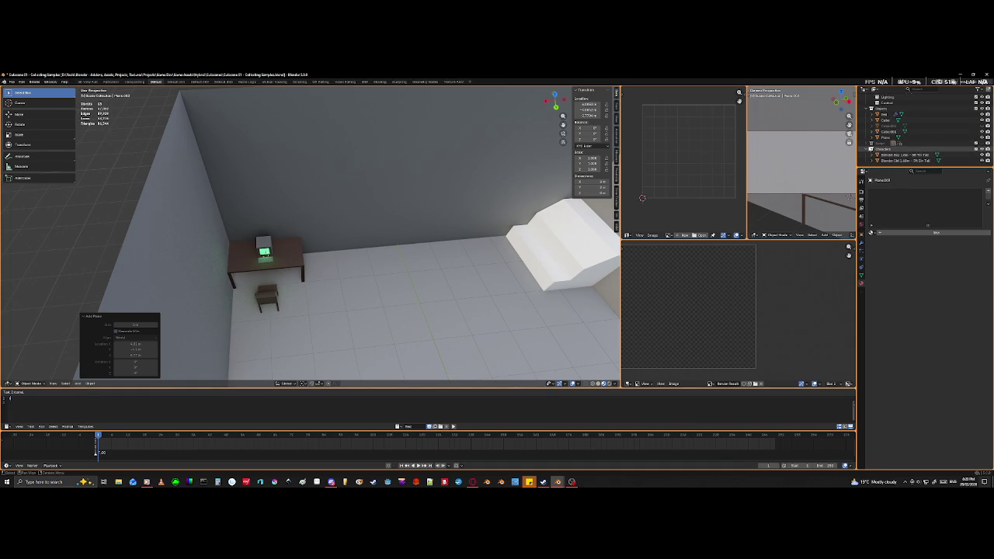
- Move the loose objects into the Objects collection in the outliner
left_click(866, 143)
scroll(916, 132, "down", 3)
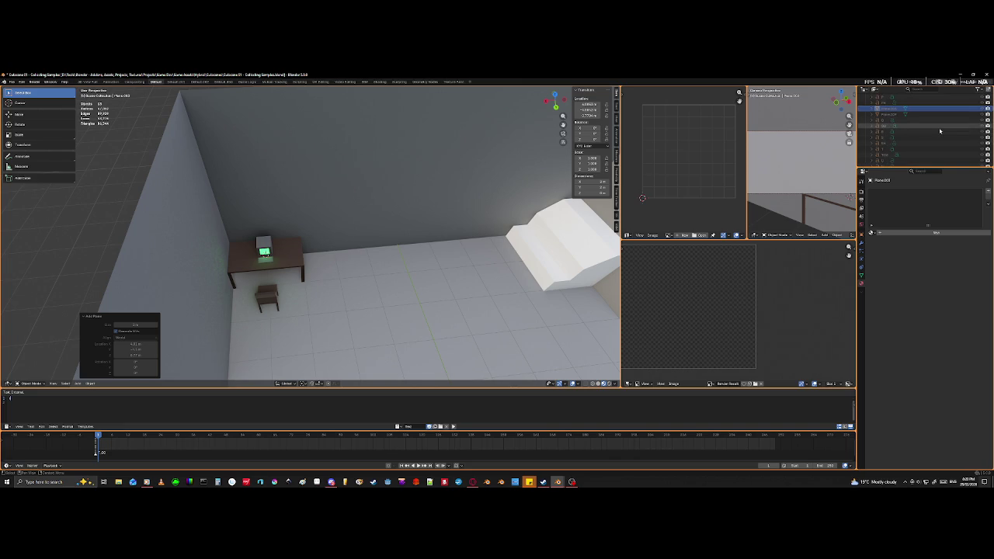
scroll(936, 134, "up", 2)
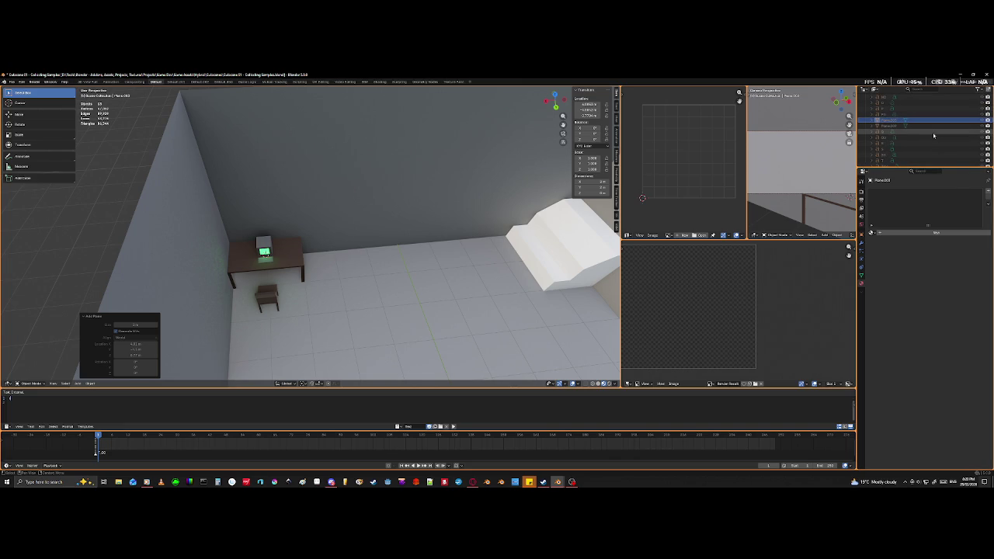
left_click(962, 125)
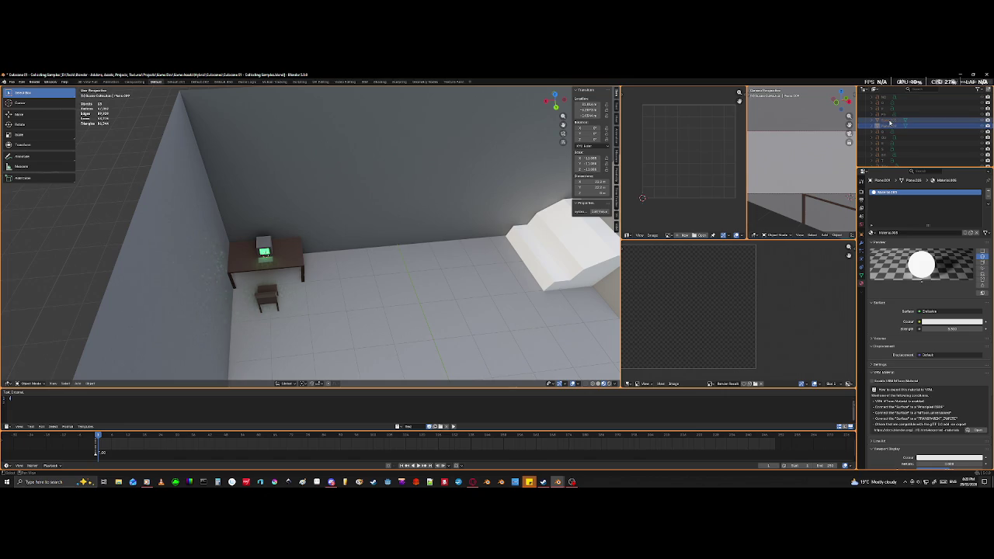
scroll(892, 136, "up", 3)
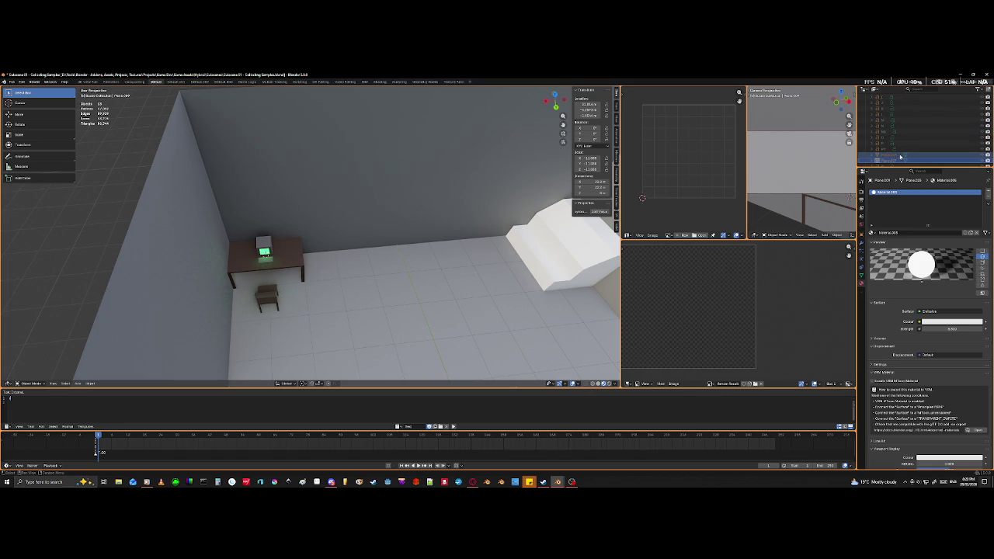
left_click_drag(902, 157, 907, 142)
left_click(885, 146)
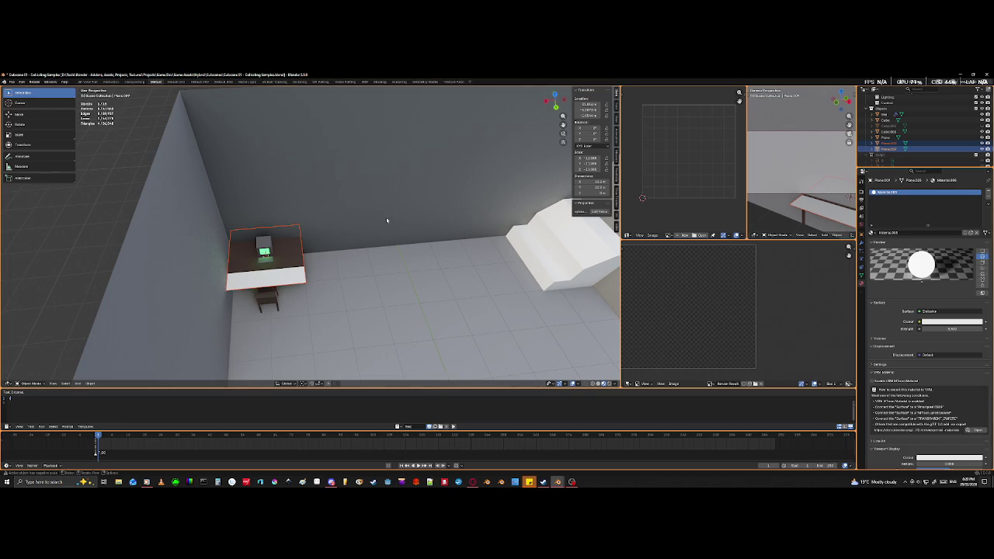
- Select only the large plane above the room and start renaming it Solo Backdrop
mouse_move(386, 222)
middle_mouse_down()
mouse_move(432, 235)
mouse_move(352, 281)
mouse_move(344, 274)
middle_mouse_up()
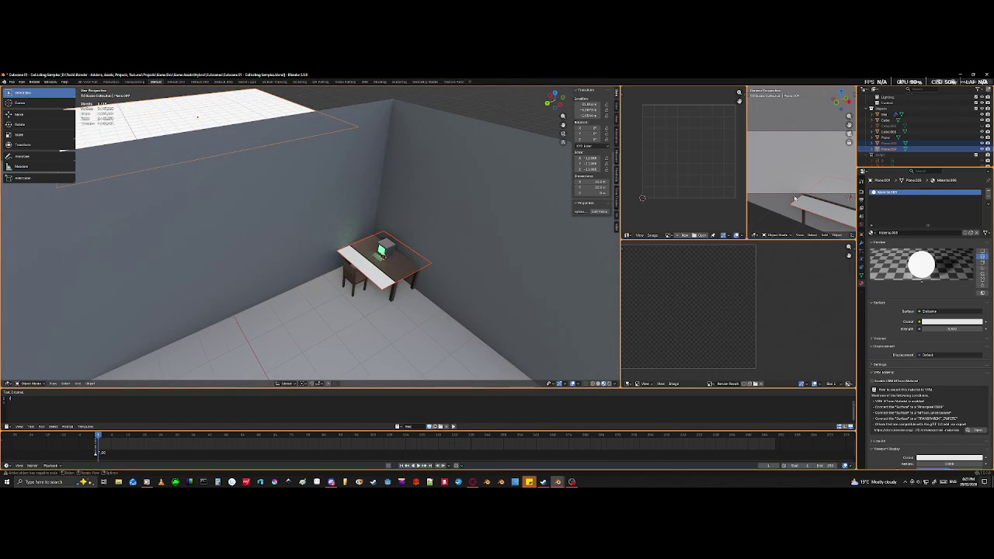
left_click(250, 103)
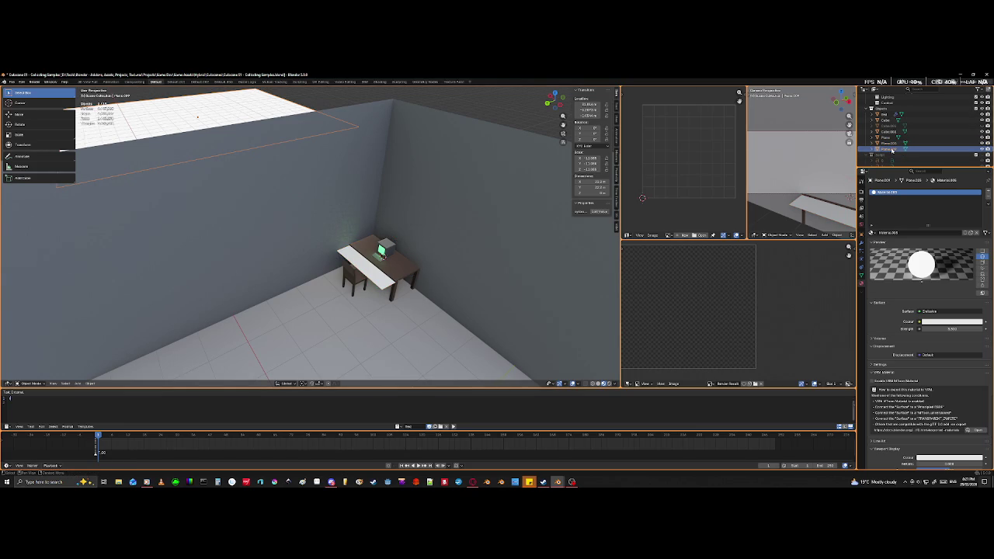
scroll(890, 150, "down", 3)
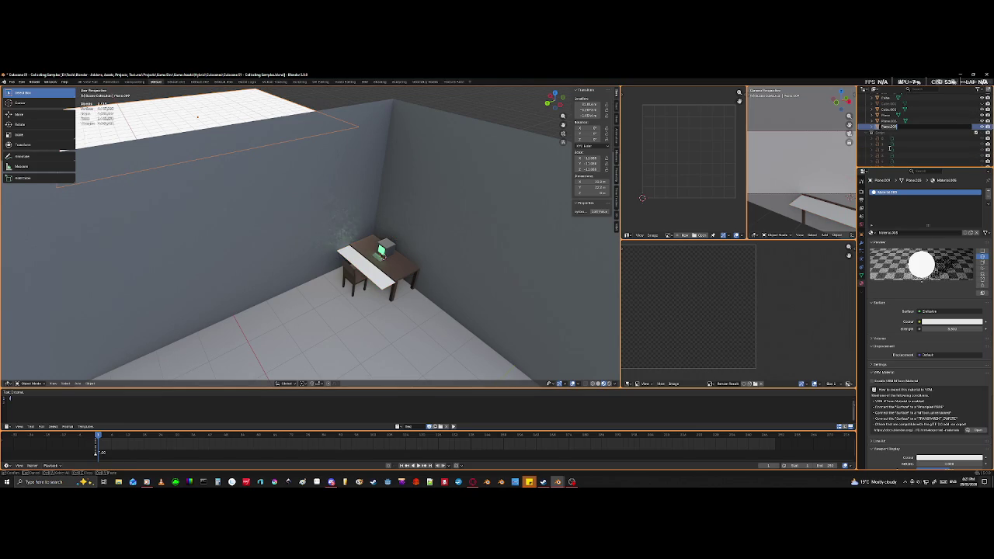
type("So")
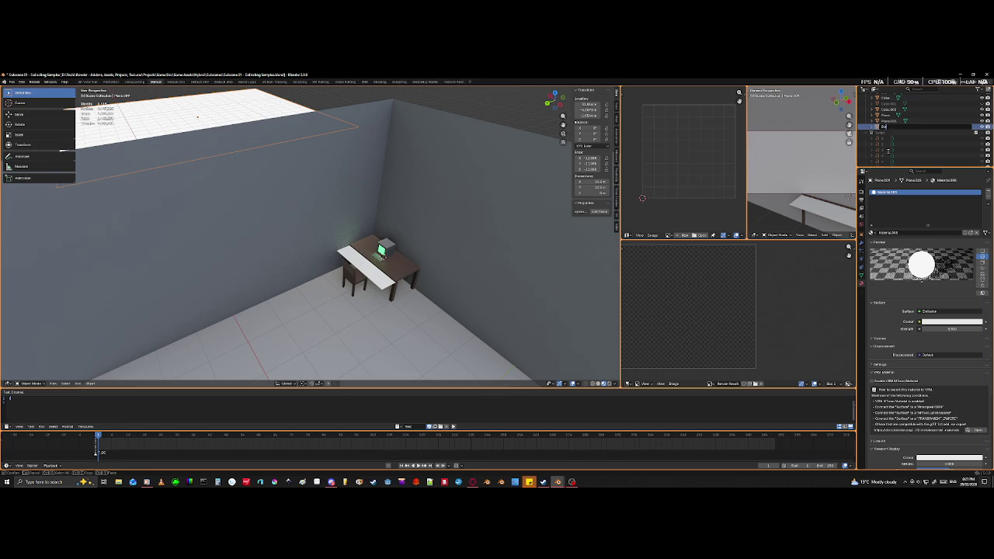
type(" Bi")
type("dr")
type("p")
- Name the plane Solo Backdrop, darken its material colour, and hide it with H
key("Return")
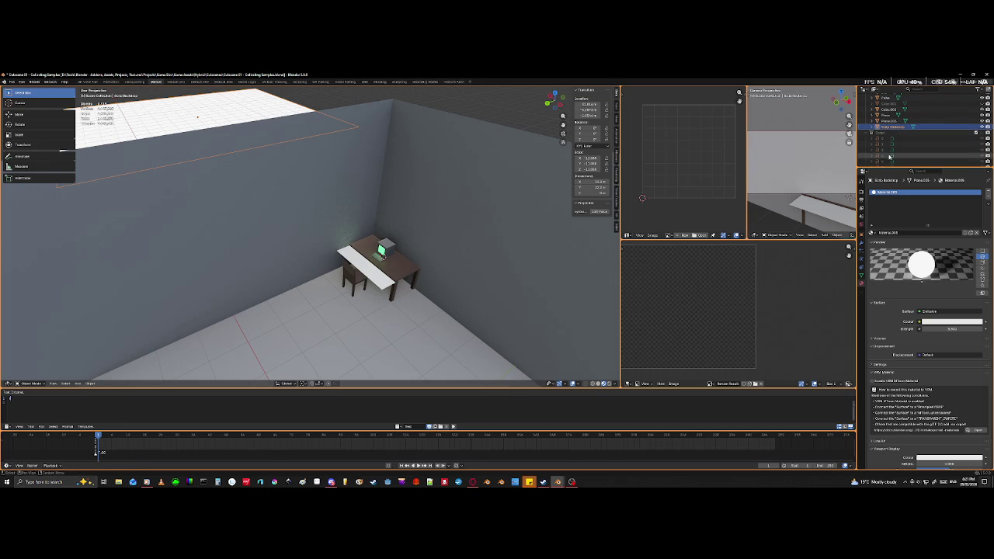
left_click(956, 321)
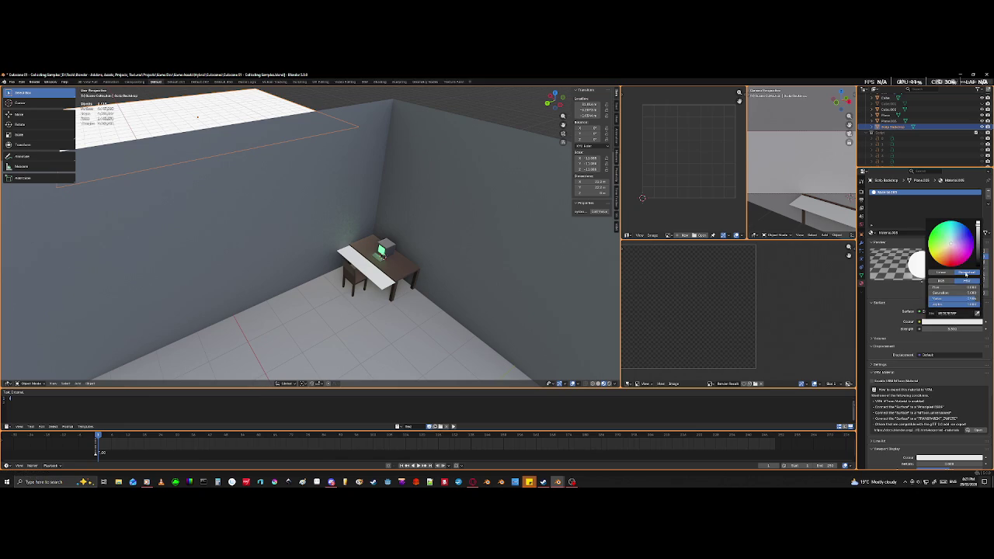
mouse_move(978, 232)
left_mouse_down()
mouse_move(977, 255)
mouse_move(978, 225)
left_mouse_up()
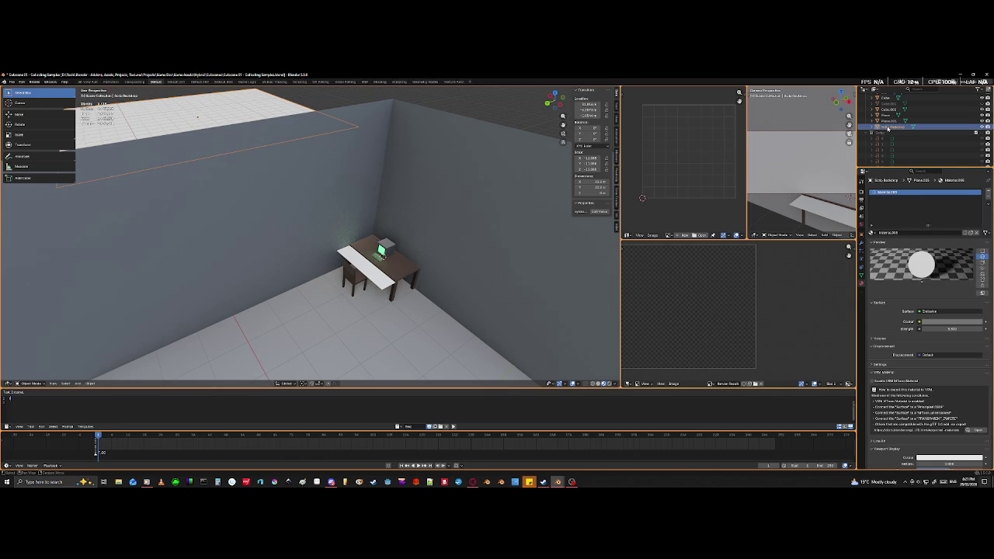
key("h")
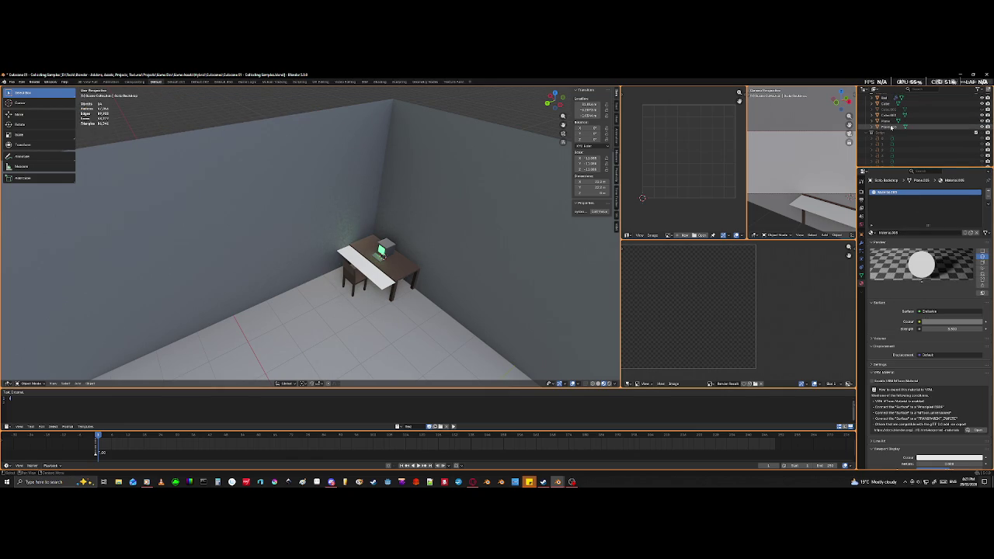
- Rename the Plane object to Doors in the outliner
left_click(889, 126)
left_click(890, 121)
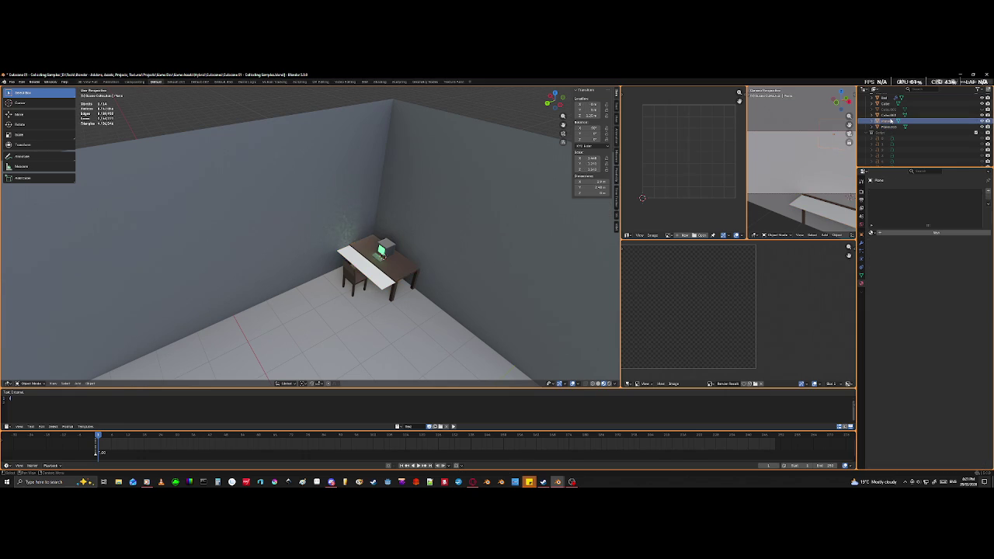
scroll(354, 269, "down", 5)
mouse_move(341, 256)
middle_mouse_down()
mouse_move(354, 269)
mouse_move(326, 256)
middle_mouse_up()
scroll(310, 256, "up", 6)
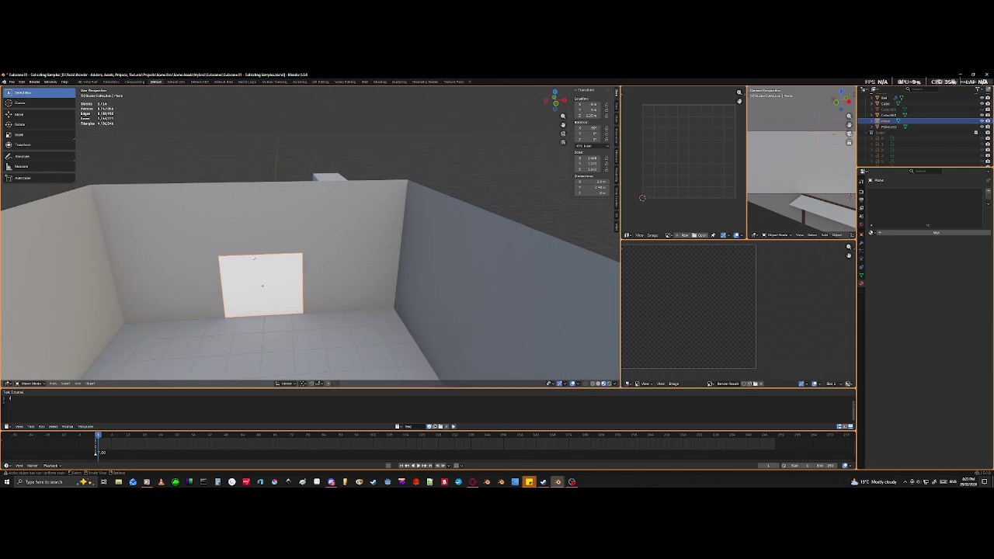
double_click(881, 123)
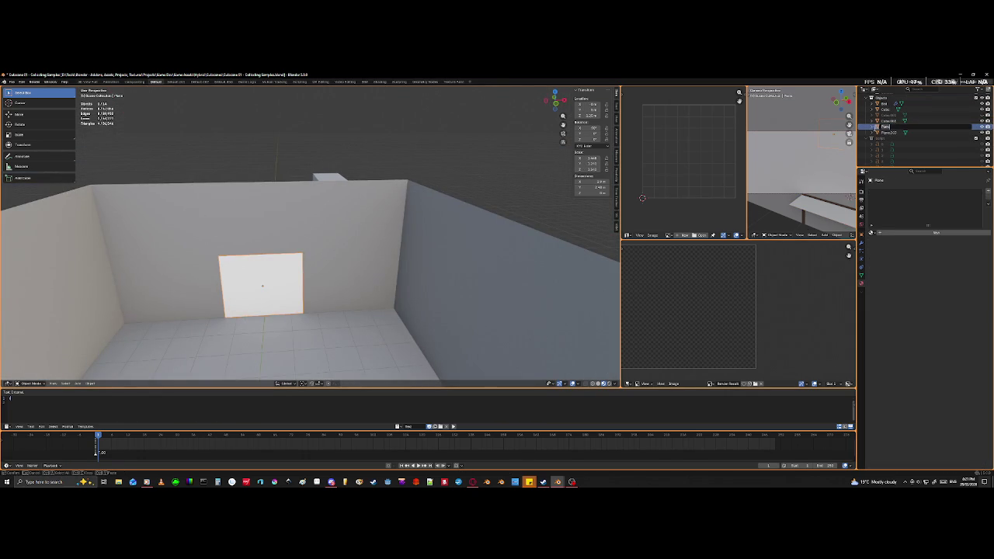
type("Doors")
key("Return")
- Rename Plane.003 to Papers
left_click(888, 133)
double_click(888, 134)
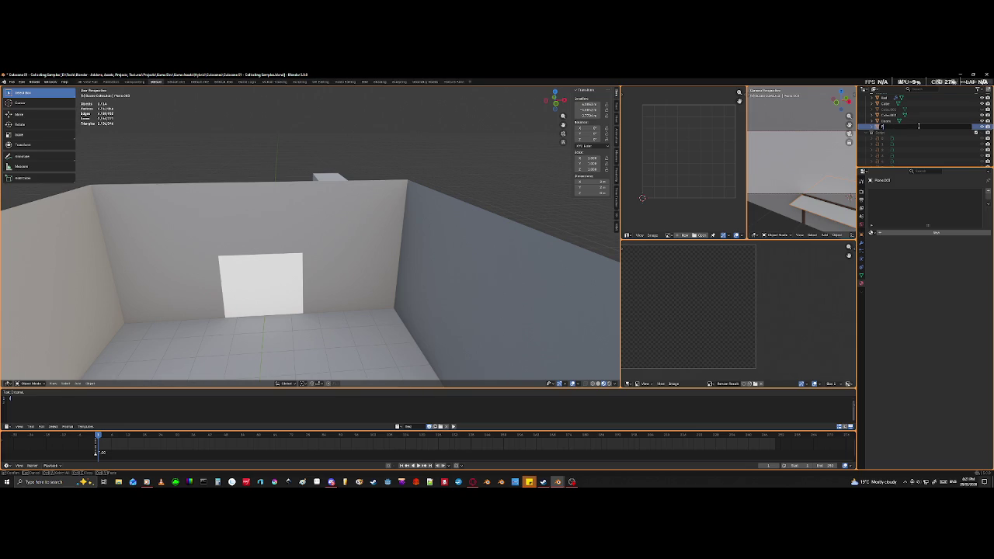
type("apers")
key("Return")
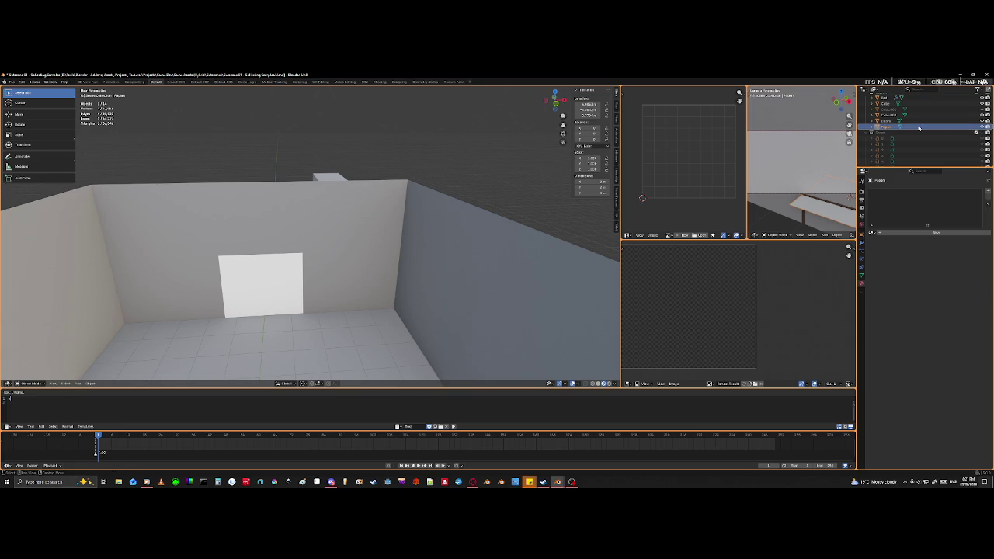
- Scale the Papers plane down and place it on the desk beside the monitor
middle_click_drag(533, 335, 556, 360)
scroll(347, 277, "up", 3)
mouse_move(343, 291)
middle_mouse_down()
mouse_move(344, 277)
mouse_move(437, 326)
mouse_move(428, 326)
middle_mouse_up()
scroll(344, 280, "up", 4)
scroll(343, 284, "down", 4)
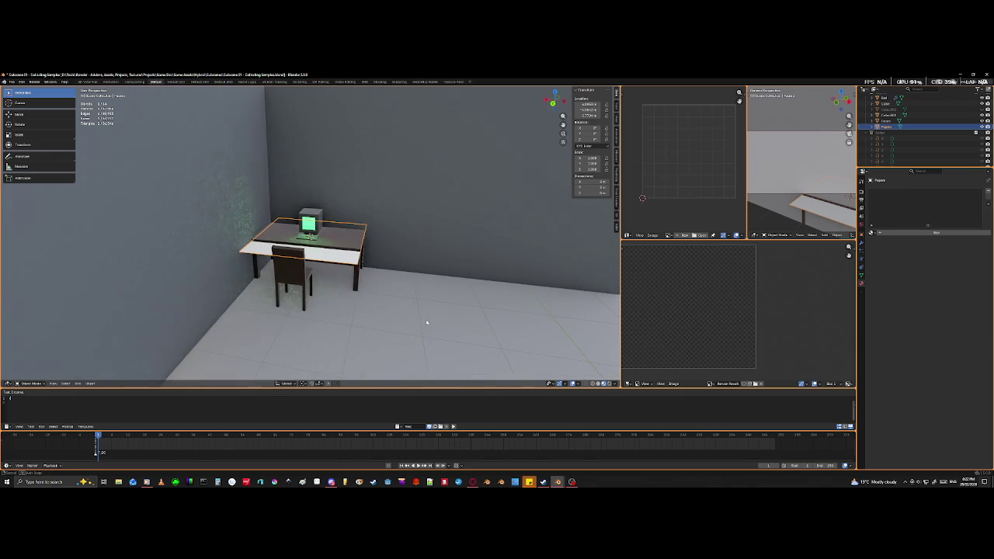
key("s")
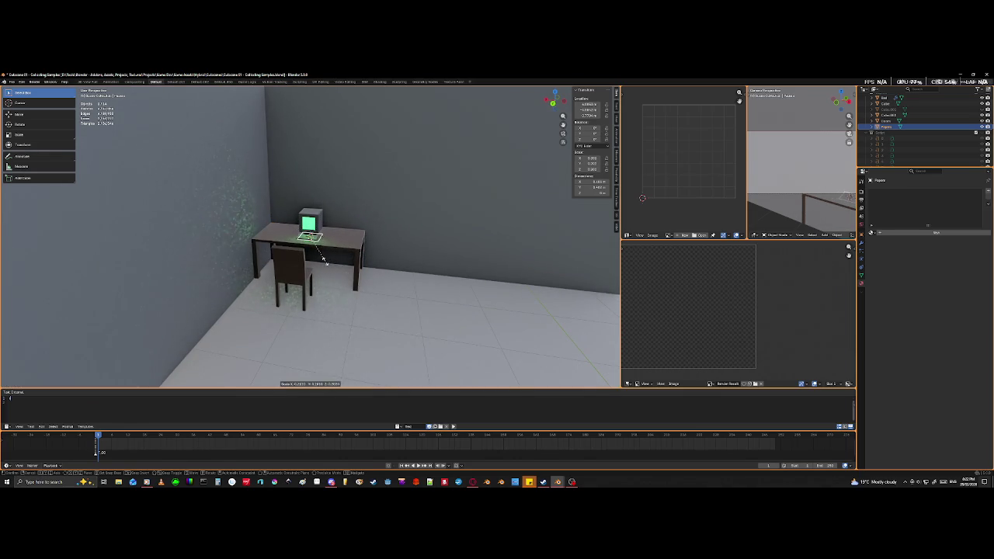
left_click(325, 263)
key("g")
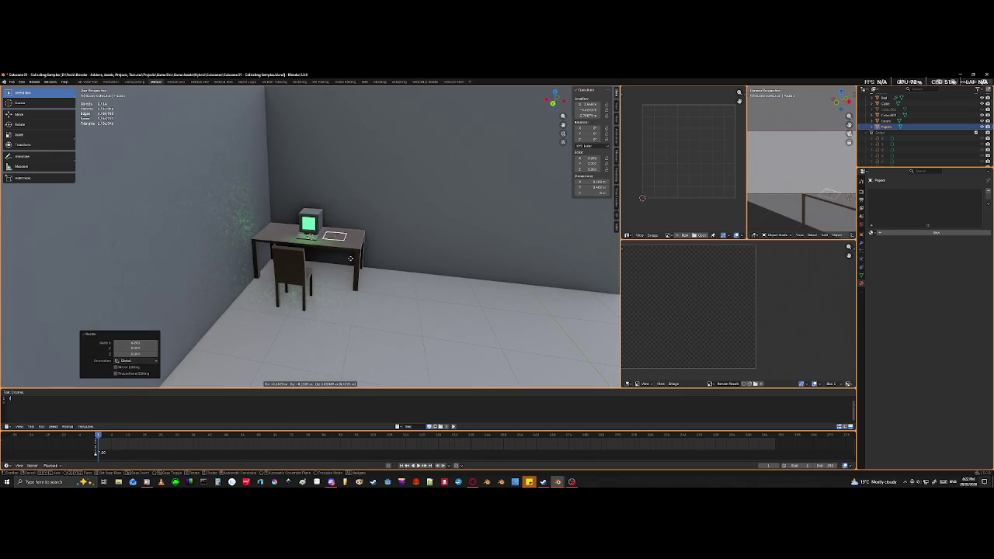
left_click(342, 258)
- Move the paper along Z so it rests on the desk surface
scroll(354, 254, "up", 5)
scroll(361, 311, "up", 3)
scroll(362, 315, "up", 2)
scroll(358, 323, "up", 2)
key("g")
key("z")
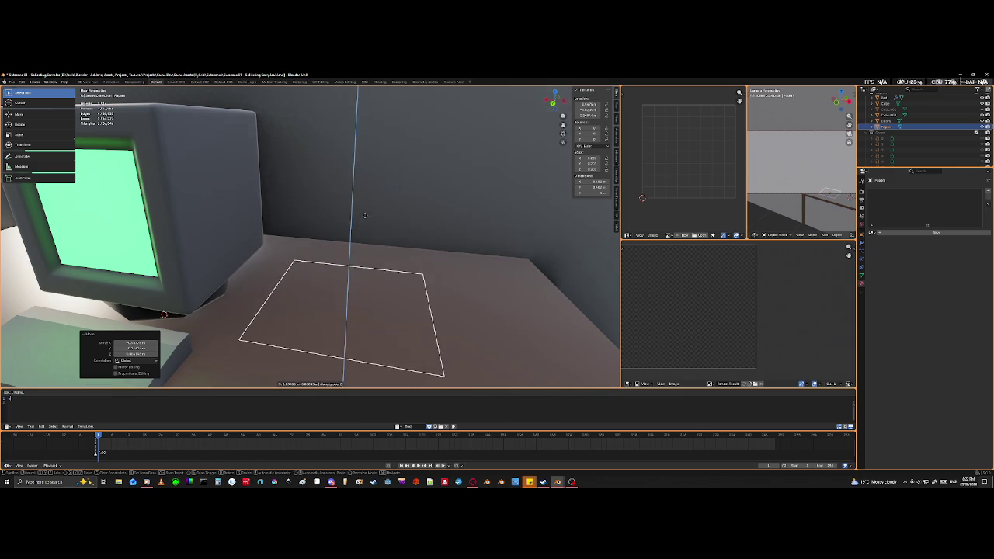
left_click(369, 168)
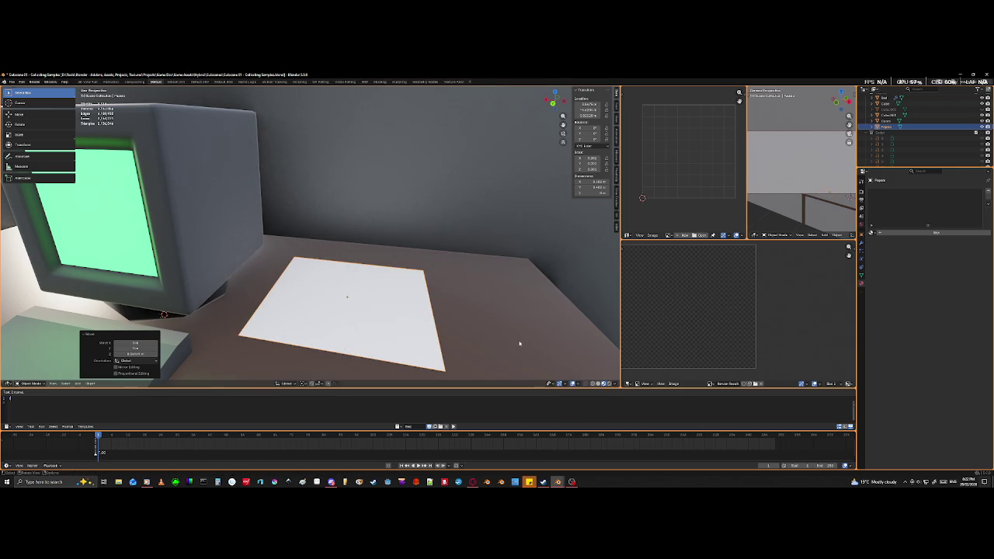
- Scale the paper along X and Y into a narrower, shorter sheet
key("s")
key("x")
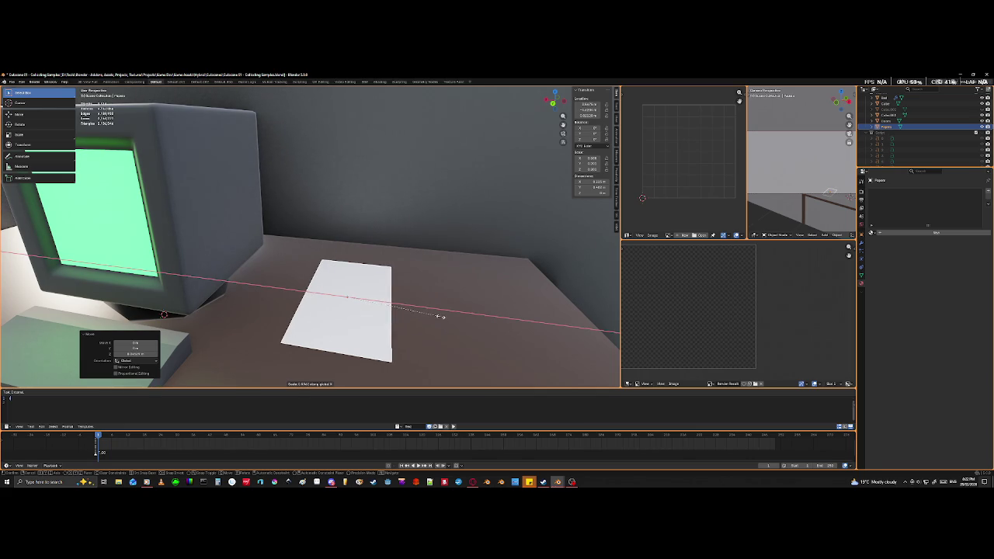
left_click(440, 318)
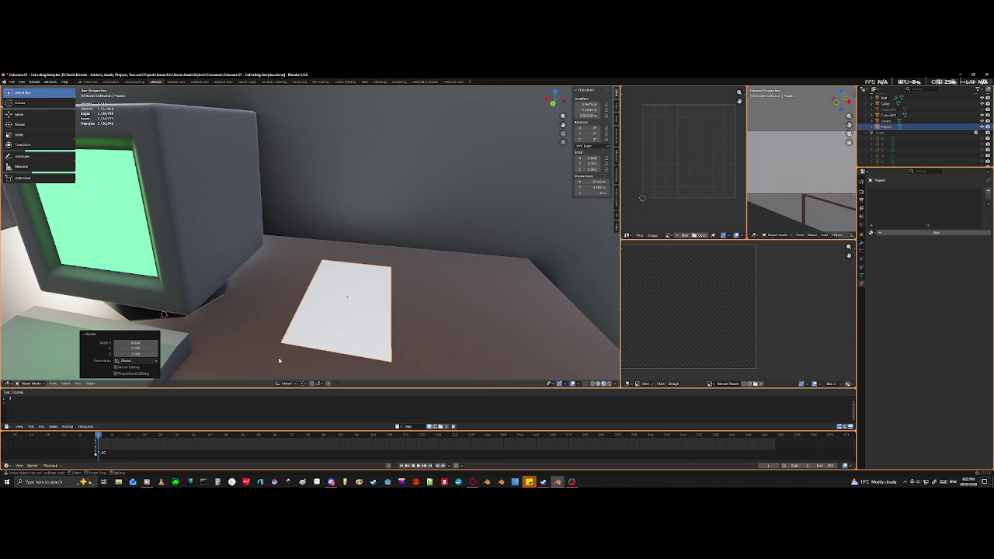
mouse_move(408, 321)
middle_mouse_down()
mouse_move(304, 275)
mouse_move(303, 350)
middle_mouse_up()
key("s")
key("y")
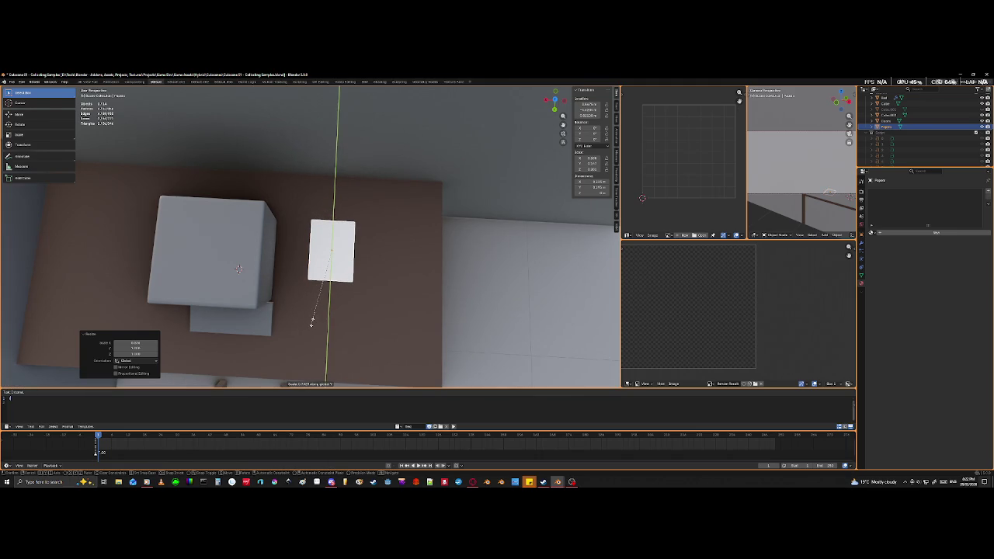
left_click(312, 323)
middle_click_drag(394, 348, 387, 298)
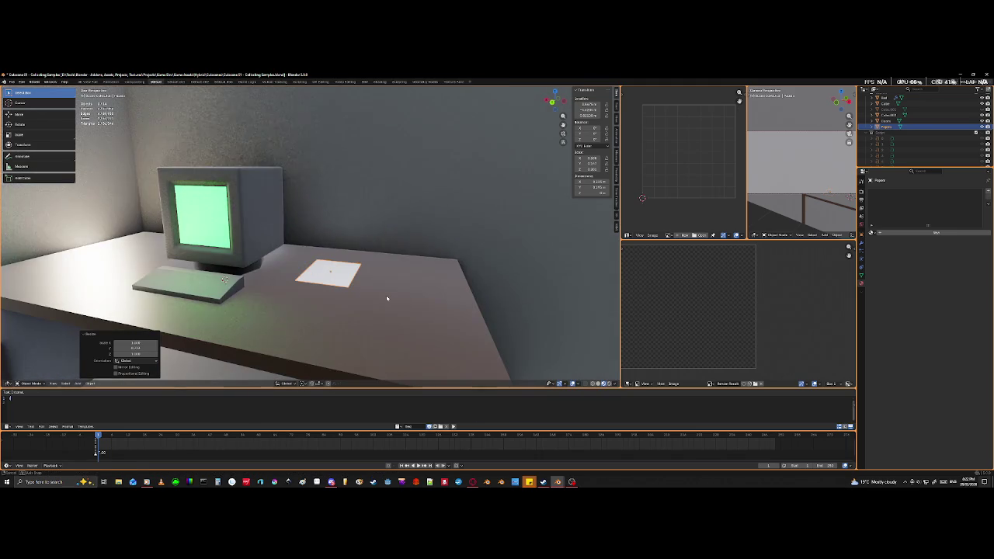
scroll(388, 295, "up", 4)
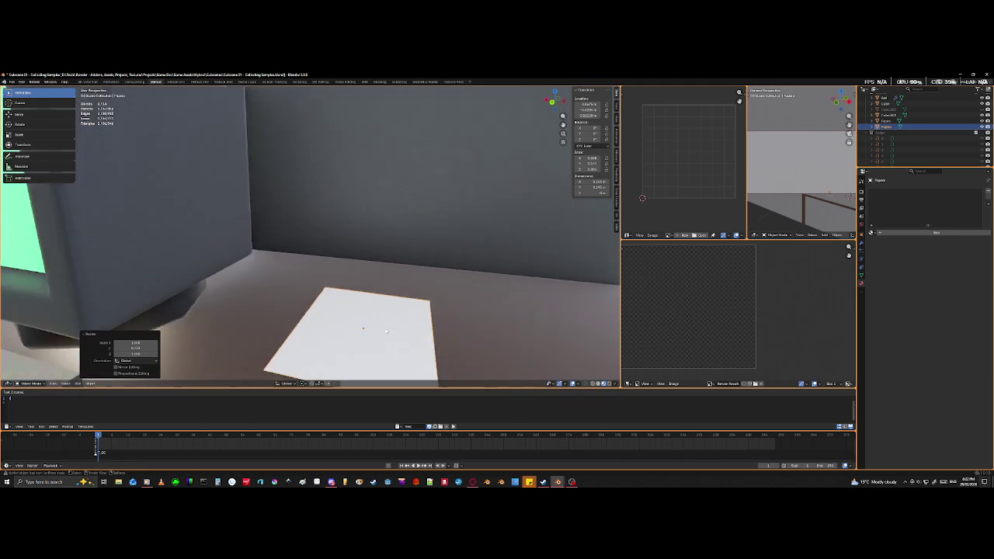
left_click(900, 231)
- Name the paper's new material 'Paper'
left_click(898, 233)
type("Paper")
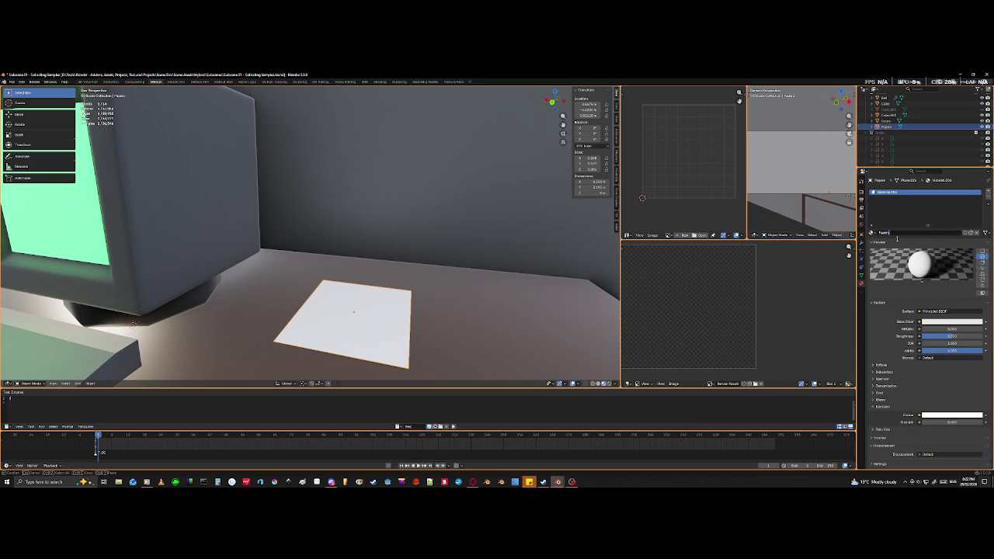
key("Return")
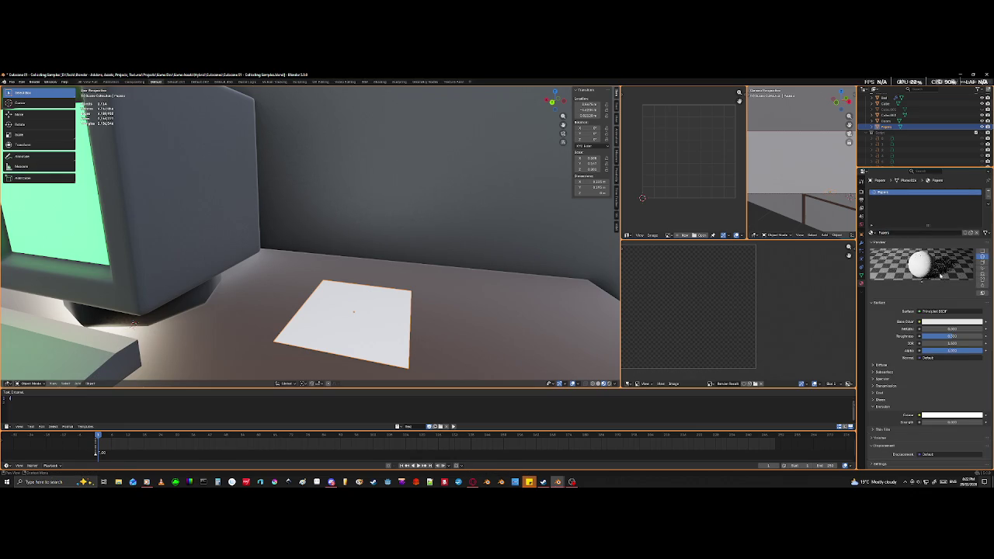
- Set the Paper material's Base Color to a pale warm off-white
left_click(937, 323)
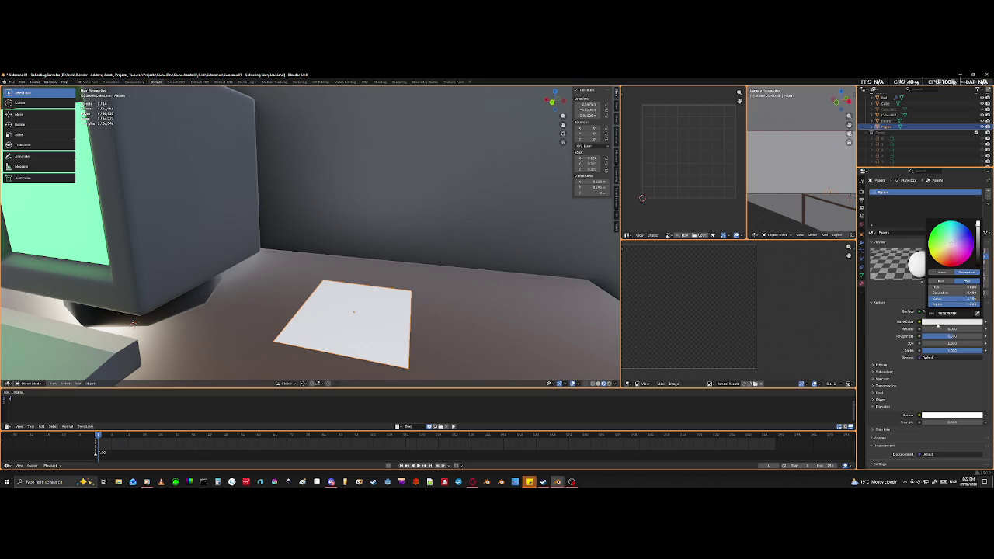
left_click_drag(978, 227, 978, 233)
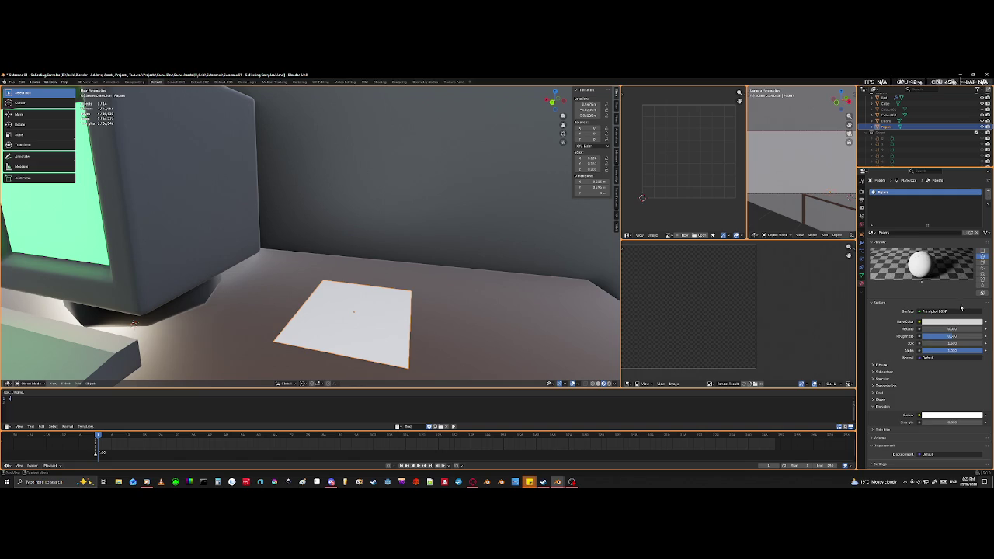
left_click(958, 322)
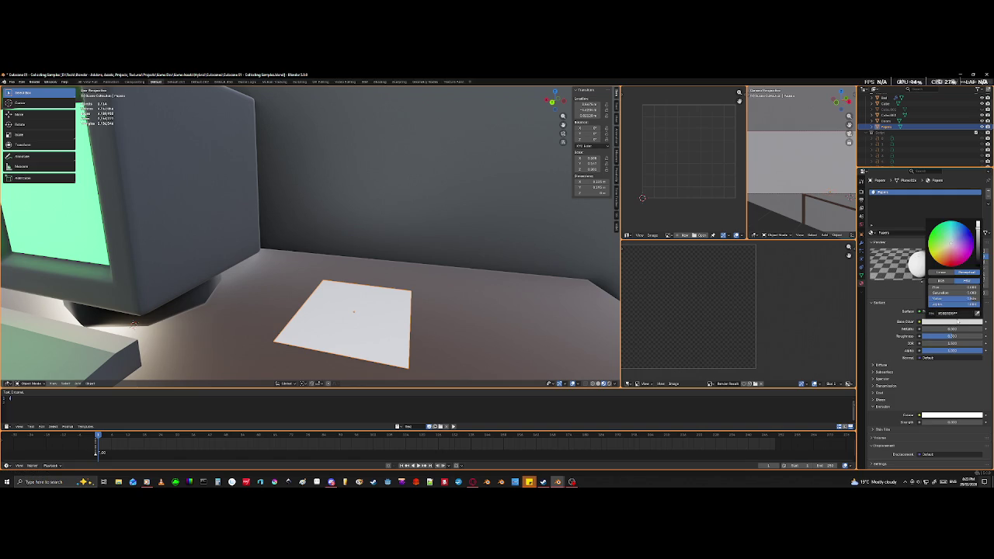
left_click(950, 245)
left_click_drag(949, 245, 948, 249)
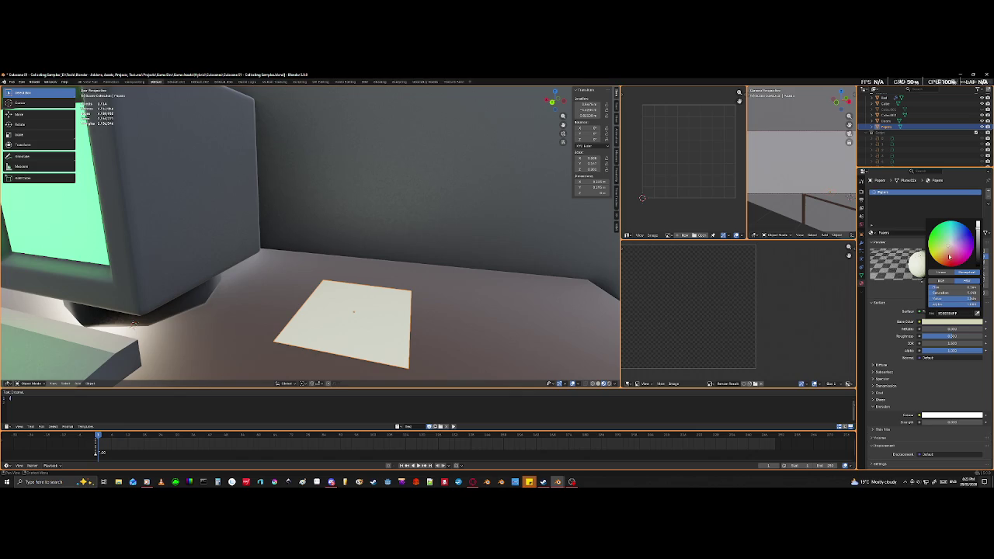
mouse_move(296, 345)
middle_mouse_down()
mouse_move(430, 332)
mouse_move(422, 284)
mouse_move(410, 317)
mouse_move(330, 267)
middle_mouse_up()
- Duplicate the paper sheet's face and lift the copy slightly upward along Z
key("Tab")
key("g")
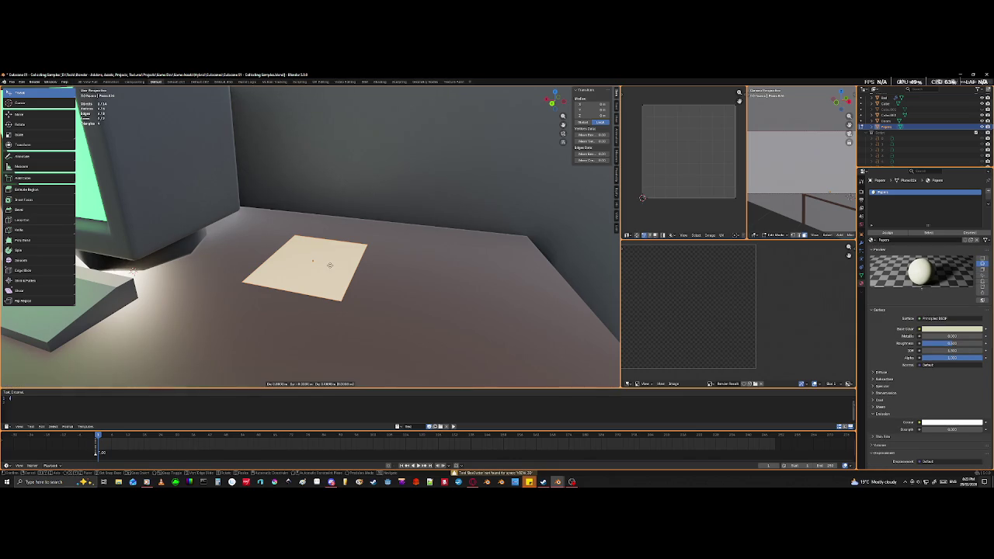
key("z")
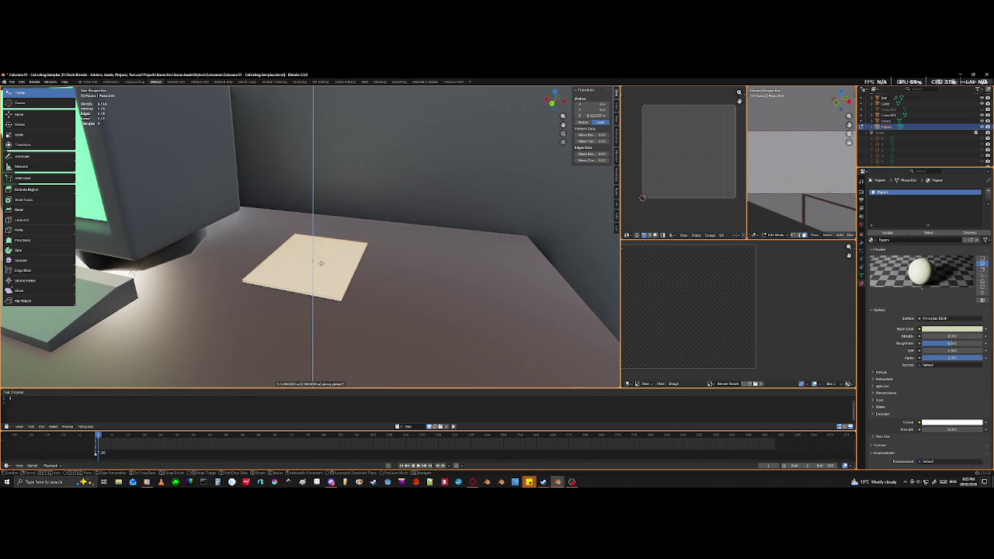
left_click(319, 263)
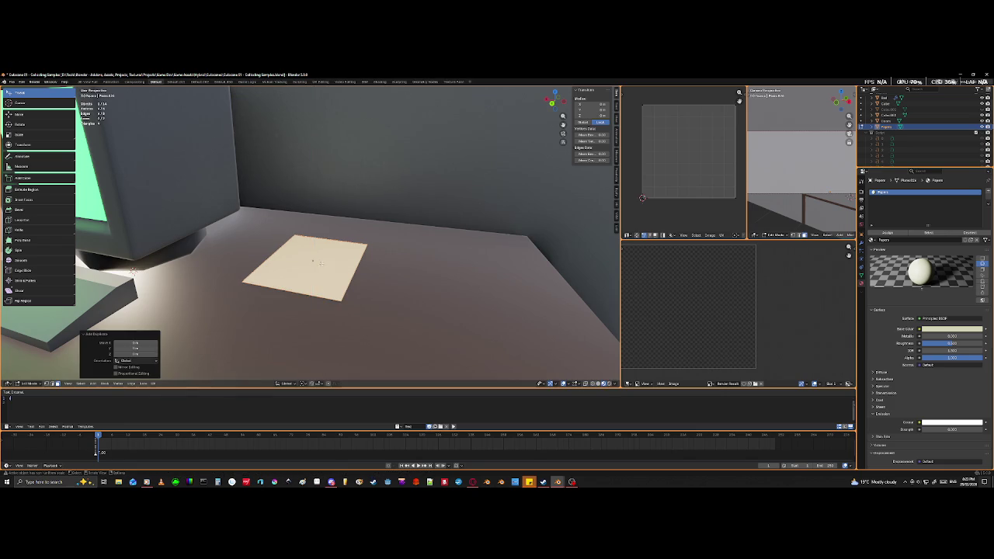
left_click(133, 269)
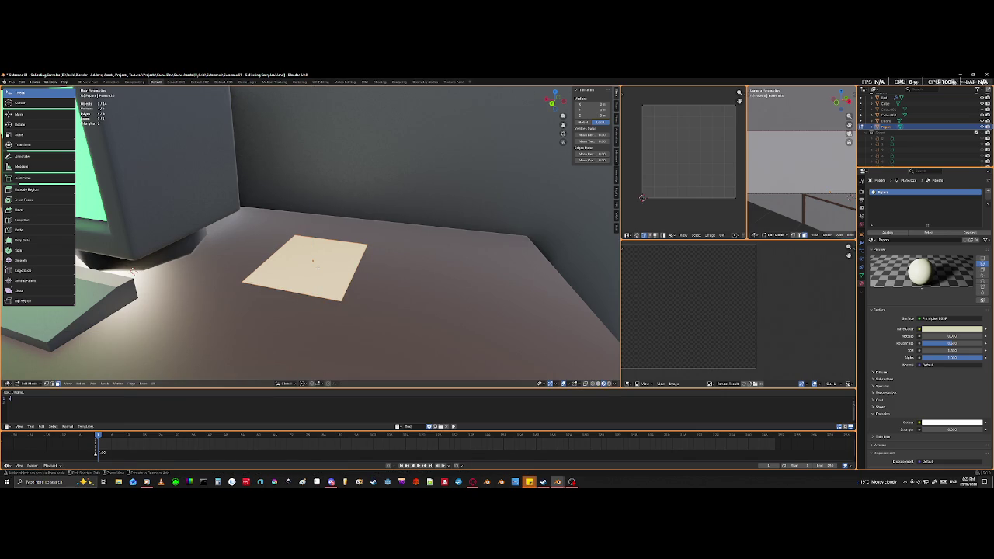
- Toggle back into the paper's Edit Mode and bring up its Base Color picker
key("Tab")
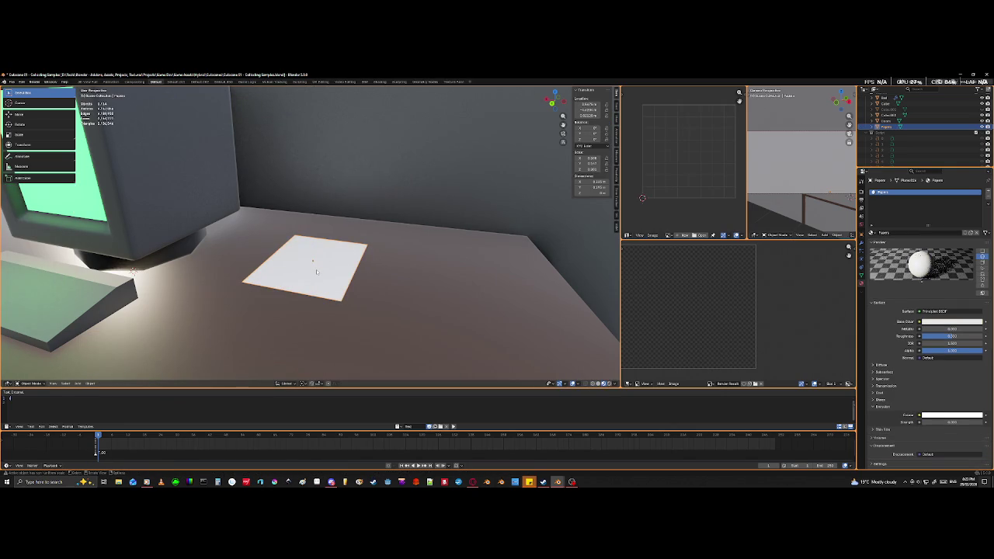
key("Tab")
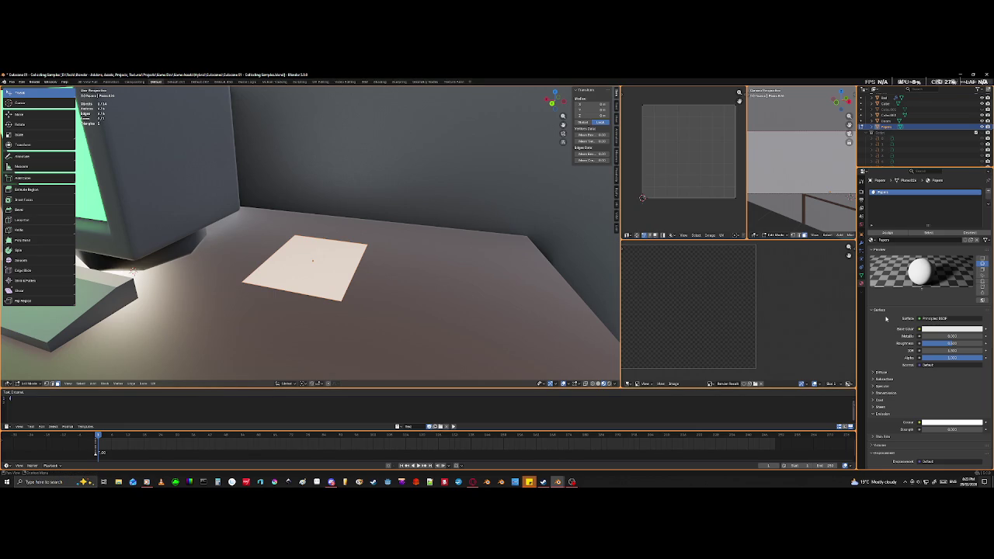
left_click(923, 330)
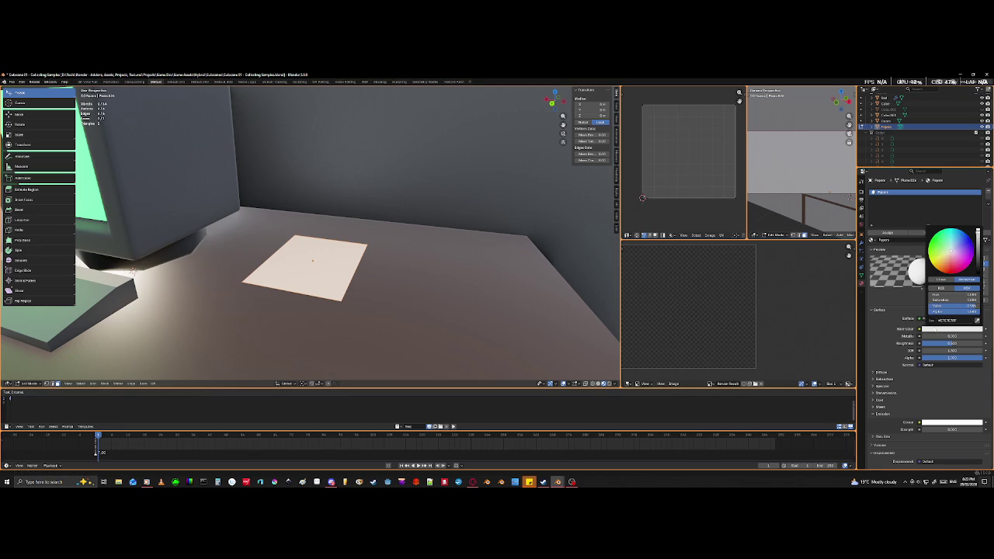
- Tint the paper's base colour a pale cream, then orbit low to inspect the sheet
left_click(948, 254)
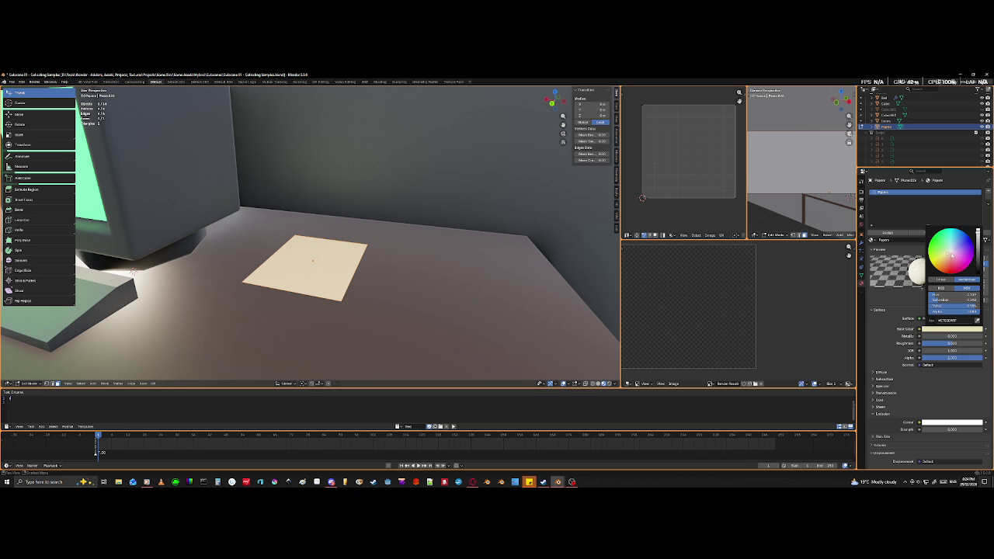
left_click_drag(949, 270, 950, 255)
left_click_drag(949, 254, 949, 256)
mouse_move(365, 281)
middle_mouse_down()
mouse_move(389, 302)
mouse_move(414, 293)
mouse_move(385, 298)
middle_mouse_up()
middle_click_drag(430, 333, 388, 327)
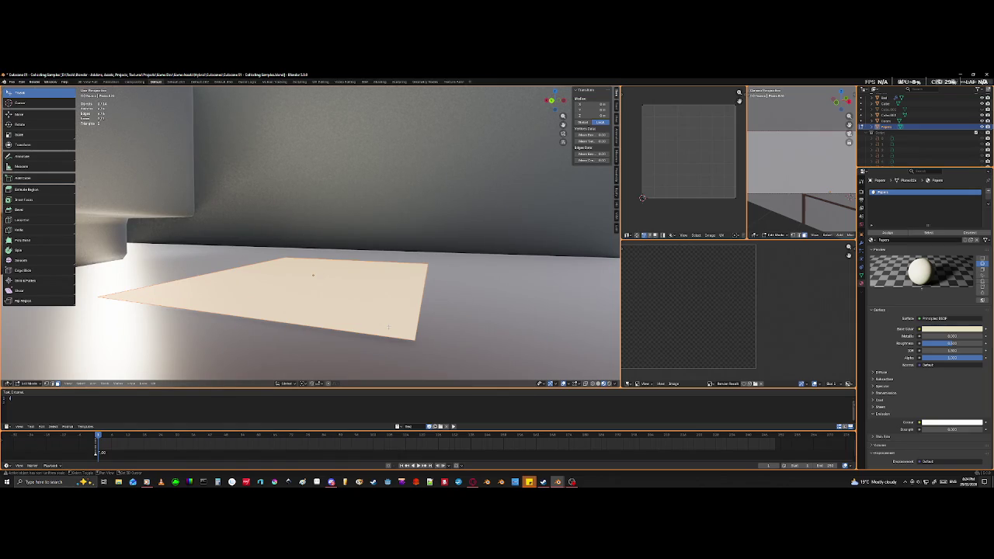
- Try extruding and rotating the paper face, cancel both, and view the paper from above
key("e")
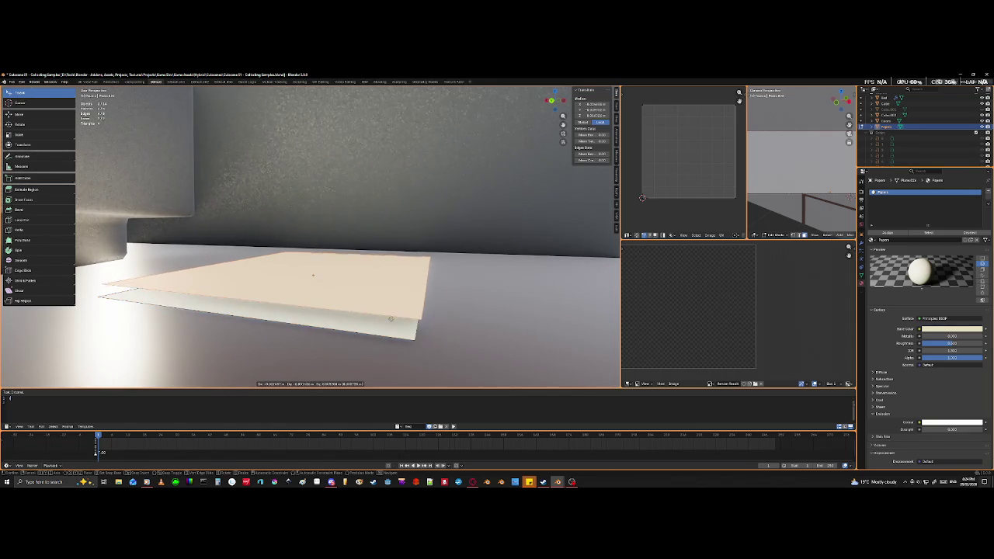
right_click(391, 319)
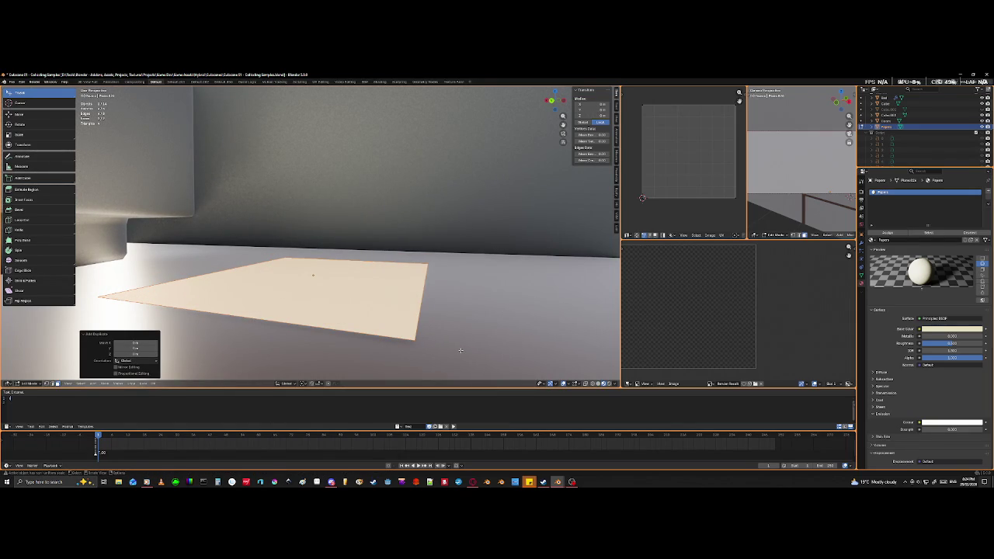
key("r")
key("z")
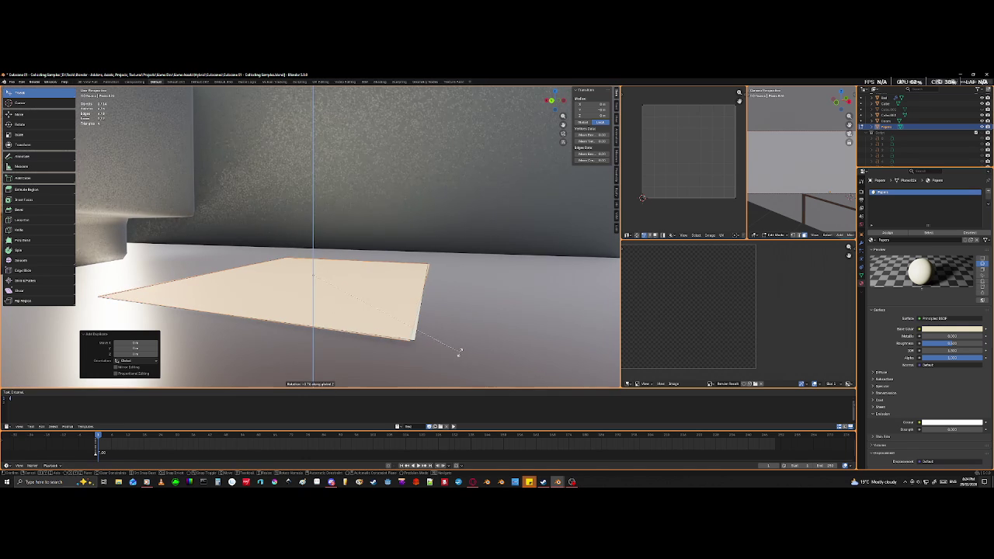
key("Escape")
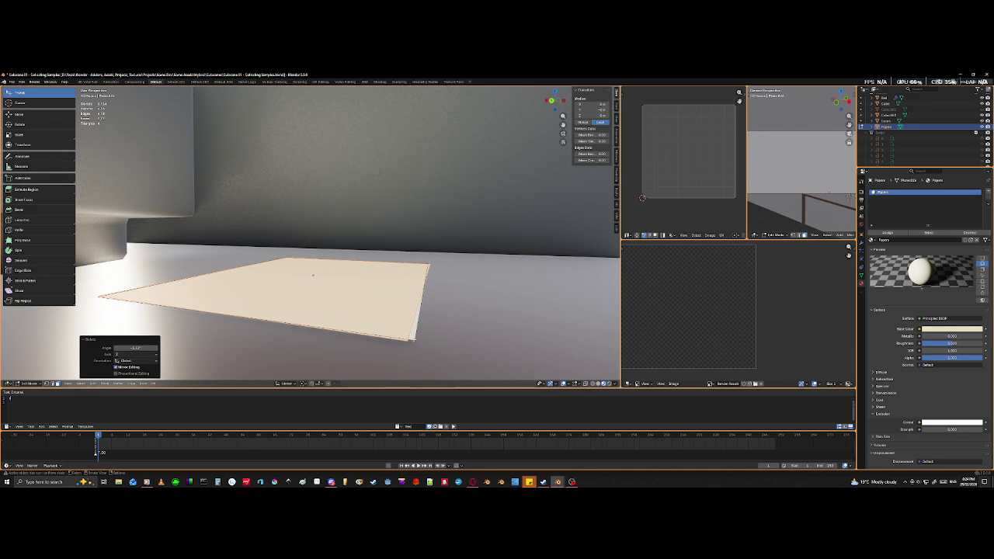
key("Tab")
mouse_move(414, 343)
middle_mouse_down()
mouse_move(377, 313)
mouse_move(388, 337)
middle_mouse_up()
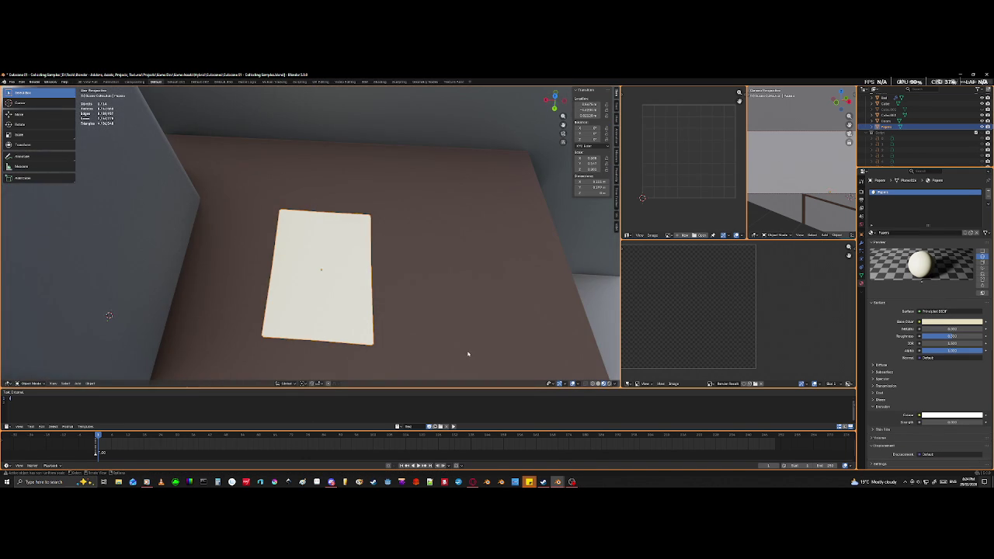
key("r")
key("Escape")
- Turn the top sheet slightly and raise it along Z
key("Tab")
key("r")
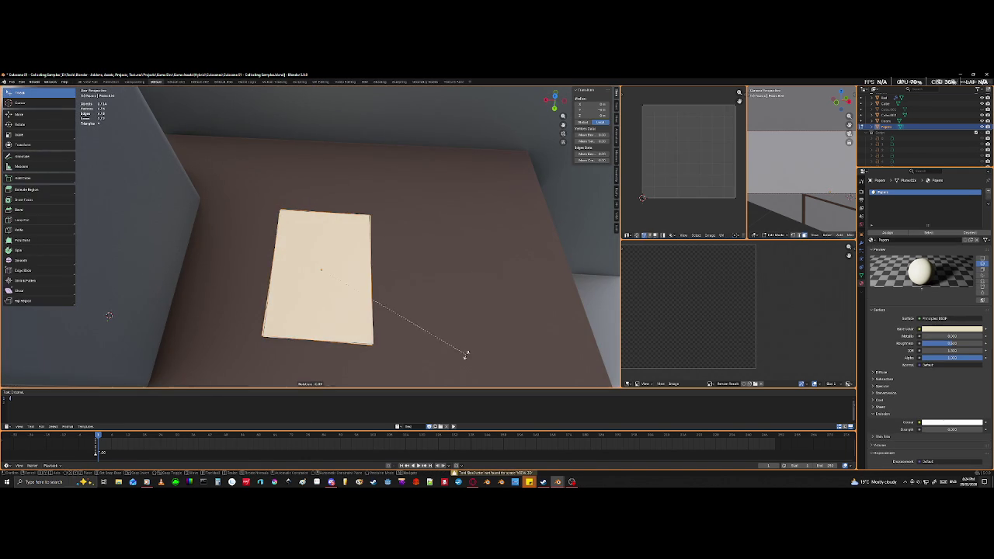
left_click(465, 358)
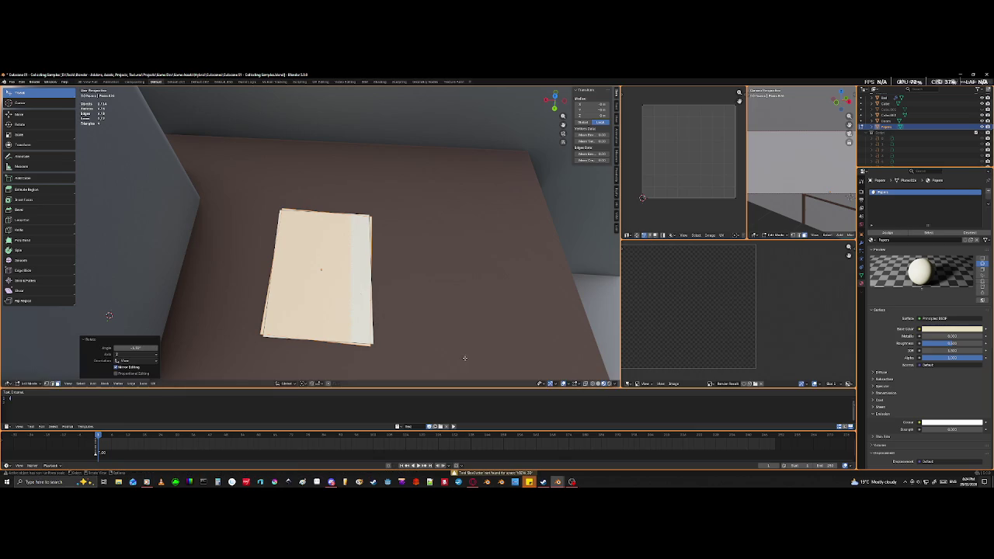
key("g")
key("z")
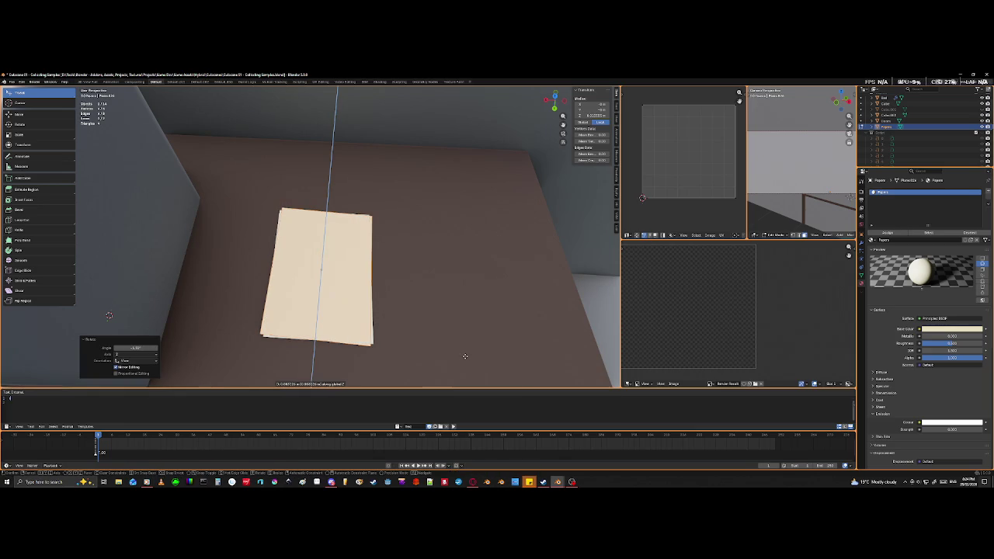
left_click(465, 357)
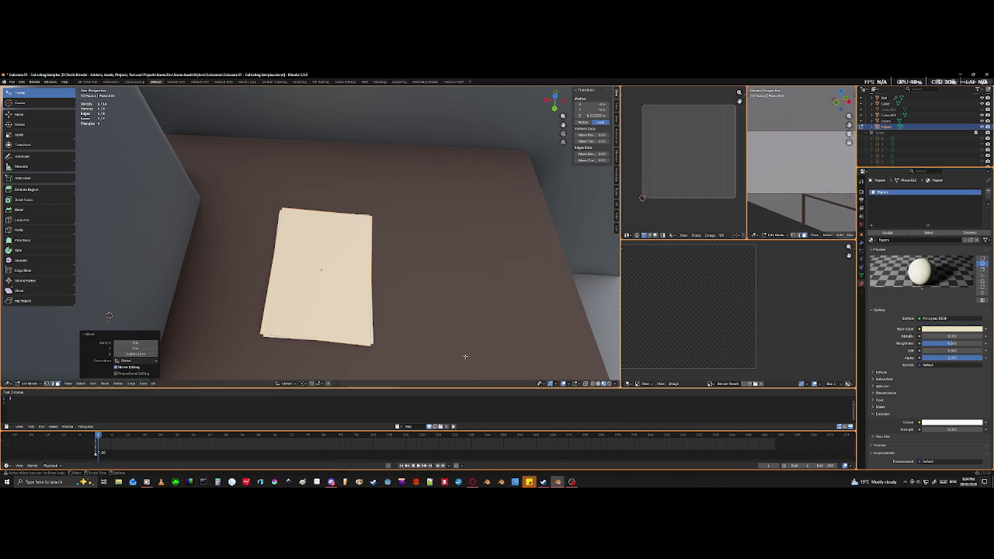
middle_click_drag(471, 333, 461, 304)
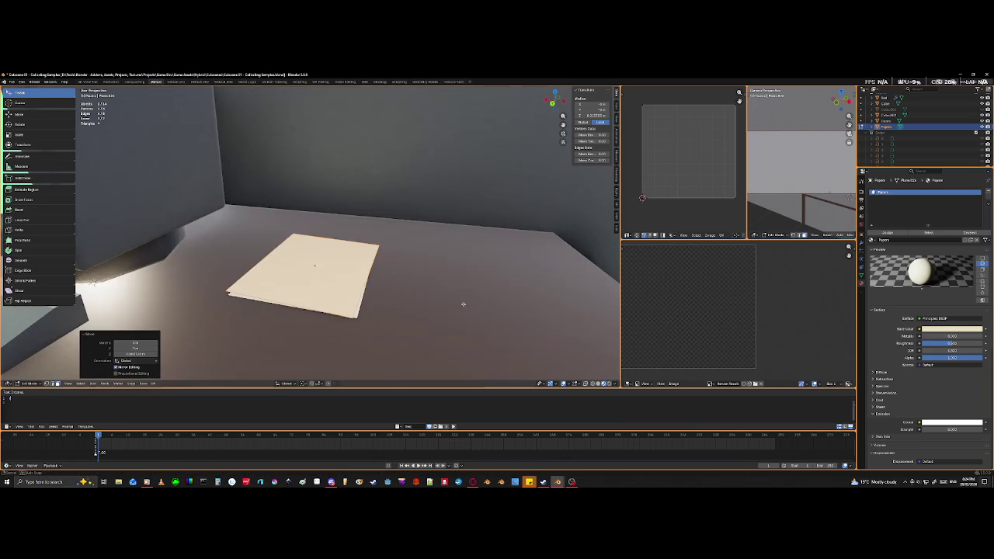
scroll(461, 306, "up", 1)
scroll(425, 318, "up", 2)
scroll(425, 318, "down", 2)
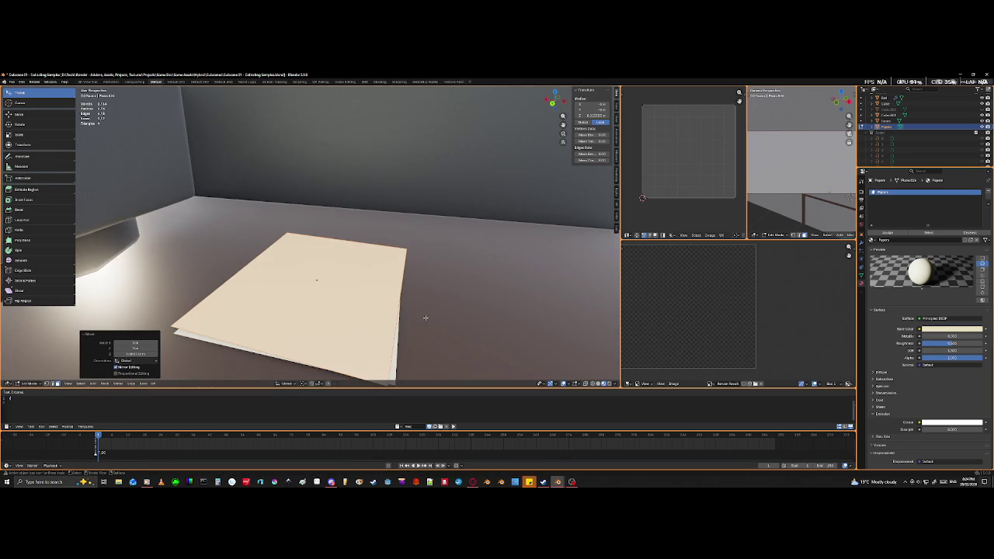
scroll(424, 320, "down", 1)
- Raise the top sheet further along Z and rotate it about the vertical axis
key("g")
key("z")
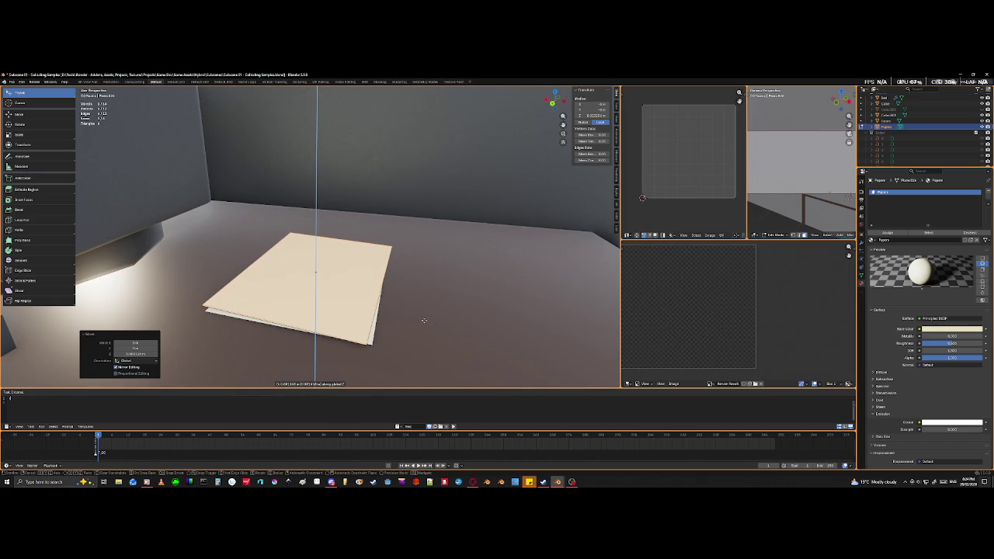
left_click(424, 321)
key("r")
key("z")
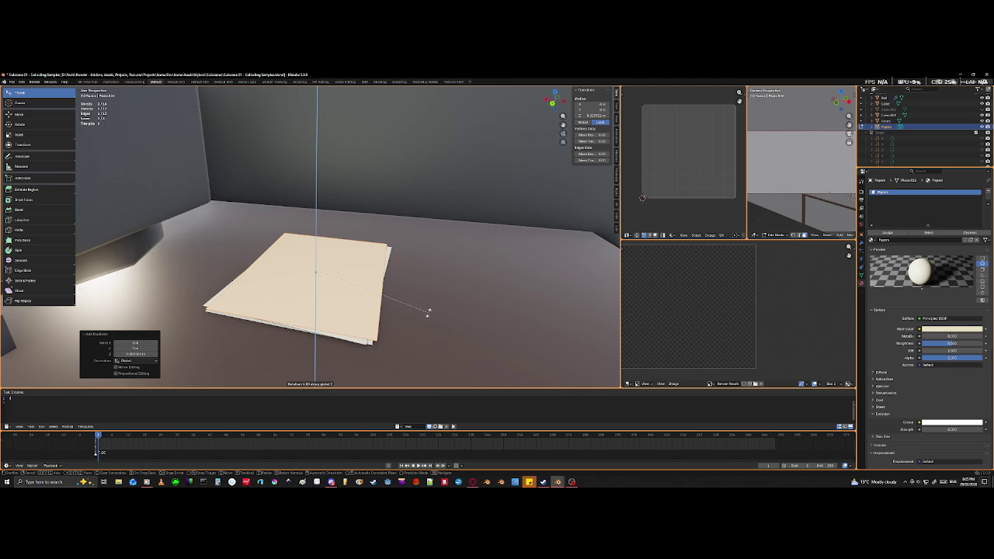
left_click(427, 313)
mouse_move(448, 253)
middle_mouse_down()
mouse_move(455, 288)
mouse_move(461, 266)
middle_mouse_up()
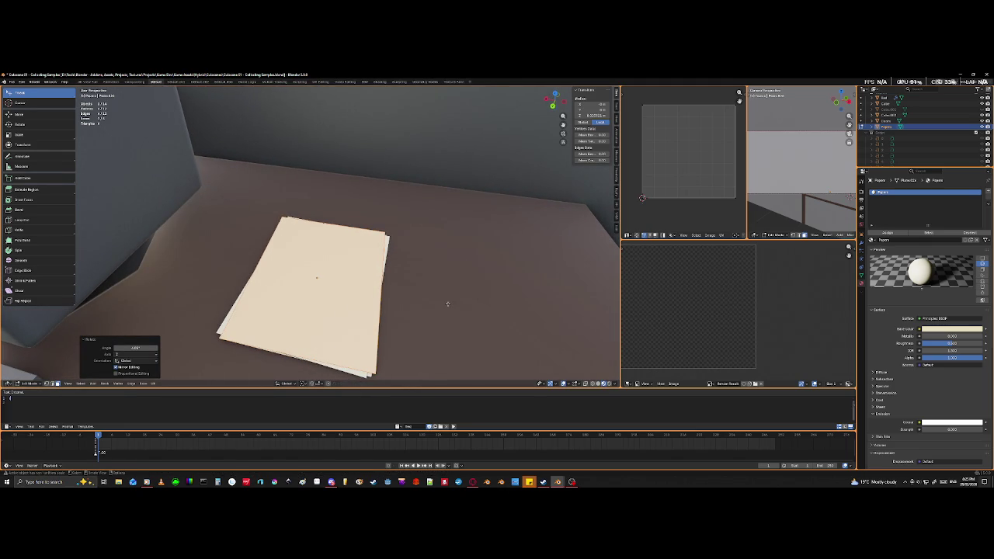
- Reposition the top sheet along Y and X so it sits on the stack
key("g")
key("y")
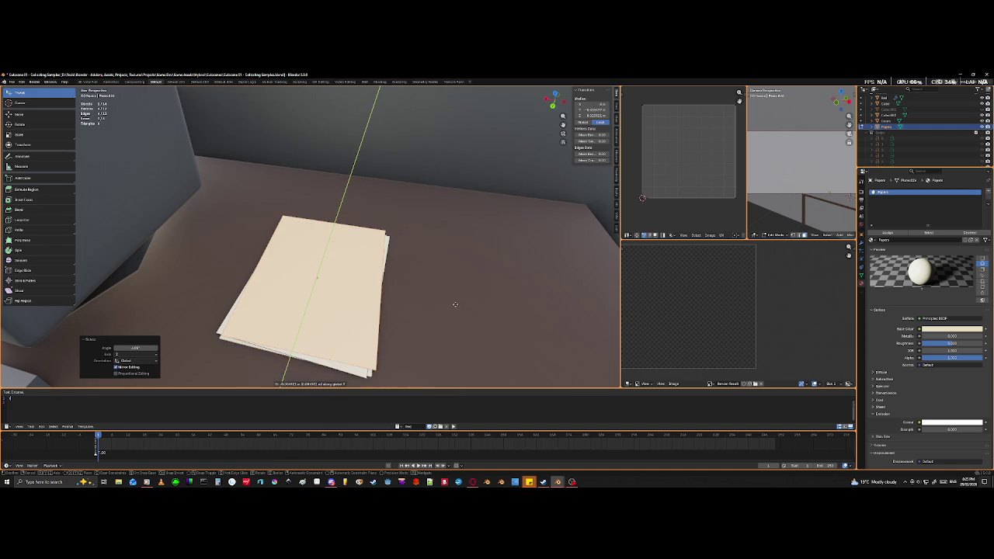
left_click(455, 306)
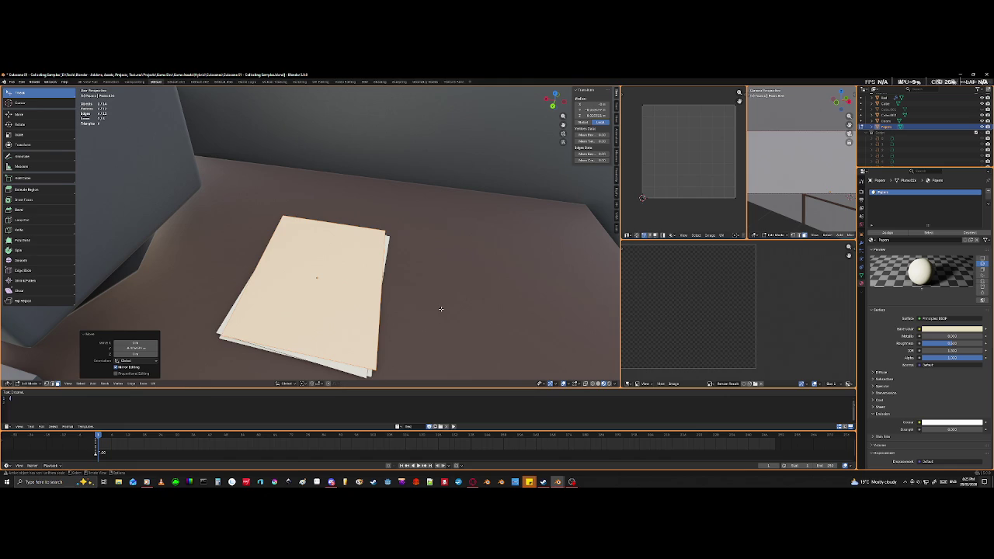
key("g")
key("x")
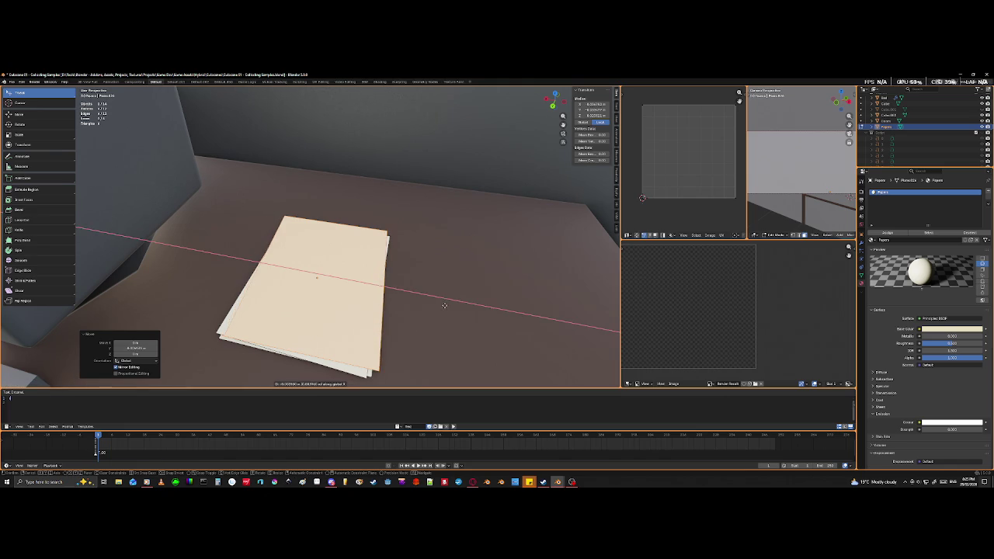
left_click(418, 297)
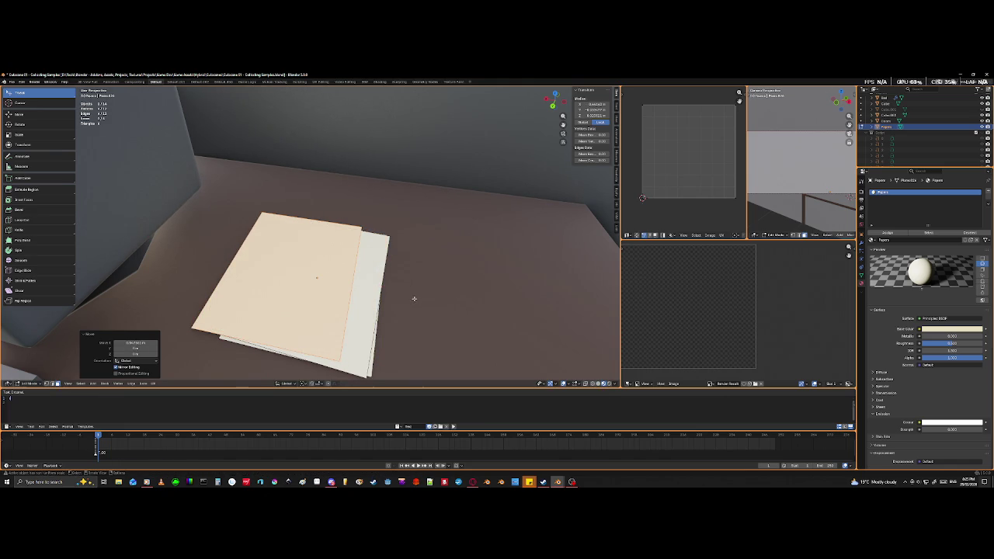
key("g")
key("x")
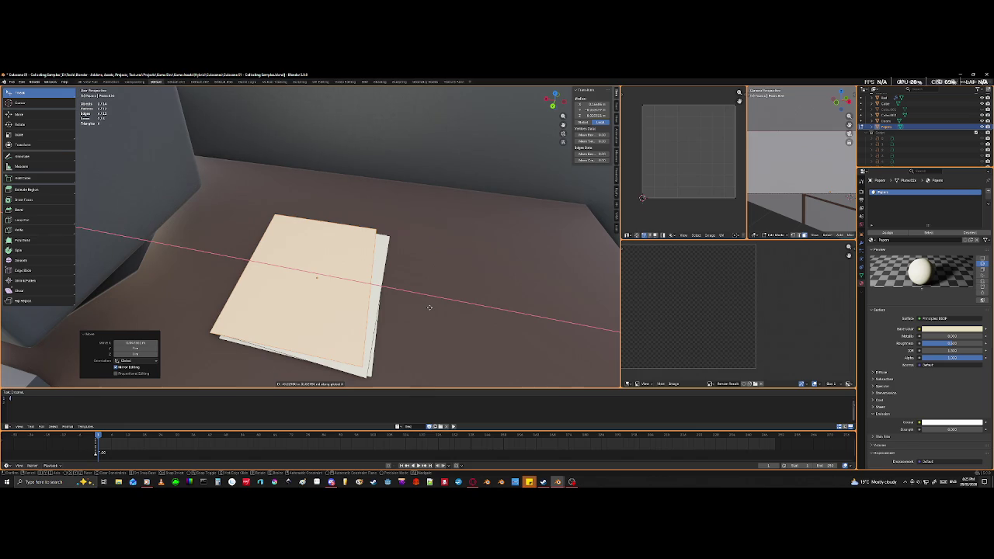
left_click(430, 307)
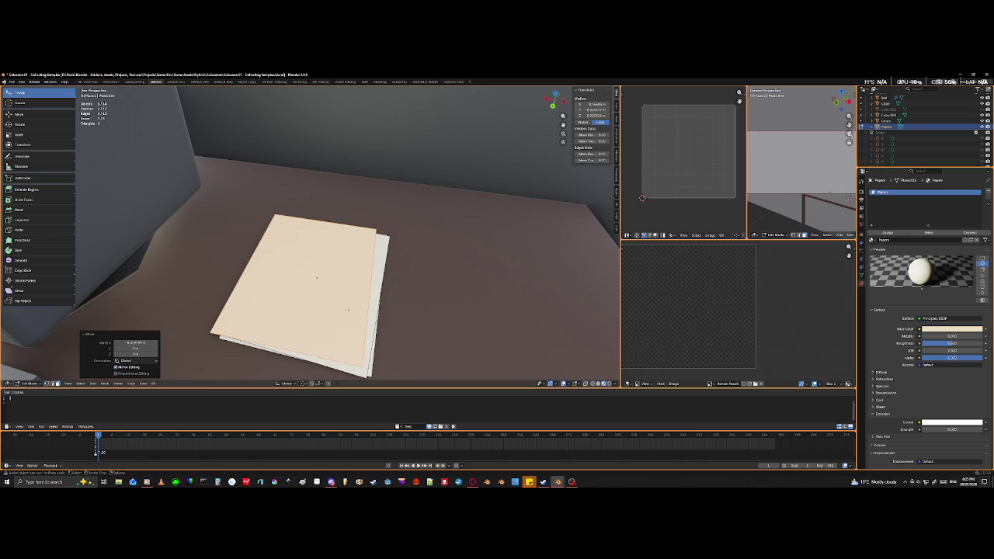
- Add a copied sheet just above the stack, rotated about Z, and return to Object Mode
key("g")
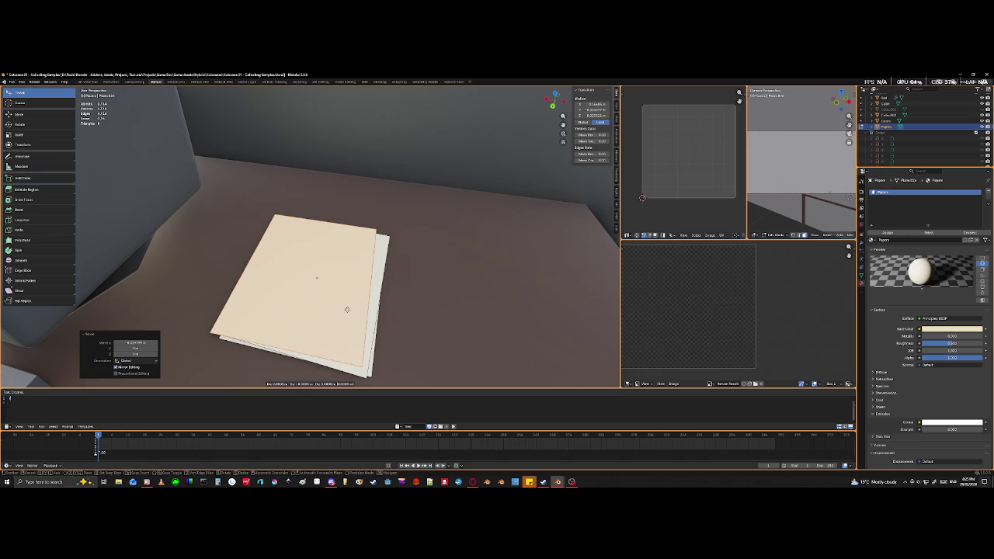
key("z")
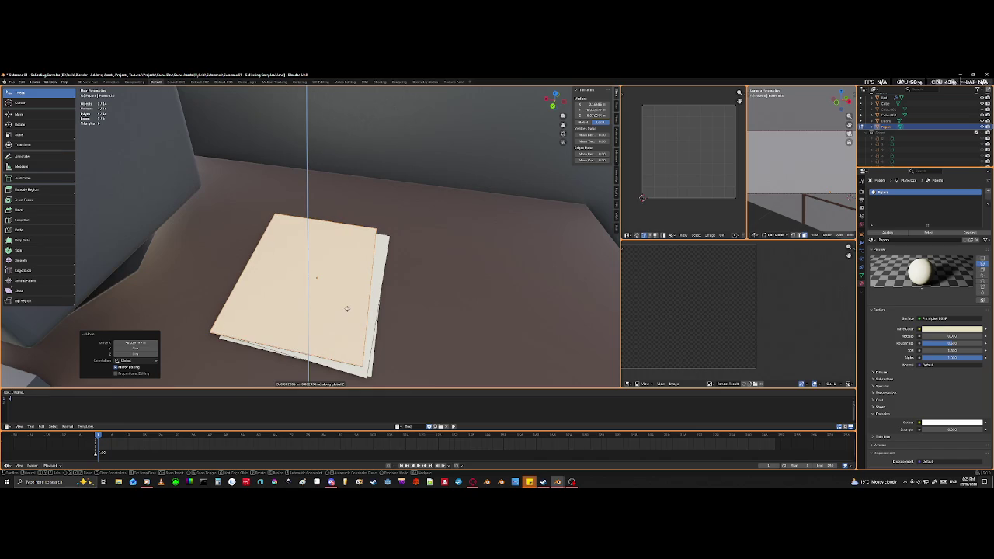
left_click(347, 309)
key("r")
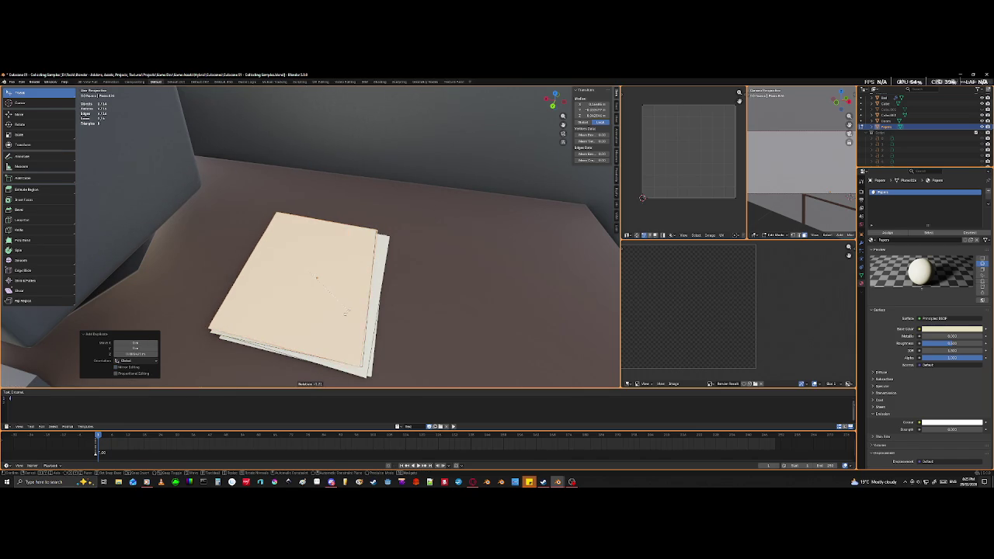
key("z")
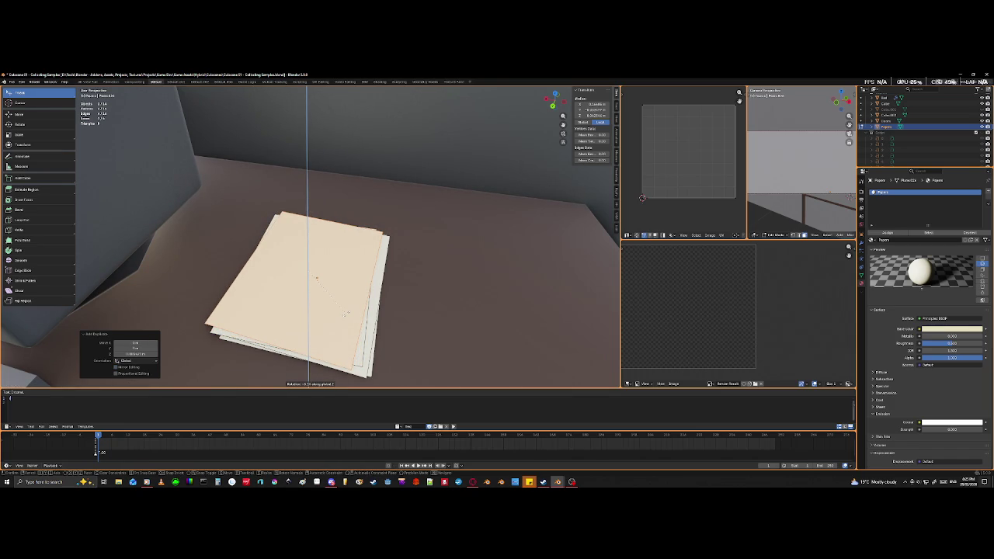
left_click(345, 313)
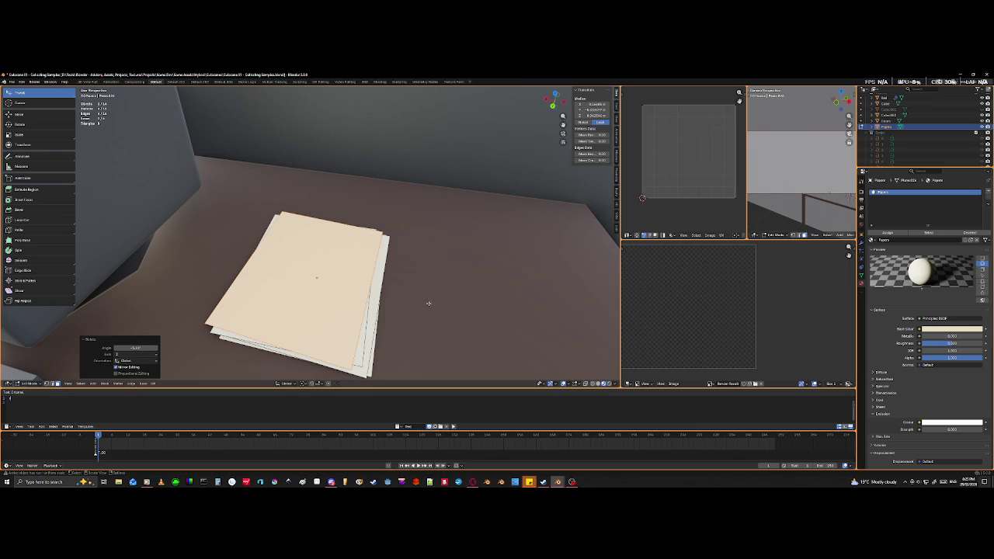
key("Tab")
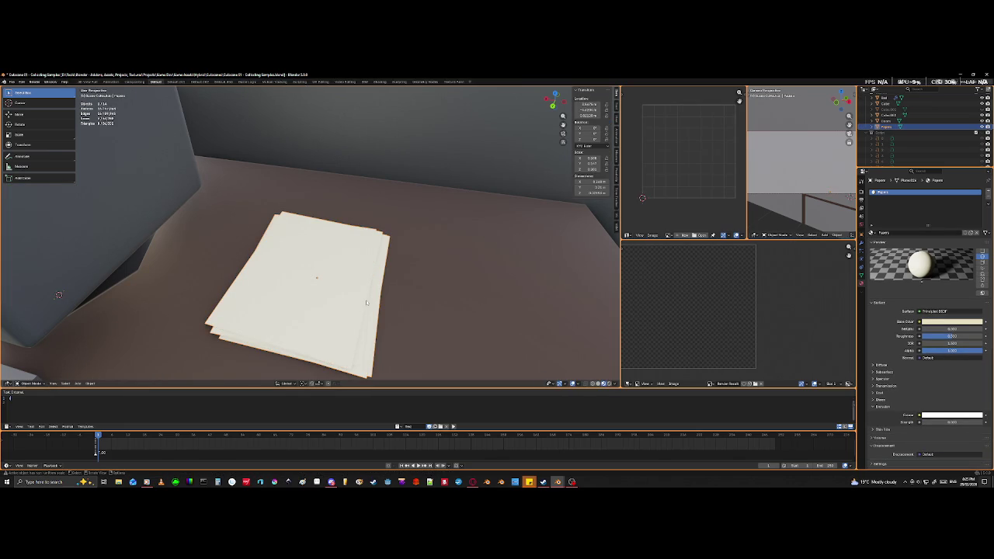
- Orbit and zoom around the desk and chair to inspect them from several angles
scroll(365, 299, "down", 5)
scroll(357, 303, "down", 2)
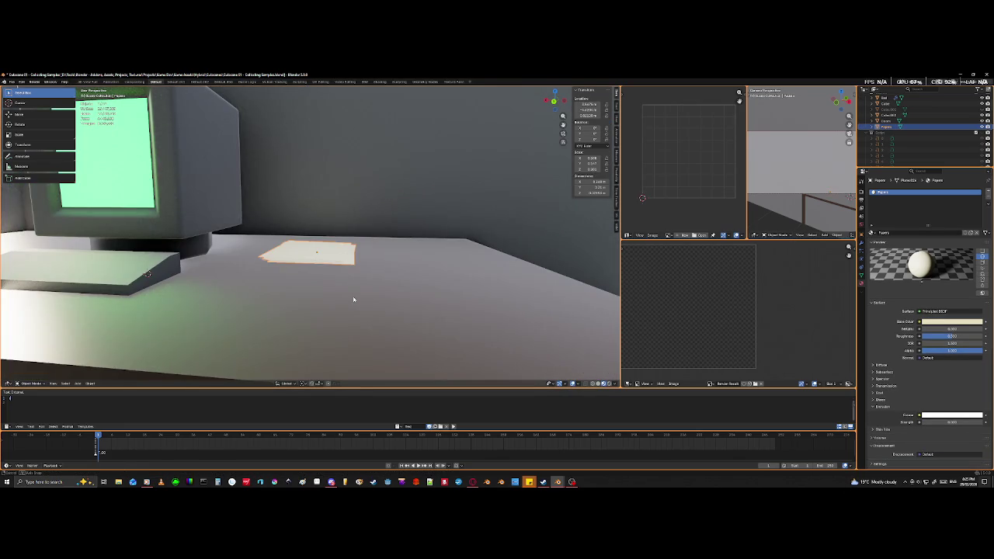
middle_click_drag(353, 298, 343, 315)
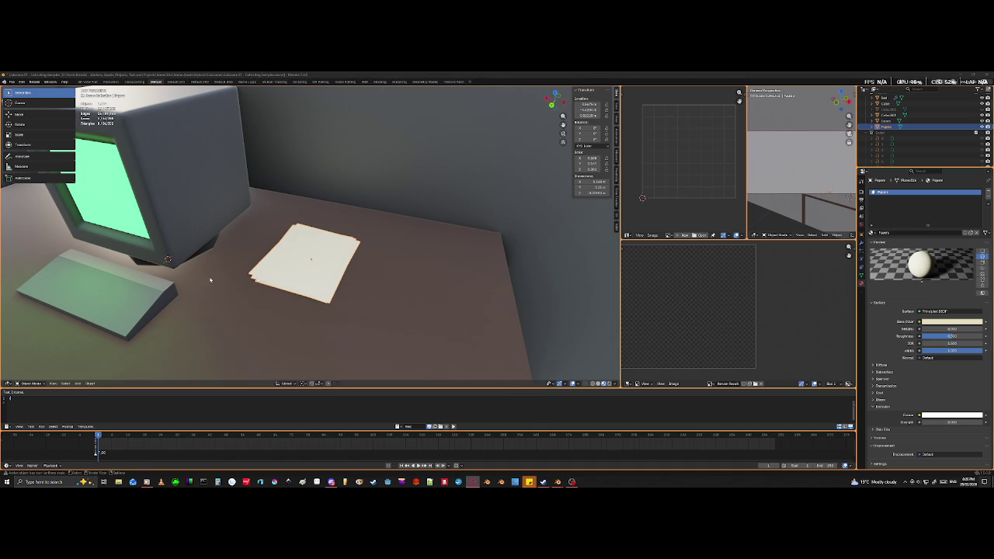
scroll(209, 279, "down", 8)
middle_click_drag(316, 326, 355, 333)
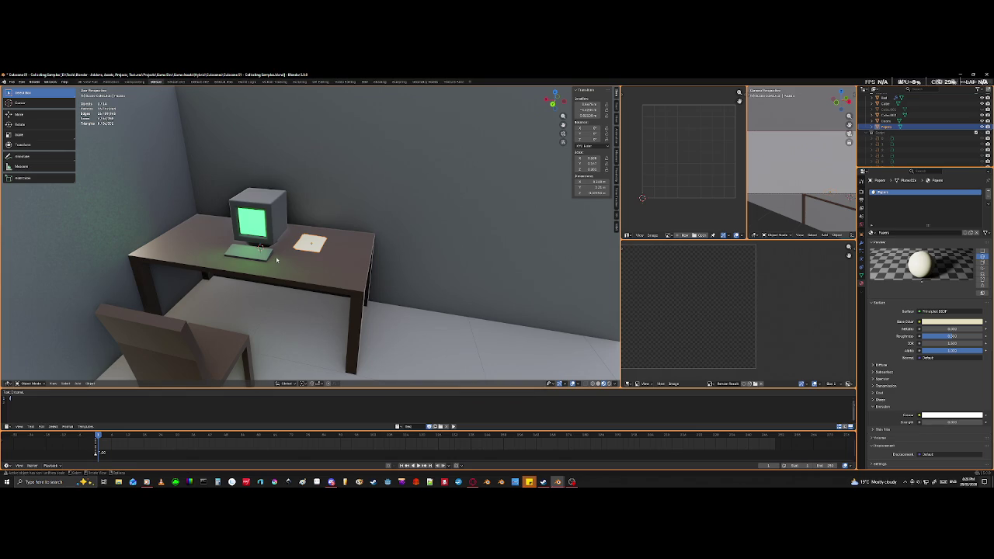
mouse_move(220, 252)
middle_mouse_down()
mouse_move(289, 322)
mouse_move(277, 249)
mouse_move(195, 282)
mouse_move(206, 285)
mouse_move(182, 265)
mouse_move(306, 258)
middle_mouse_up()
scroll(288, 322, "up", 4)
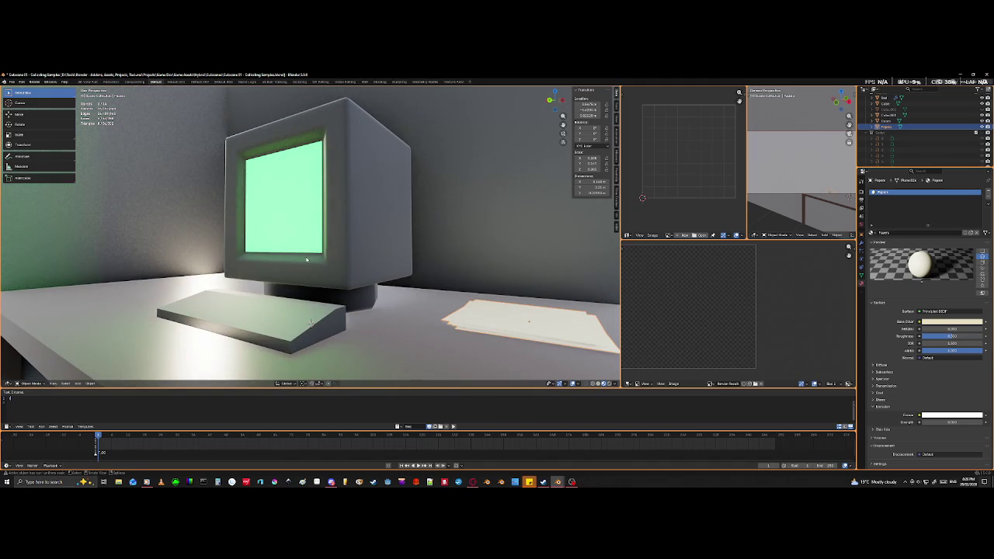
scroll(306, 259, "down", 6)
middle_click_drag(306, 259, 393, 295)
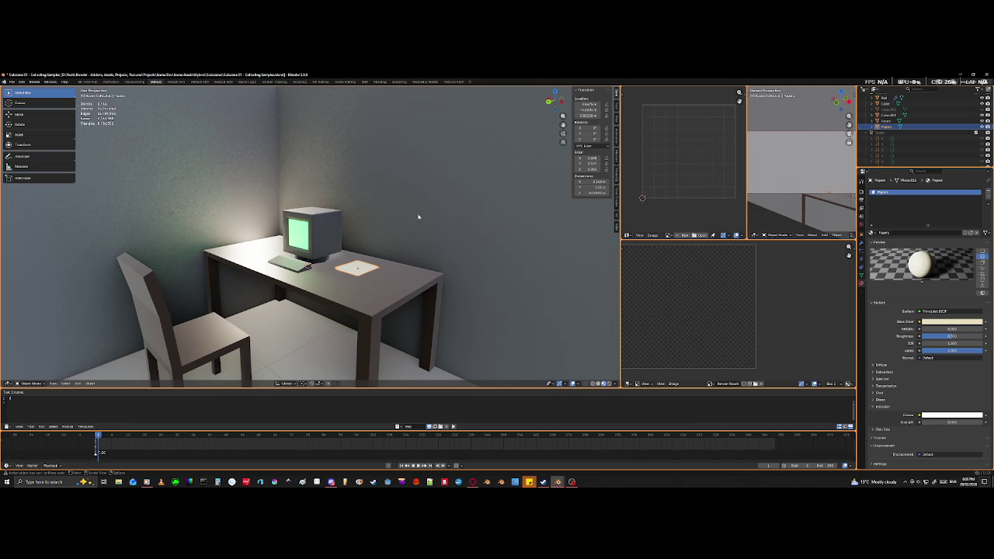
- Zoom out over the room, then close in on the white stepped block and select it
scroll(419, 217, "down", 3)
scroll(415, 224, "down", 3)
scroll(377, 215, "down", 3)
scroll(378, 242, "down", 2)
scroll(412, 251, "down", 2)
scroll(353, 244, "up", 1)
mouse_move(353, 244)
middle_mouse_down()
mouse_move(332, 237)
mouse_move(344, 248)
mouse_move(263, 275)
mouse_move(349, 271)
middle_mouse_up()
scroll(264, 274, "up", 3)
scroll(263, 275, "up", 1)
scroll(262, 296, "up", 2)
scroll(410, 296, "up", 3)
mouse_move(411, 295)
middle_mouse_down()
mouse_move(357, 280)
mouse_move(248, 273)
mouse_move(313, 295)
mouse_move(191, 305)
mouse_move(337, 298)
middle_mouse_up()
scroll(234, 275, "up", 2)
scroll(234, 274, "up", 2)
left_click(191, 305)
- In edge select mode, raise one edge of the stepped block straight up along Z
key("Tab")
scroll(321, 300, "up", 2)
left_click(337, 298)
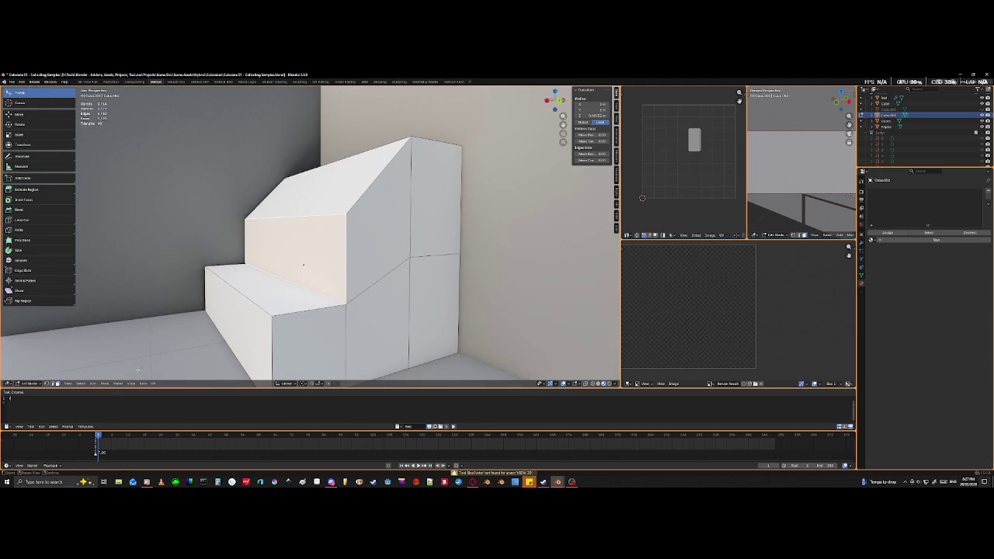
left_click(52, 383)
left_click(327, 289)
middle_click_drag(379, 359, 374, 354)
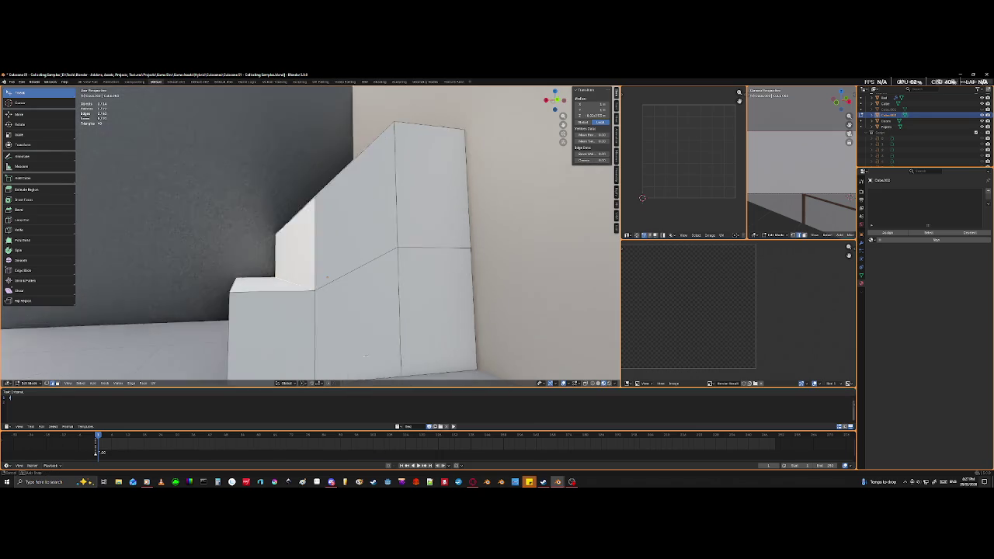
key("g")
key("z")
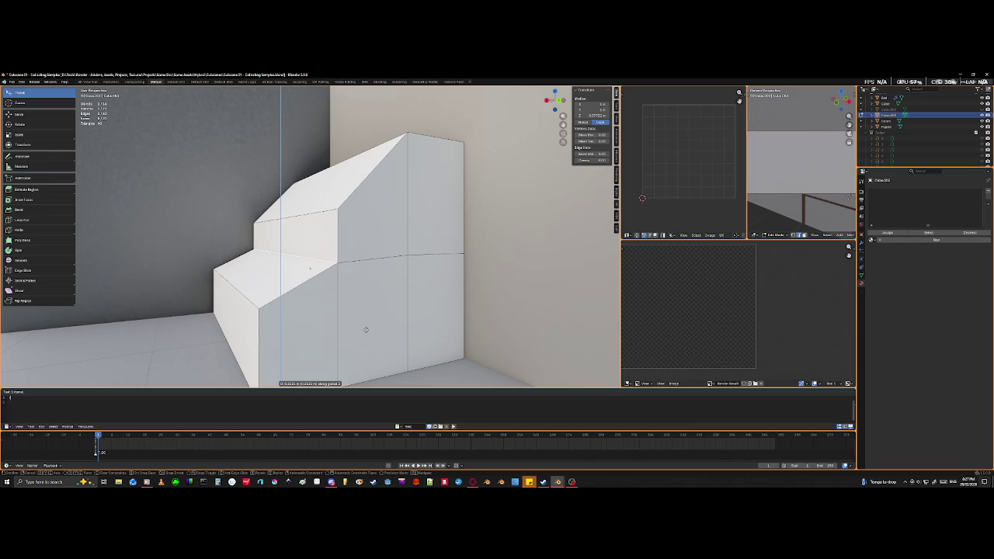
left_click(365, 329)
mouse_move(365, 329)
middle_mouse_down()
mouse_move(353, 285)
mouse_move(325, 289)
mouse_move(274, 220)
middle_mouse_up()
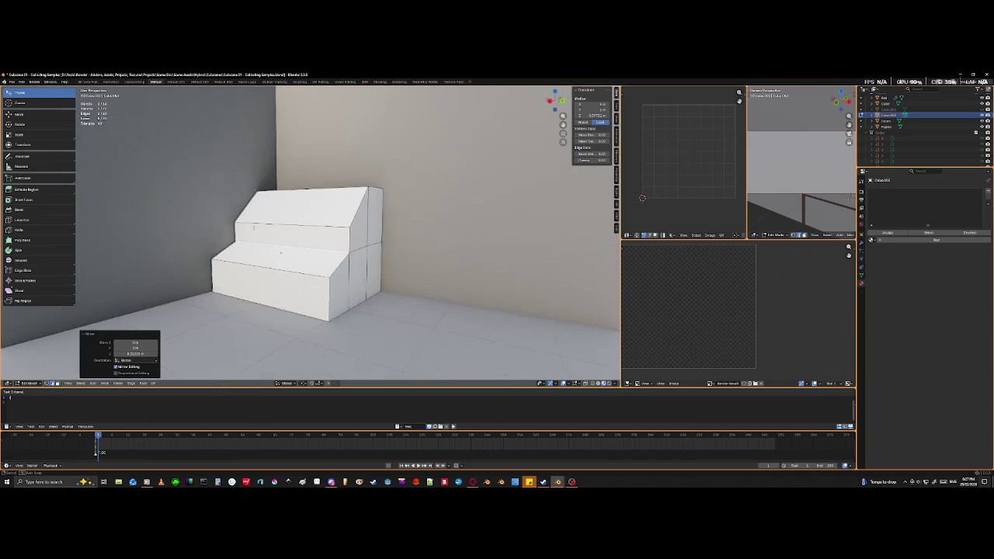
- Raise a second block edge along Z, adjust the selection, and return to Object Mode
left_click(274, 220)
middle_click_drag(65, 368, 383, 320)
key("g")
key("z")
left_click(394, 307)
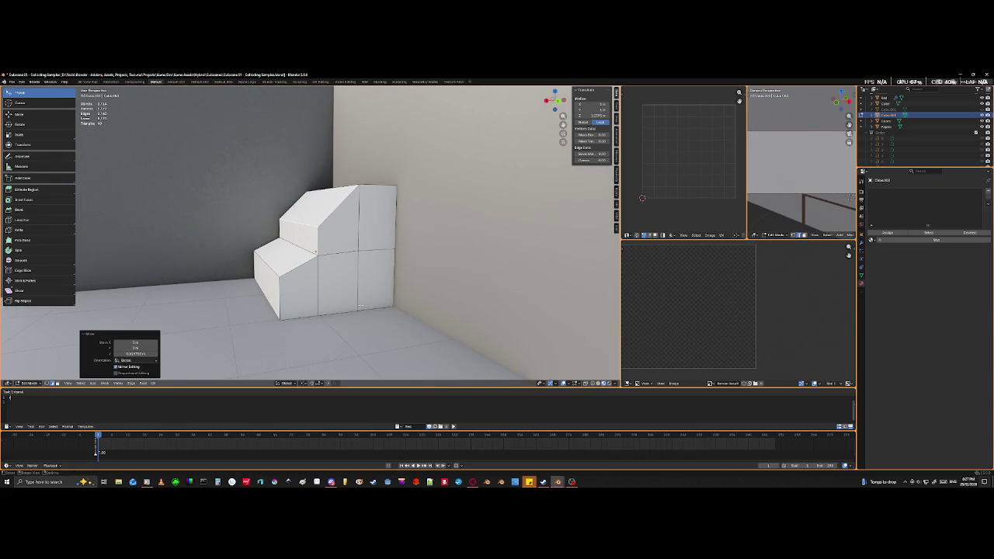
mouse_move(342, 311)
middle_mouse_down()
mouse_move(385, 309)
mouse_move(356, 304)
mouse_move(337, 319)
mouse_move(350, 327)
middle_mouse_up()
left_click(356, 303)
key("Tab")
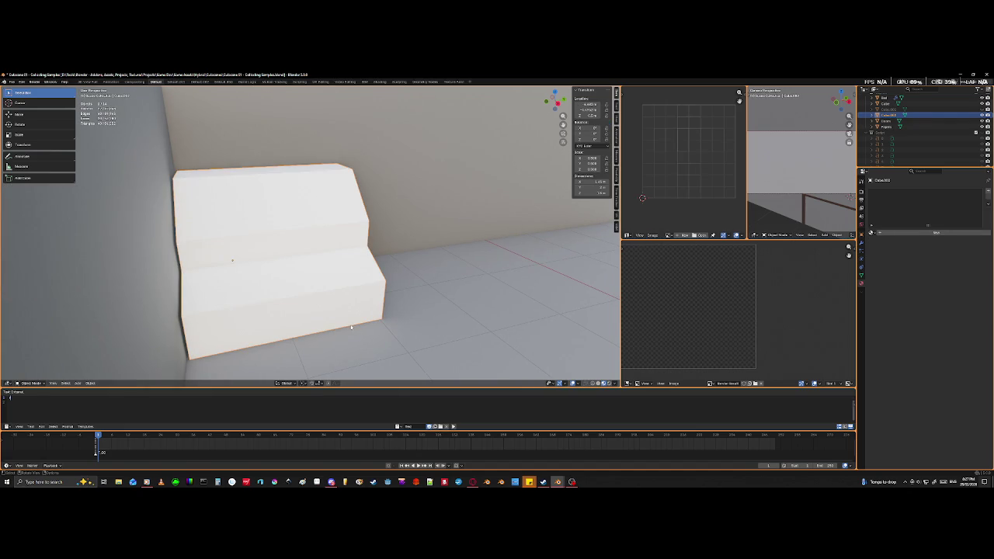
- Shift the white stepped block slightly along the Y axis
key("g")
key("y")
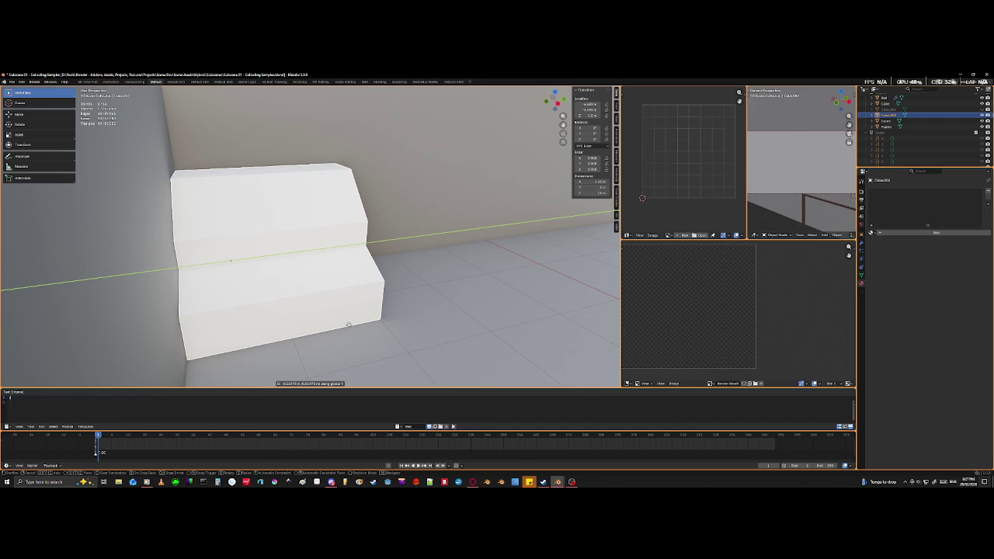
left_click(350, 326)
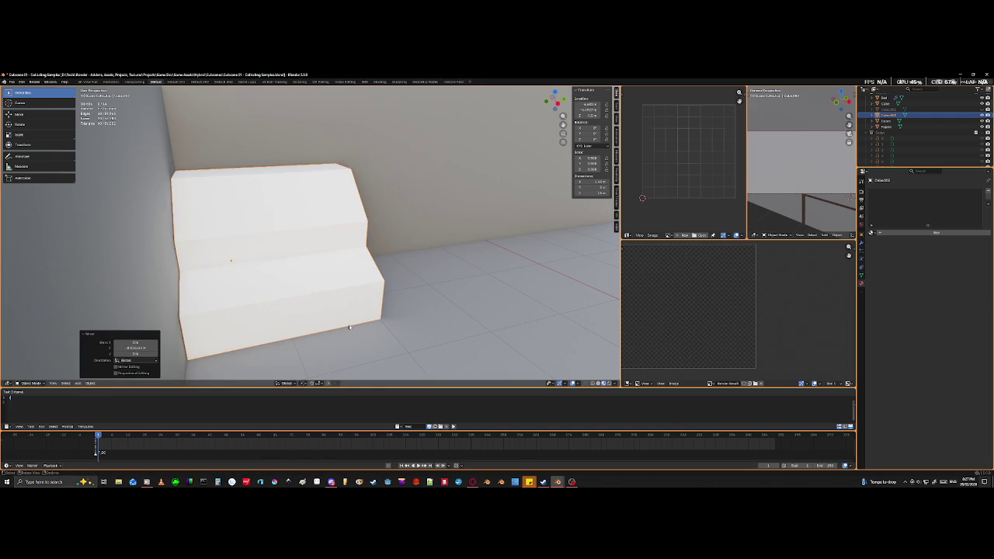
- Reselect Cube.003, enter Edit Mode, and zoom in on its steps
left_click(407, 200)
left_click(231, 289)
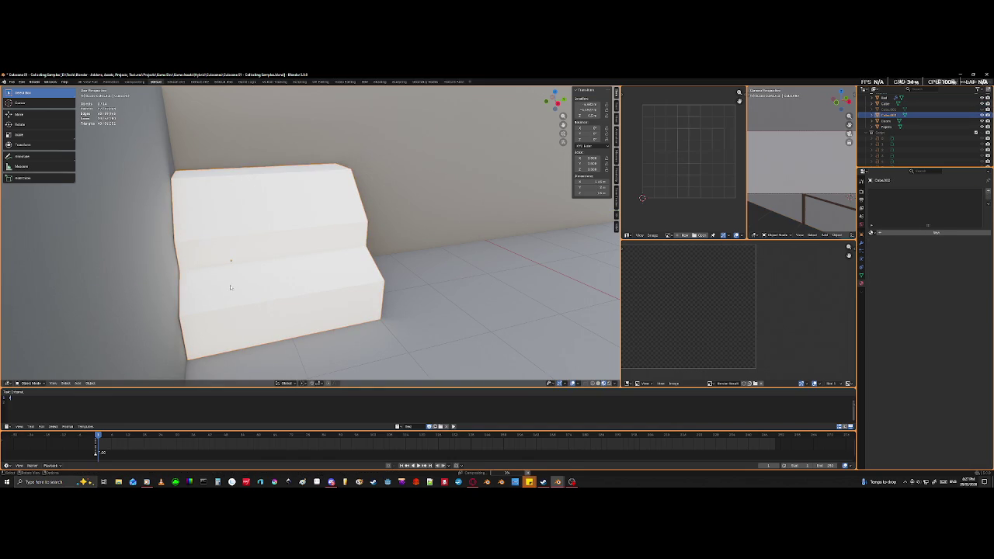
key("Tab")
middle_click_drag(231, 290, 240, 267)
scroll(239, 268, "up", 2)
scroll(209, 275, "up", 3)
scroll(182, 284, "up", 2)
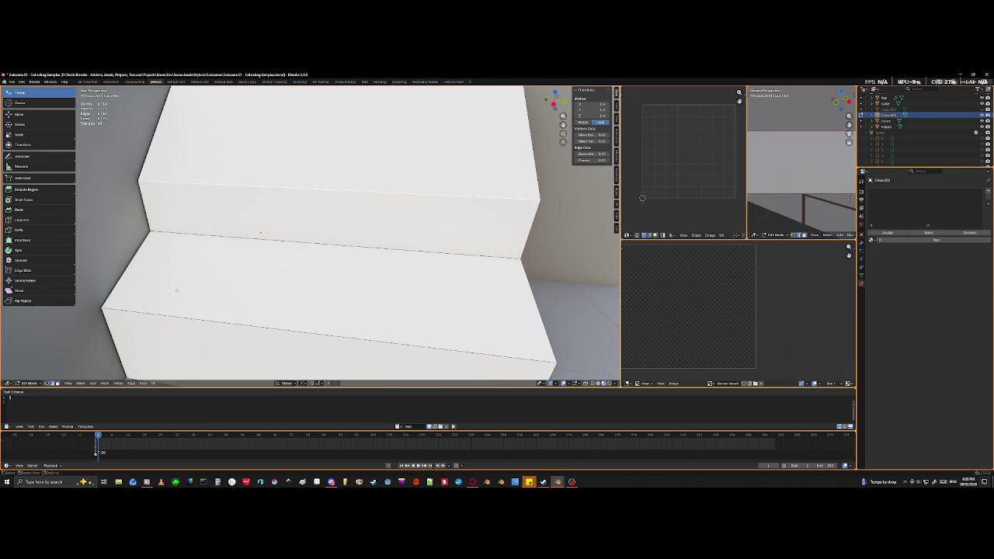
- Add a new cube and slide it along X to sit beside the stepped block
key("Tab")
key("Tab")
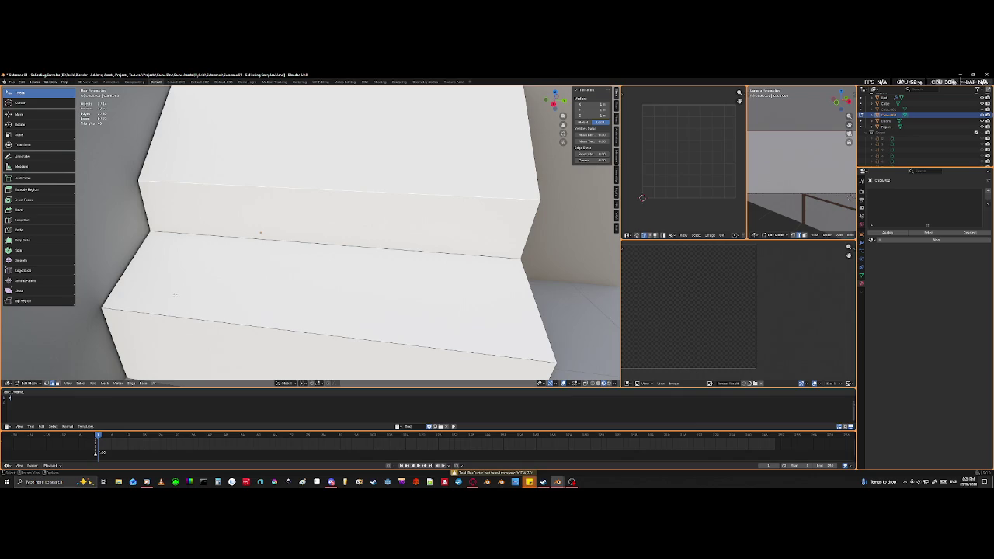
key("shift+a")
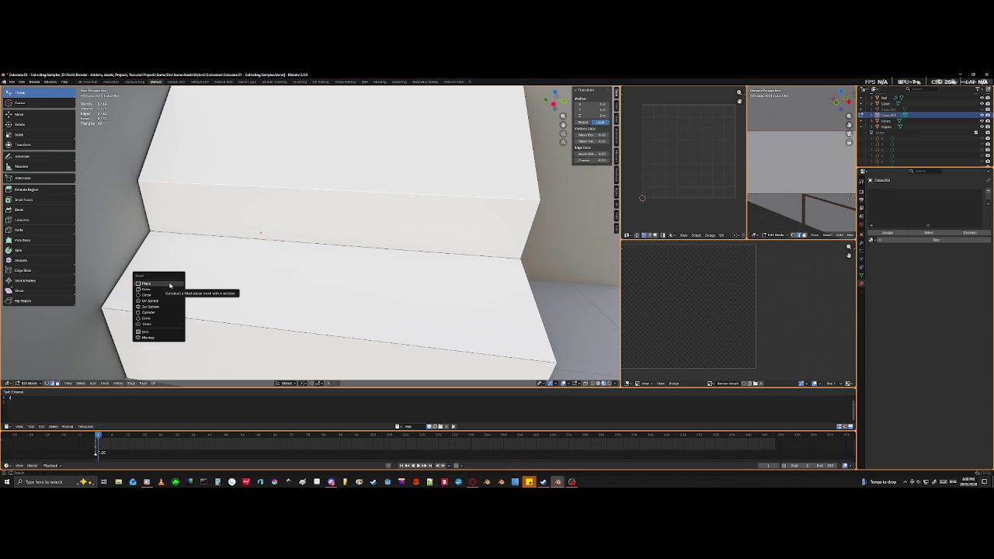
left_click(146, 289)
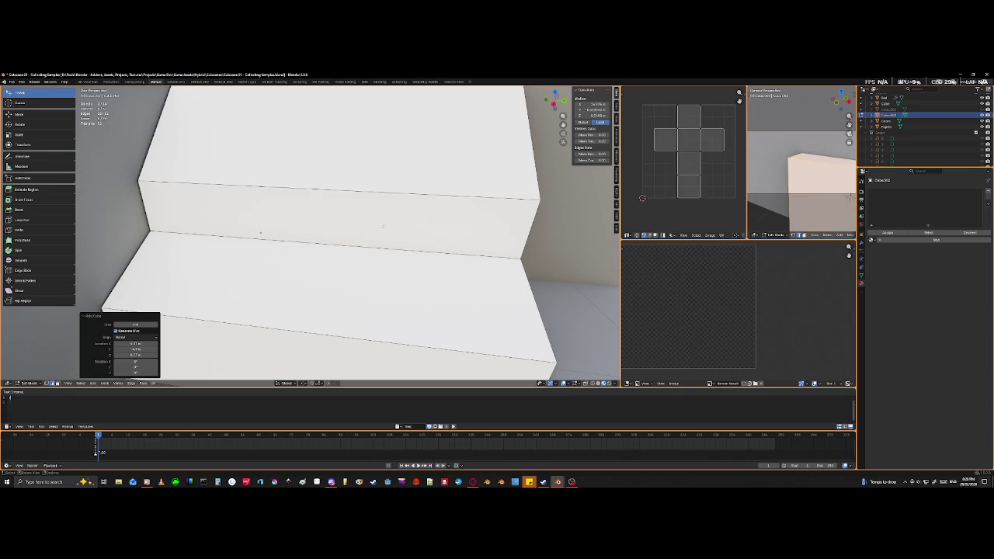
key("KP_Decimal")
scroll(289, 234, "down", 5)
scroll(289, 235, "down", 5)
scroll(290, 234, "down", 3)
mouse_move(303, 233)
middle_mouse_down()
mouse_move(323, 251)
mouse_move(307, 258)
middle_mouse_up()
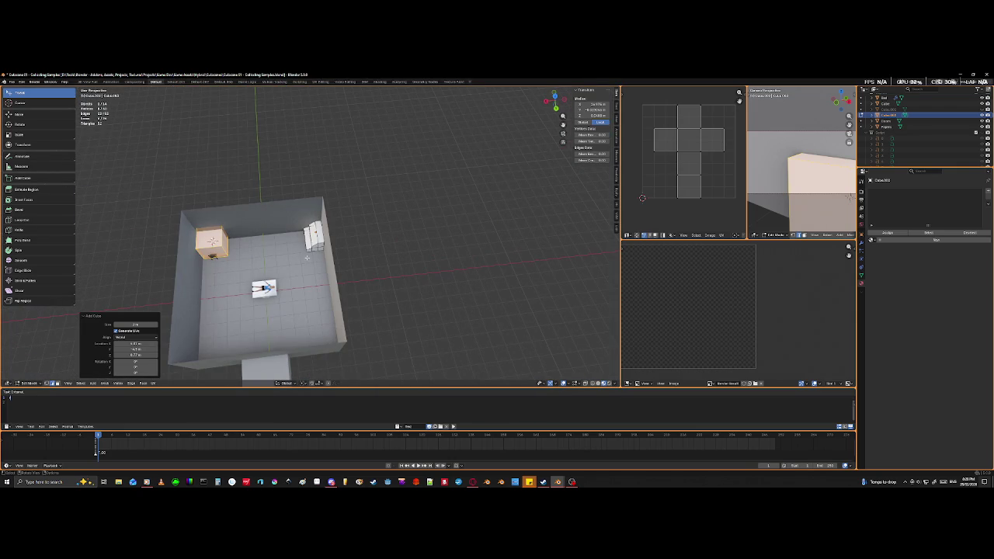
key("g")
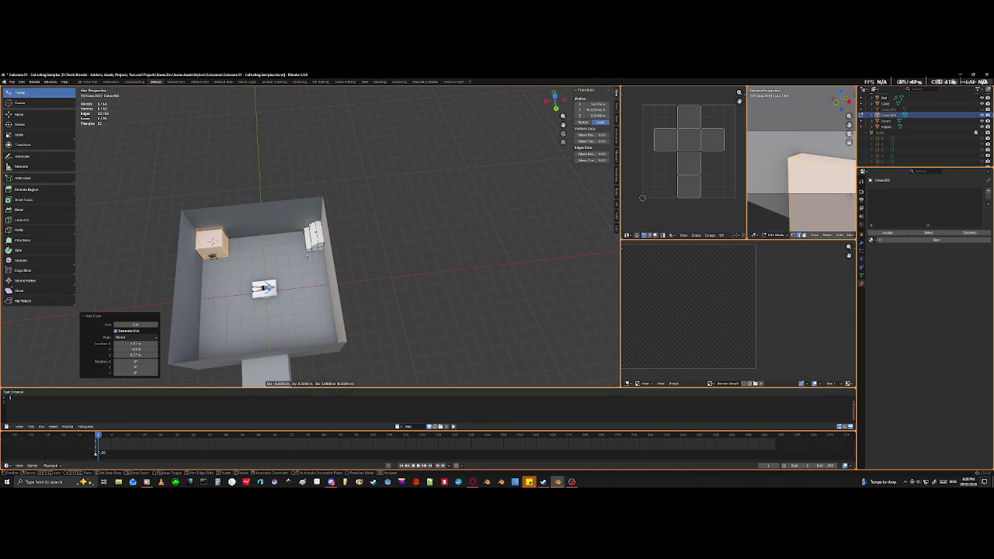
key("x")
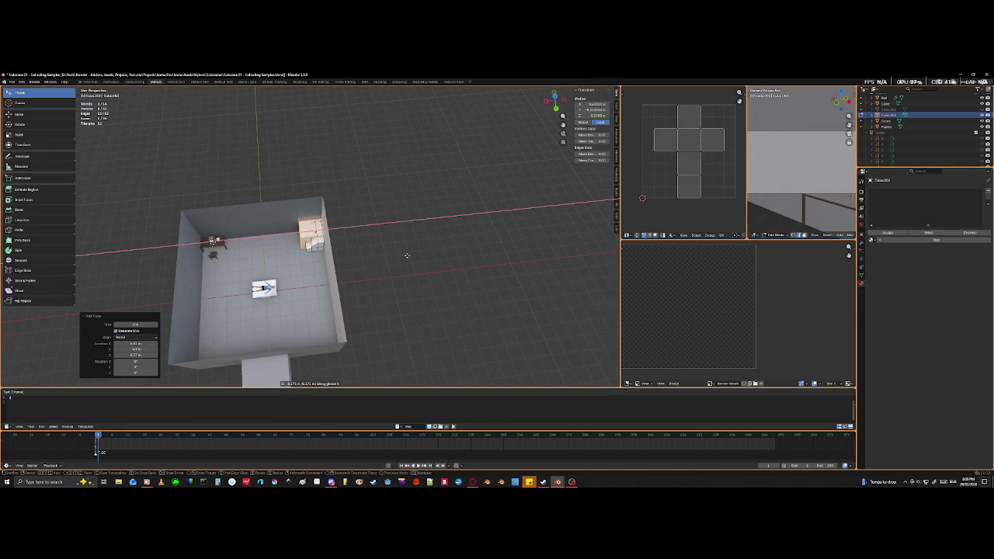
left_click(407, 254)
- Flatten the cube along Z into a thin slab and shrink it uniformly
scroll(310, 229, "up", 3)
scroll(311, 225, "up", 3)
mouse_move(310, 225)
middle_mouse_down()
mouse_move(372, 249)
mouse_move(365, 233)
middle_mouse_up()
scroll(342, 233, "up", 5)
scroll(400, 261, "down", 5)
key("s")
key("z")
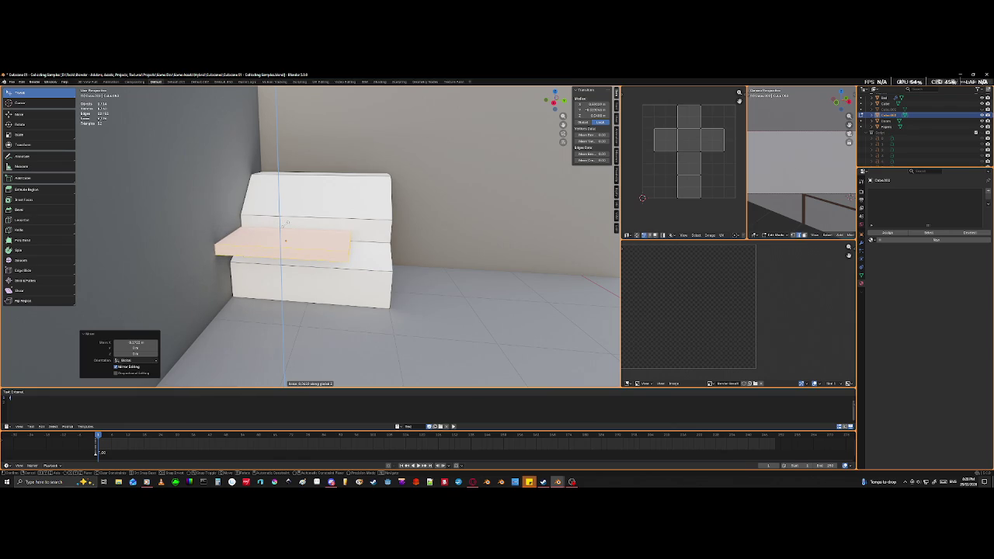
left_click(287, 222)
key("s")
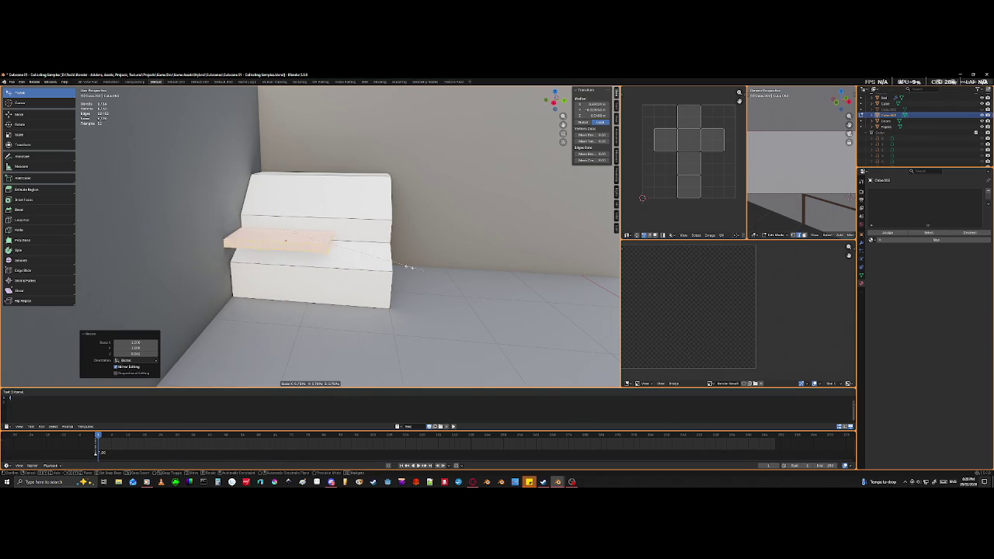
left_click(322, 244)
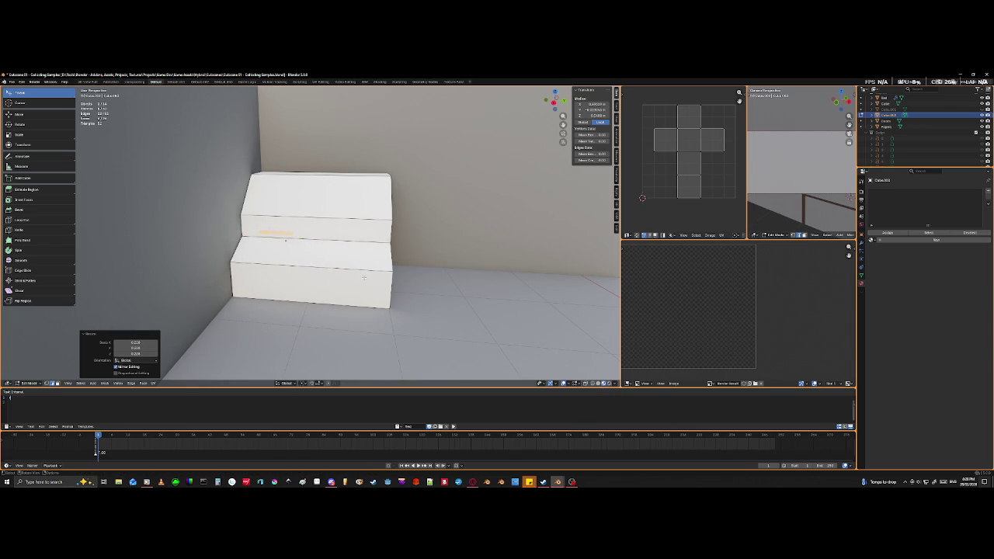
- Slide the slab along X onto the lower step near its left end
key("g")
key("y")
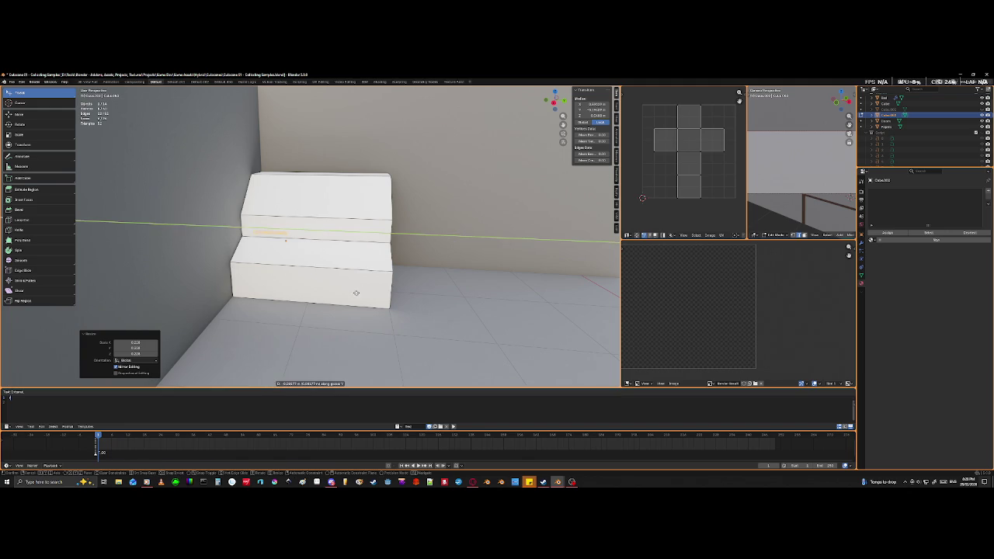
key("x")
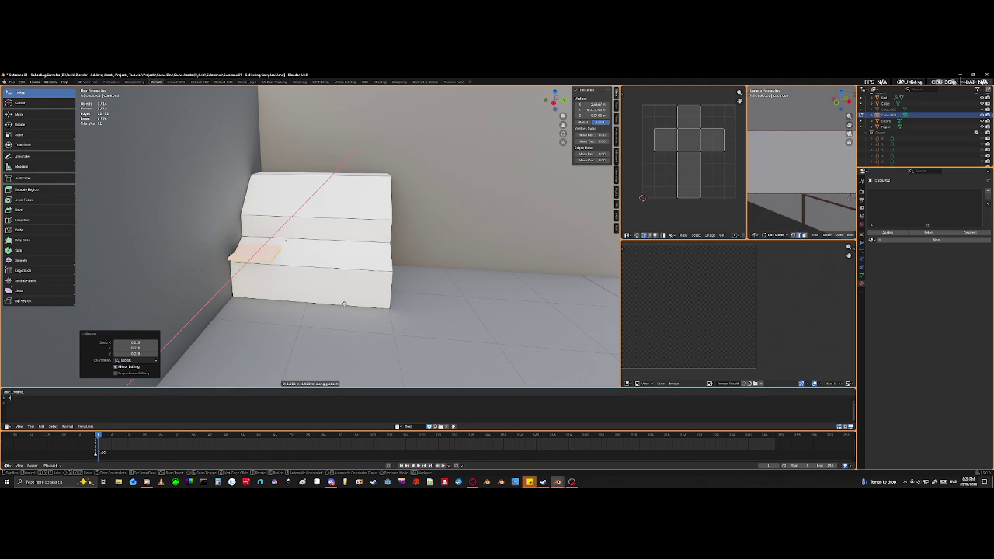
left_click(343, 303)
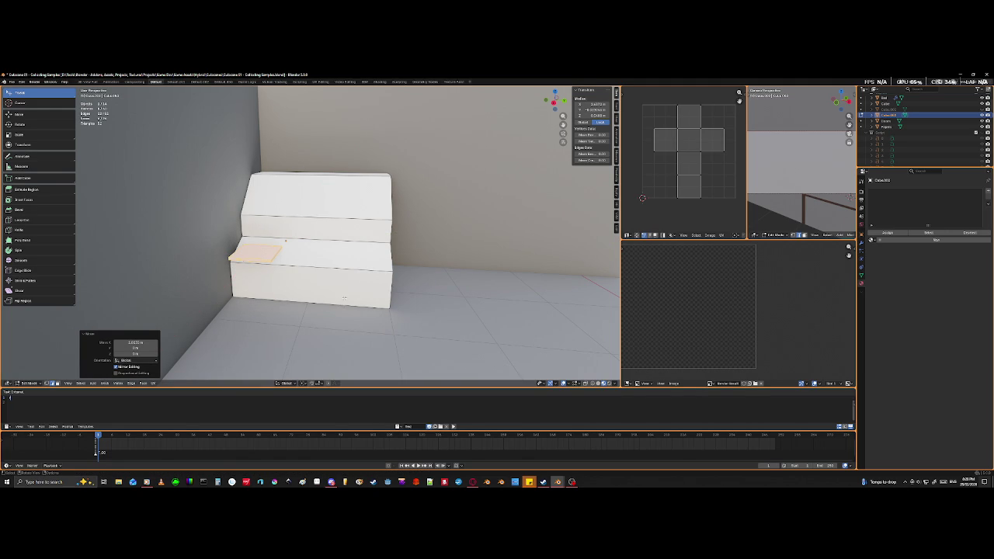
scroll(201, 265, "up", 5)
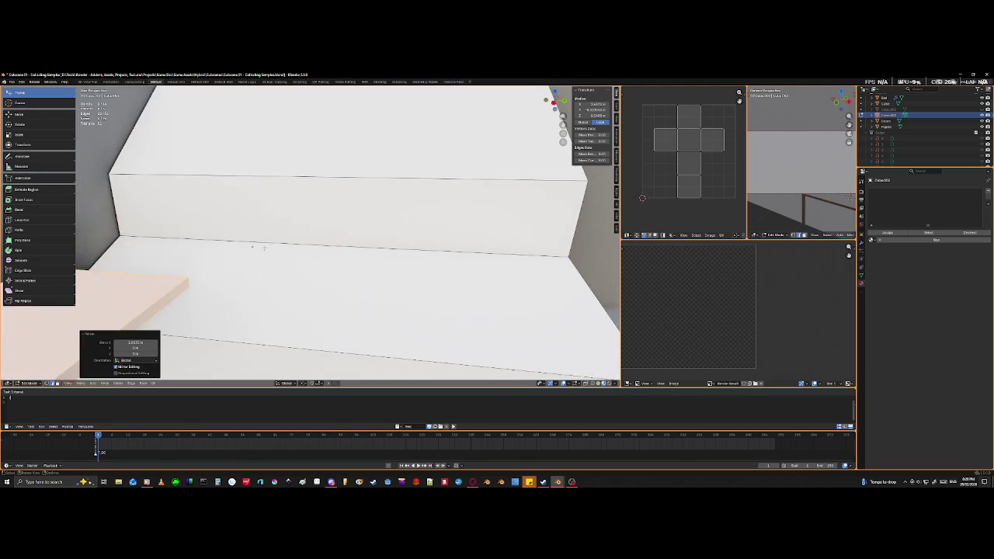
mouse_move(201, 266)
middle_mouse_down()
mouse_move(317, 272)
mouse_move(315, 293)
mouse_move(249, 306)
middle_mouse_up()
- Check the slab from top and angled views, cancel an inset, and deselect all
key("KP_7")
scroll(382, 295, "up", 4)
middle_click_drag(381, 295, 310, 257)
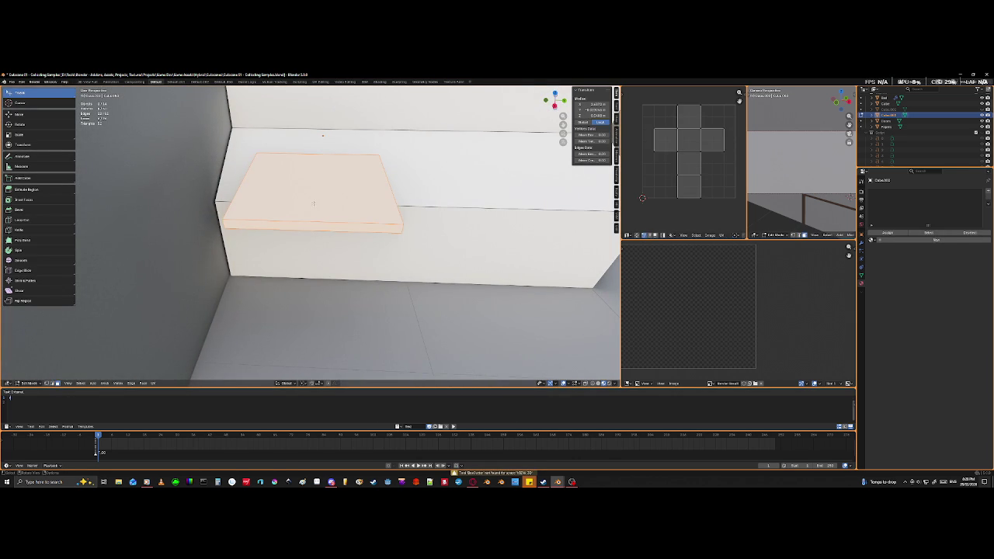
left_click_drag(313, 203, 315, 205)
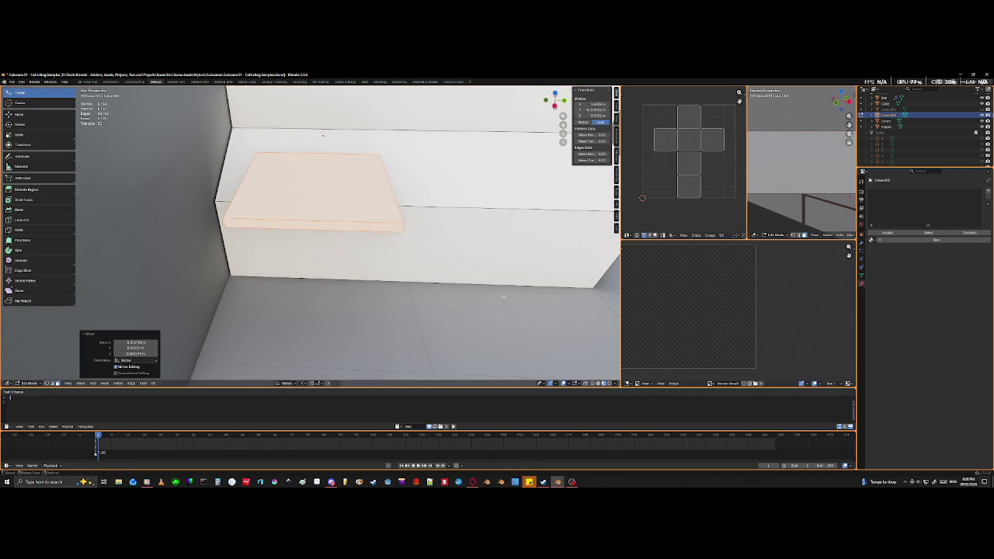
key("i")
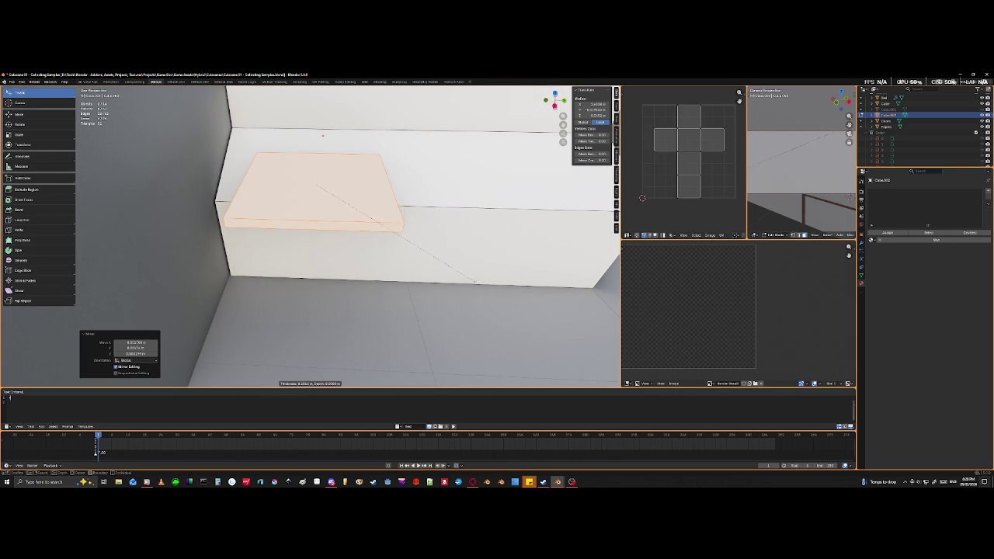
key("Escape")
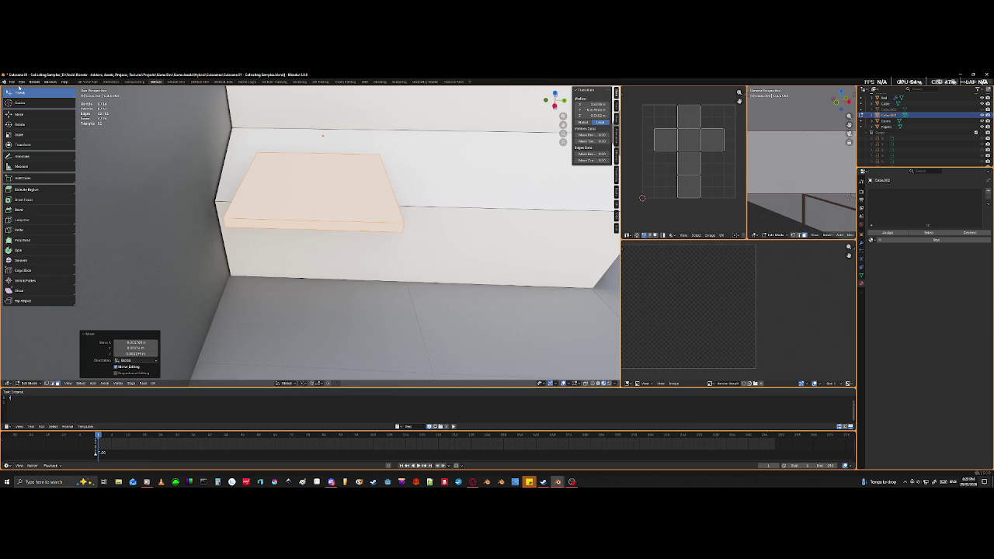
key("alt+a")
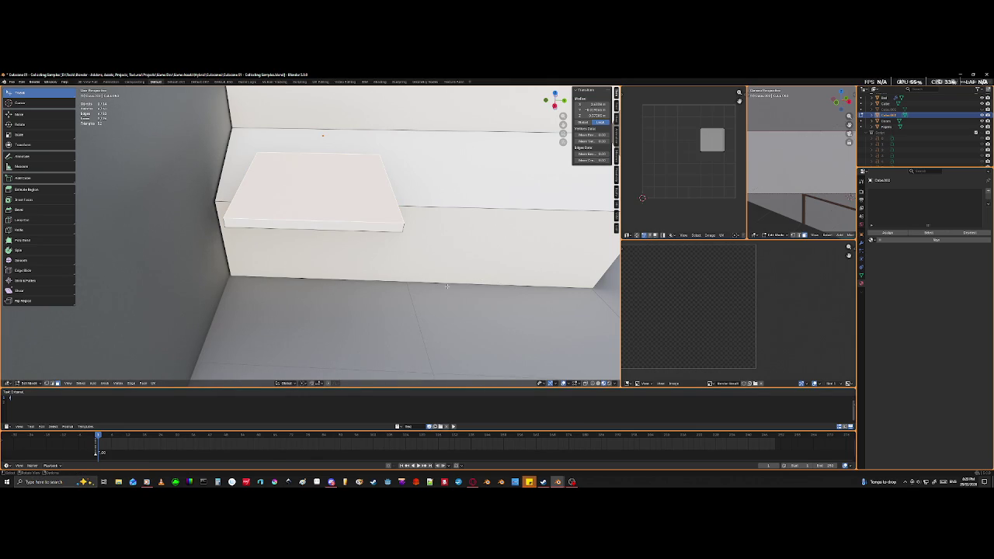
right_click(446, 286)
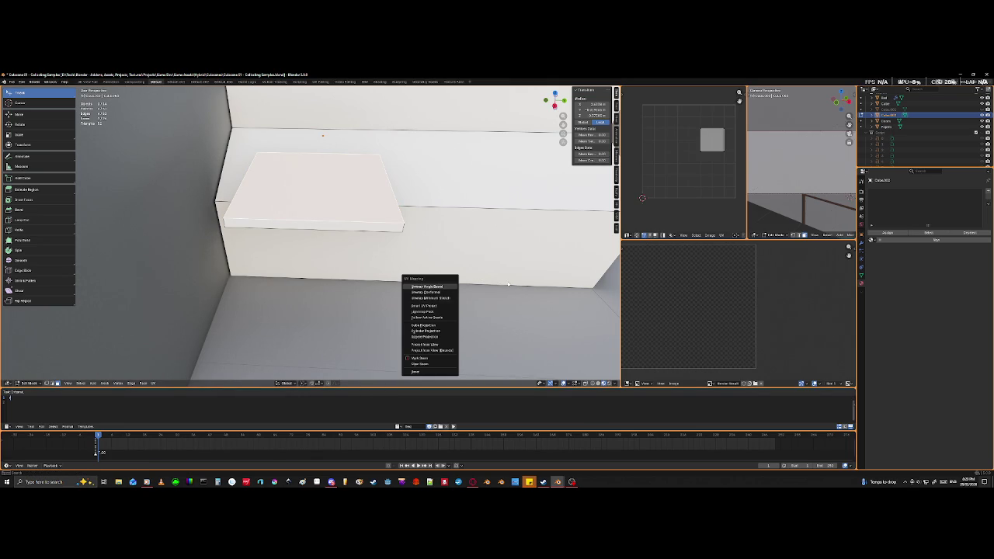
- Inset the slab's top face to add a border
key("i")
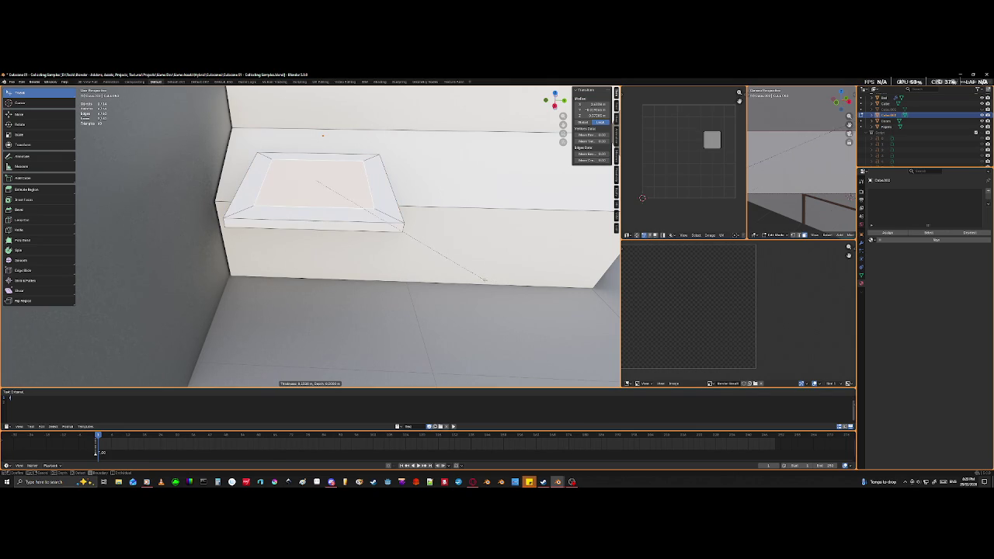
left_click(503, 291)
middle_click_drag(502, 291, 487, 234)
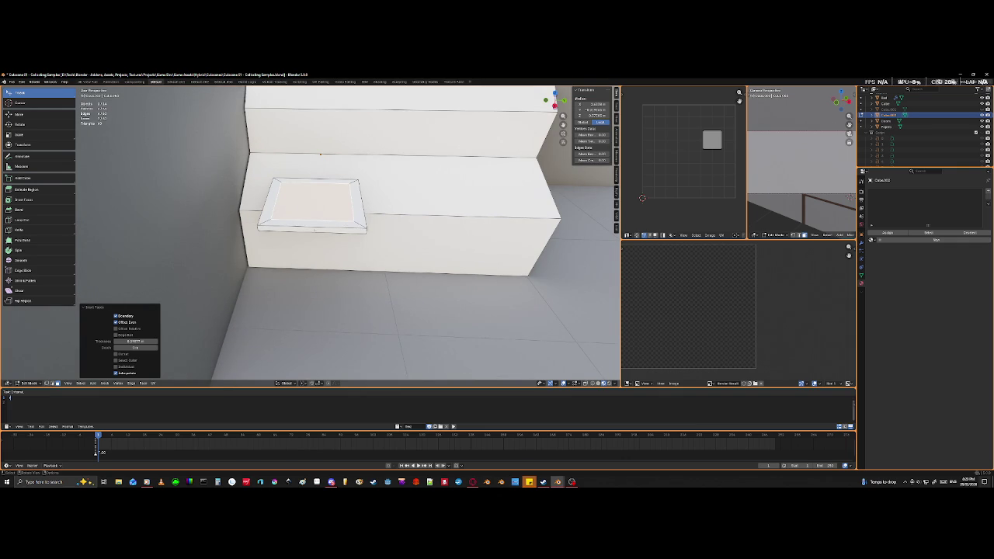
- Select the whole slab piece and scale it narrower along Y
key("l")
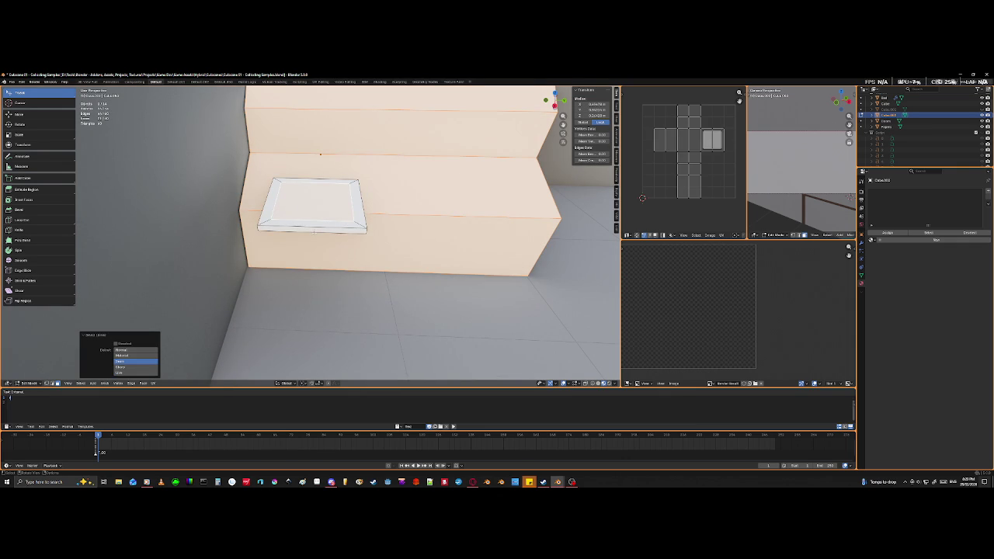
key("ctrl+i")
key("l")
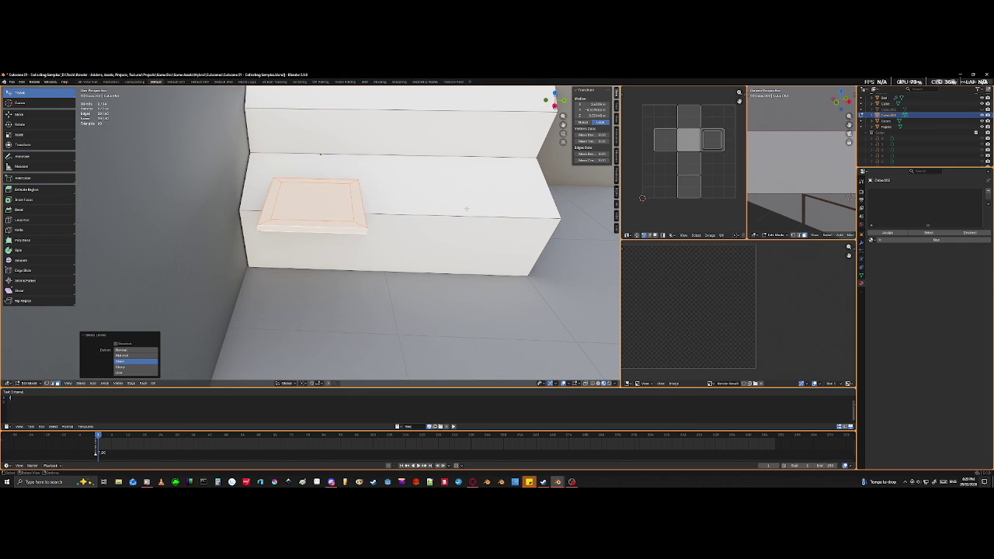
key("s")
key("y")
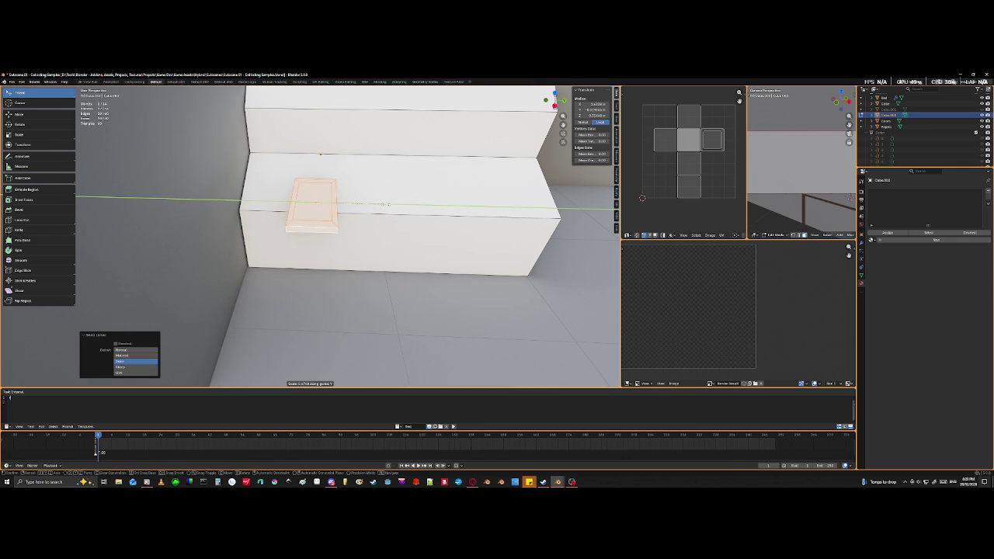
left_click(388, 206)
- Shrink the bordered slab along X to narrow its width
mouse_move(389, 207)
middle_mouse_down()
mouse_move(328, 227)
mouse_move(412, 234)
middle_mouse_up()
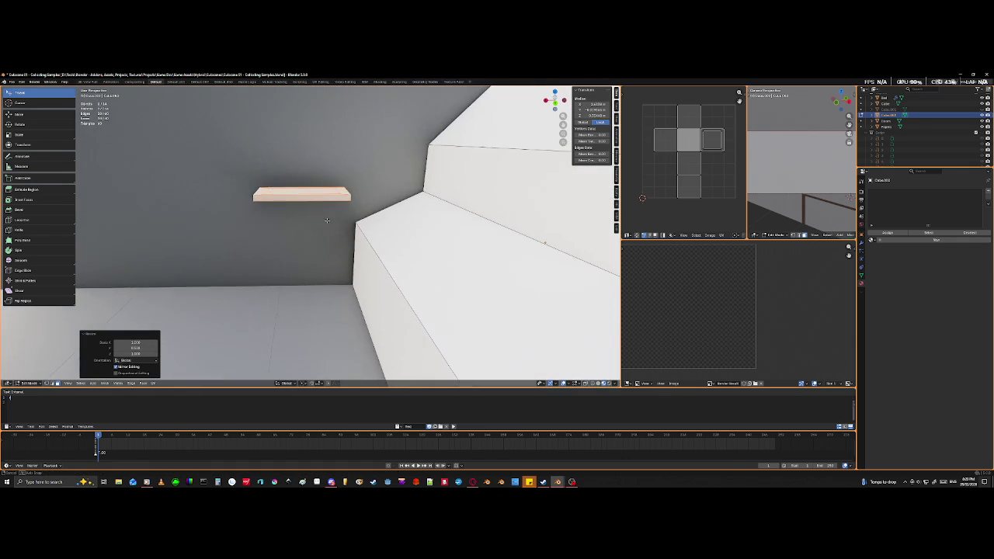
key("s")
key("y")
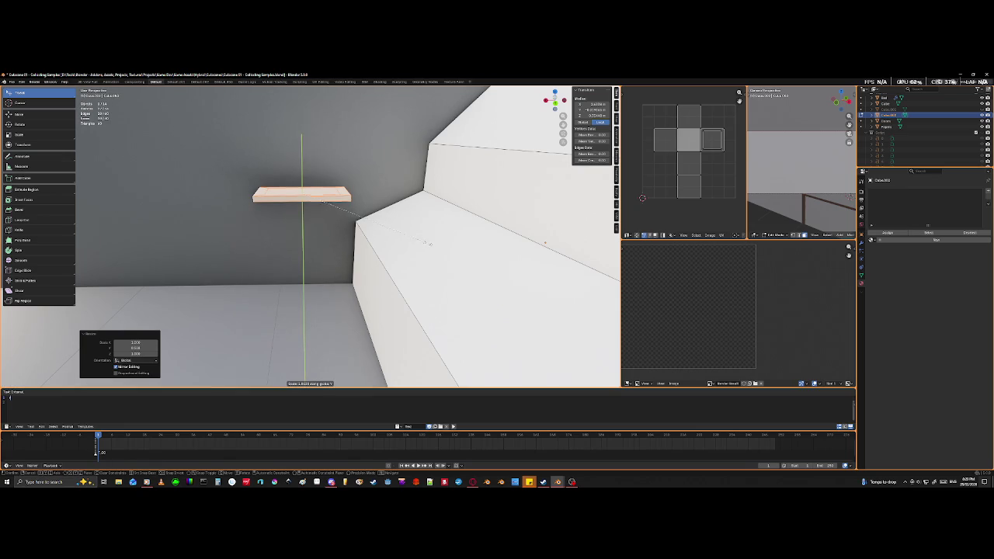
middle_click_drag(428, 239, 434, 278)
key("x")
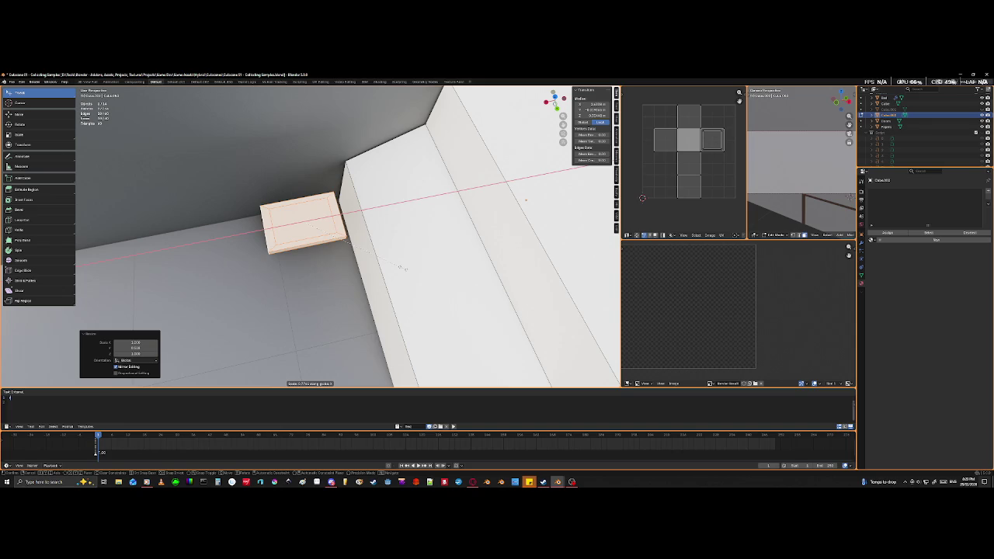
left_click(346, 240)
- In top orthographic view, slide the slab along X against the upper step
mouse_move(346, 240)
middle_mouse_down()
mouse_move(376, 274)
mouse_move(367, 273)
middle_mouse_up()
key("KP_5")
key("KP_7")
key("g")
key("x")
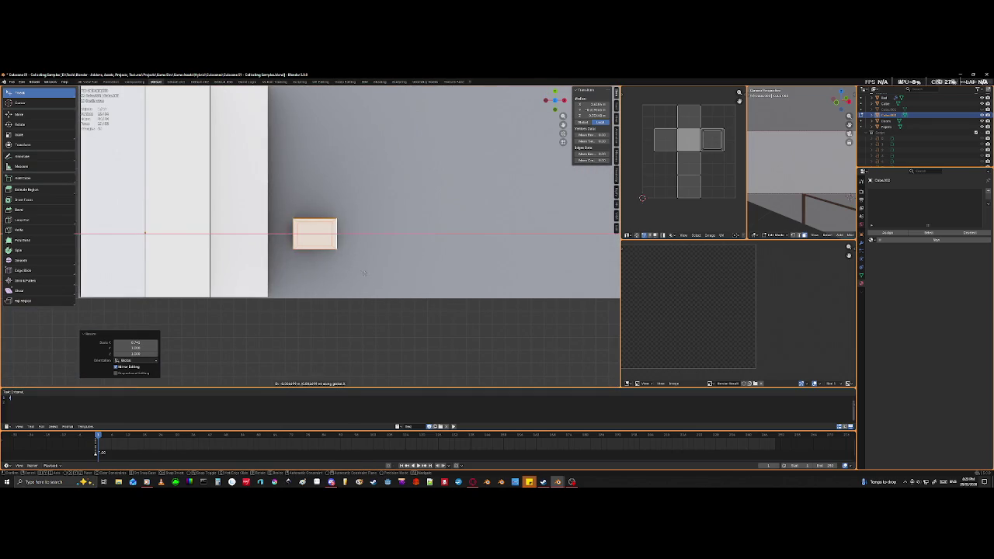
left_click(288, 291)
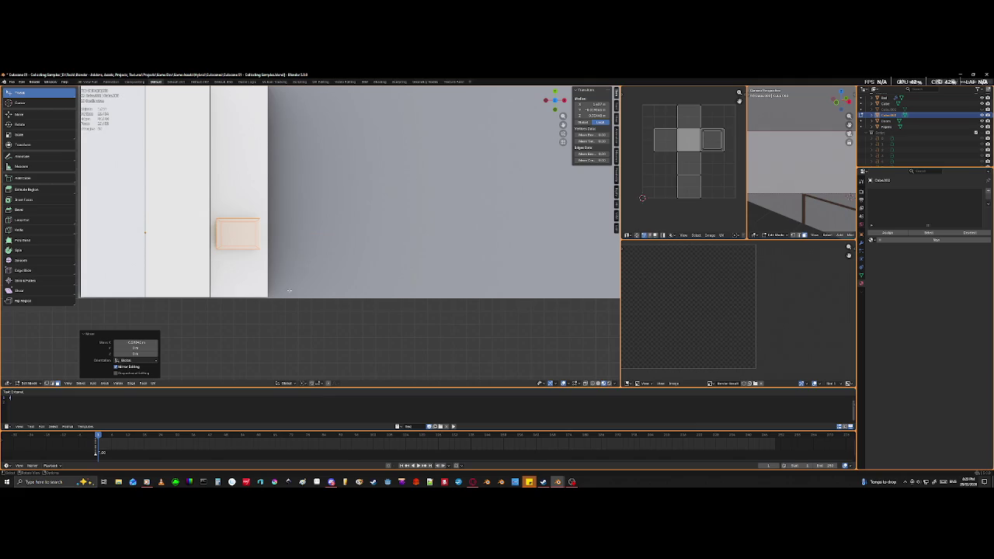
- Rotate the slab -90° about Y so it stands upright against the riser
middle_click_drag(483, 344, 266, 208)
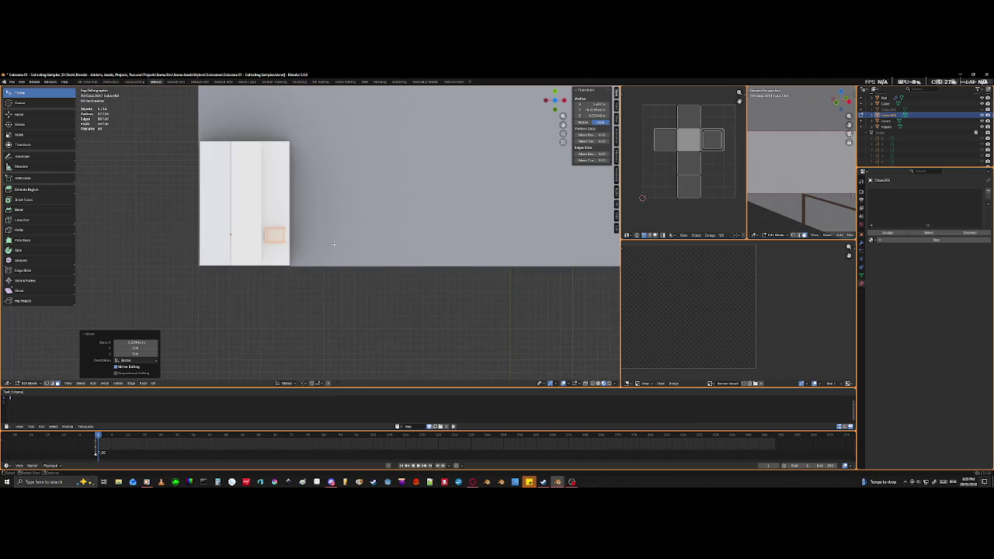
scroll(266, 208, "up", 5)
mouse_move(267, 208)
middle_mouse_down()
mouse_move(247, 287)
mouse_move(252, 272)
middle_mouse_up()
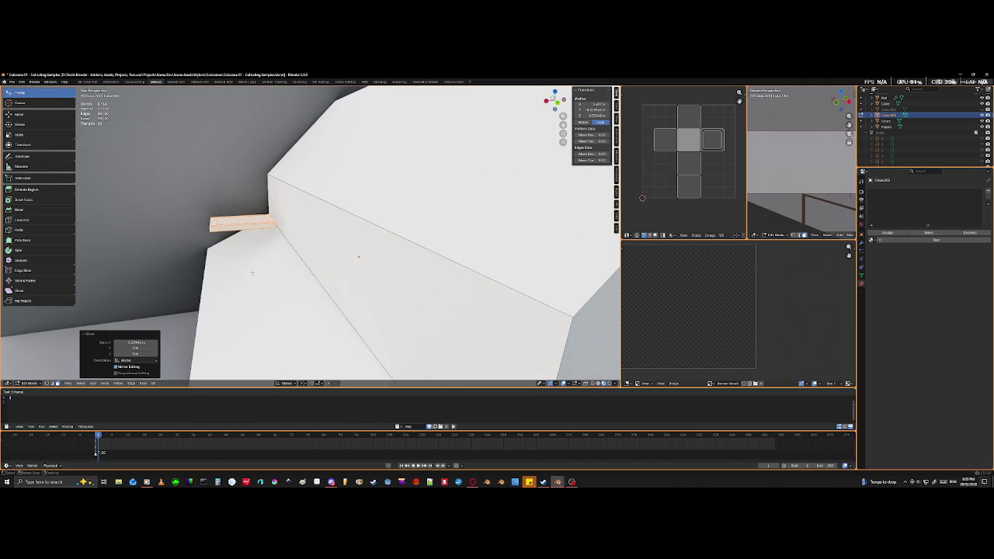
type("ry-90")
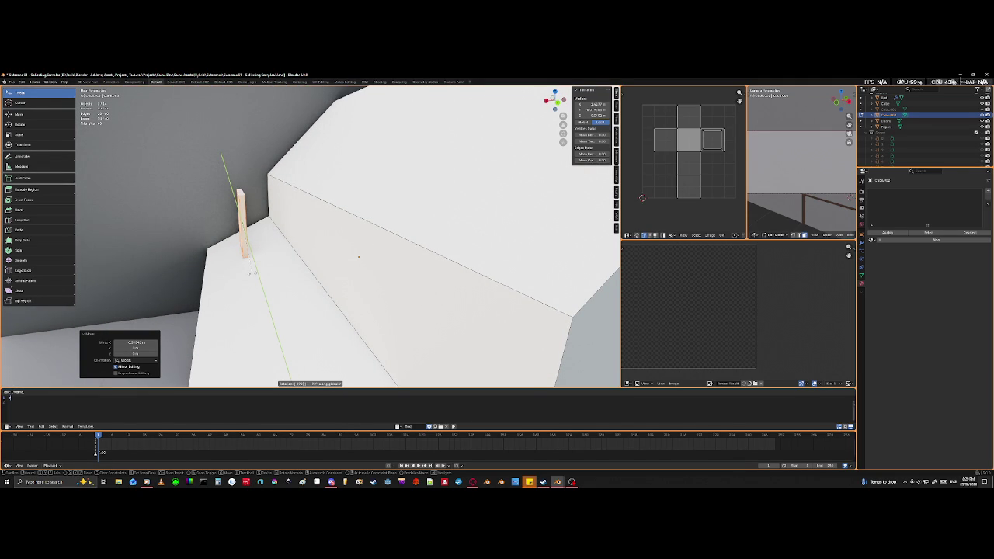
key("Escape")
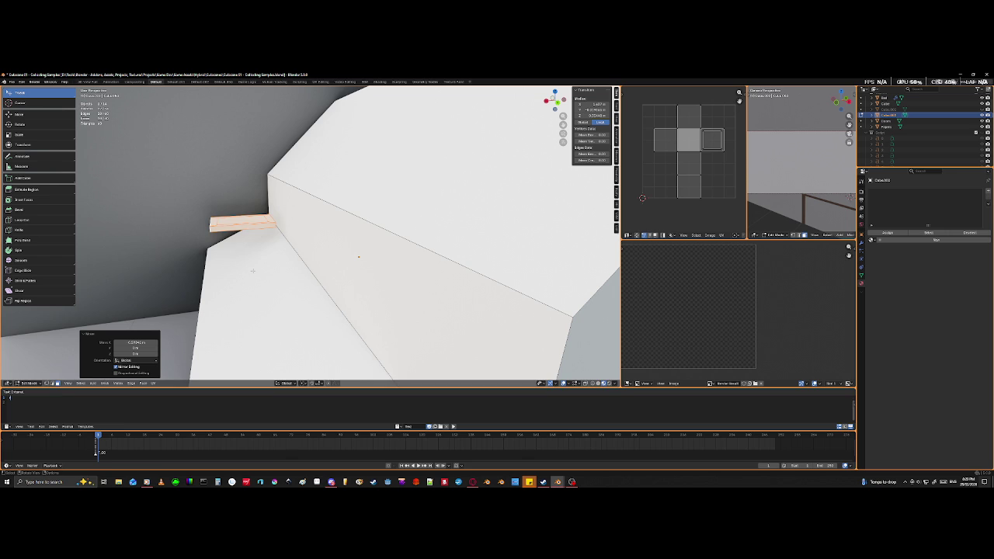
type("ry-90")
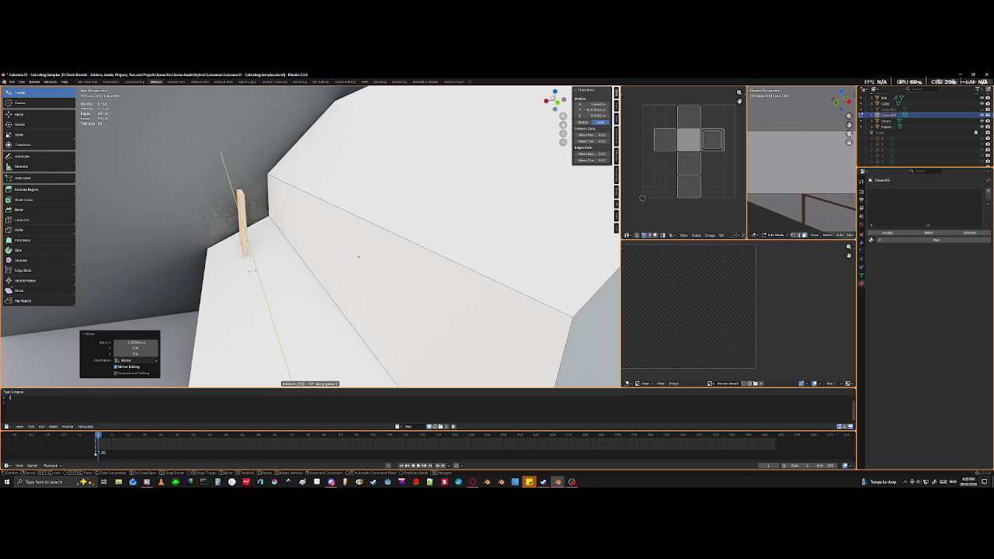
key("Return")
middle_click_drag(268, 228, 305, 233)
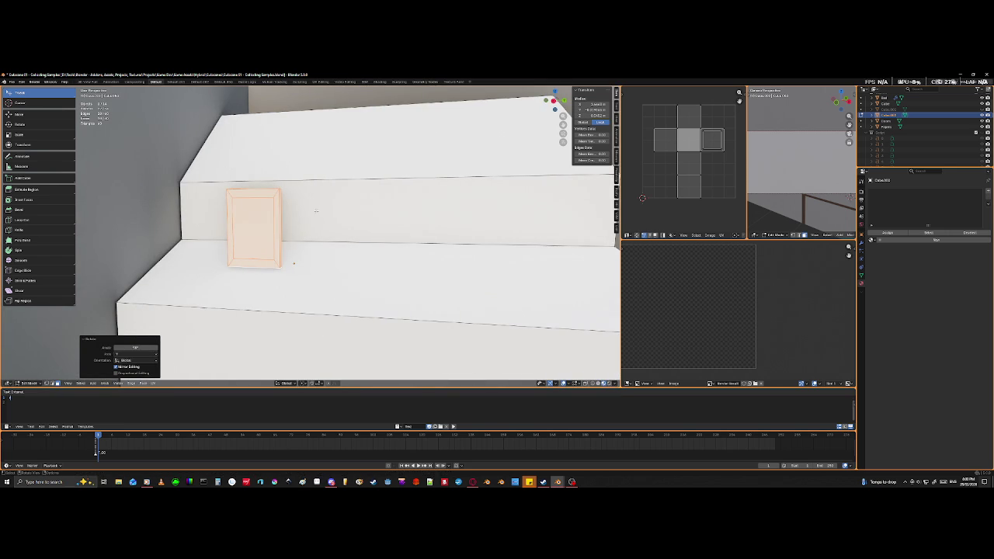
- In front orthographic view, move the selected edge and stretch it along Z
key("KP_Divide")
key("KP_1")
key("KP_3")
key("KP_1")
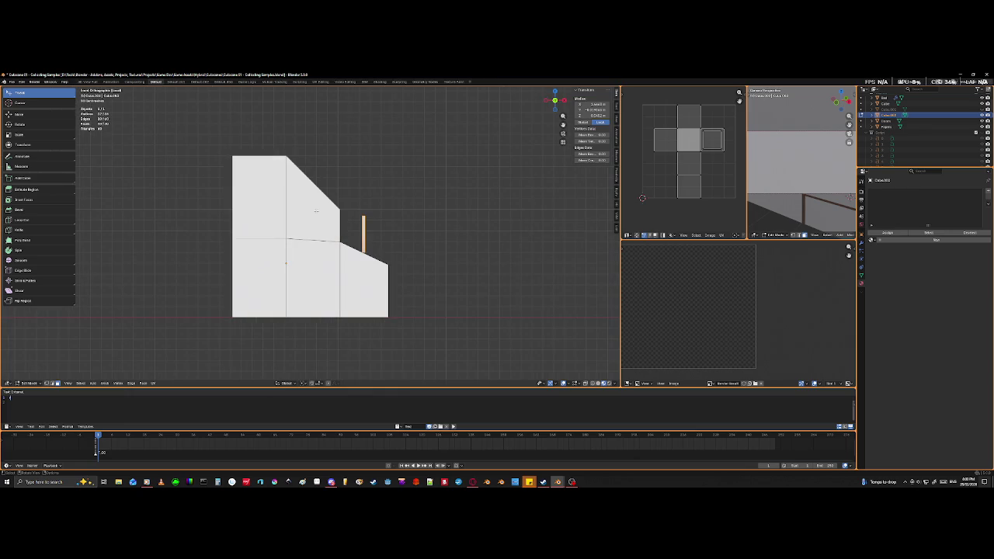
key("g")
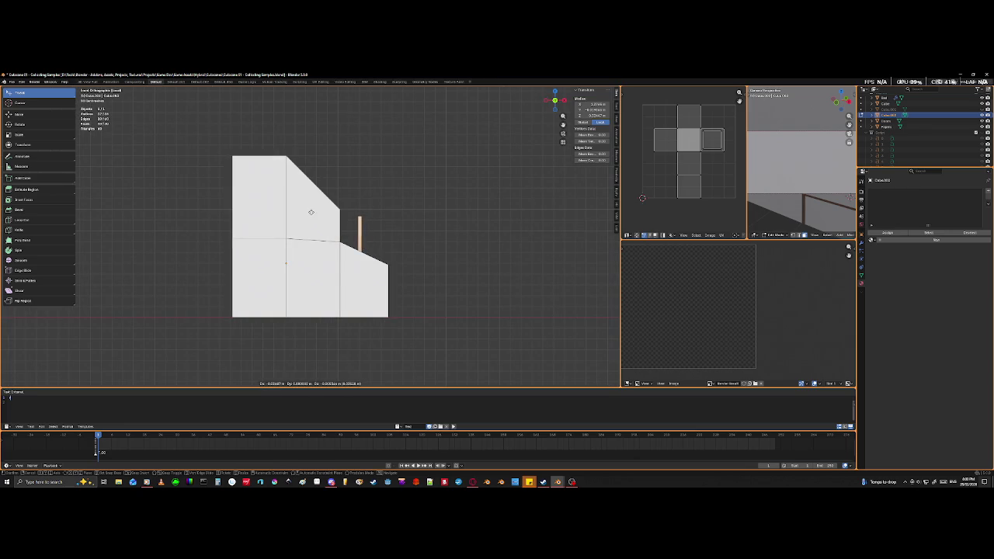
left_click(302, 178)
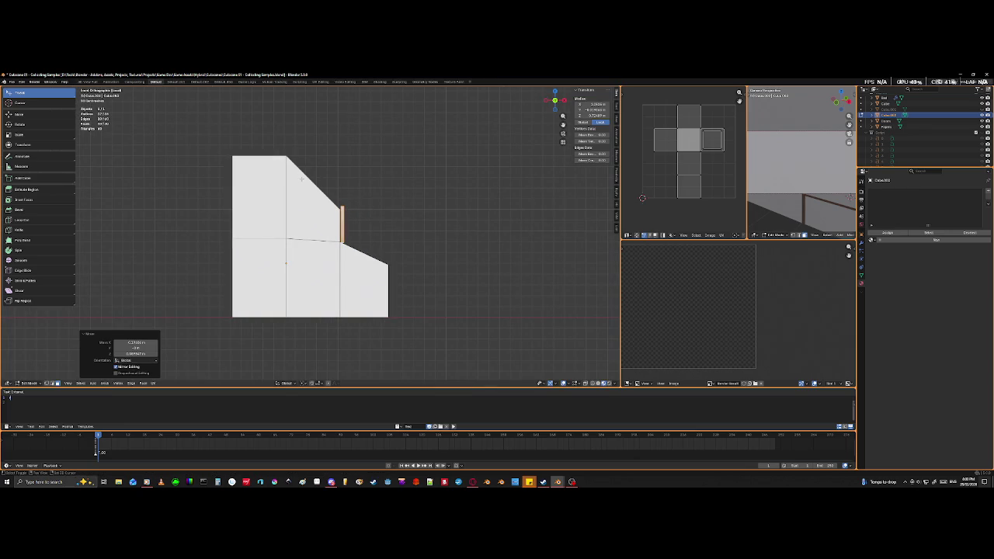
key("s")
key("z")
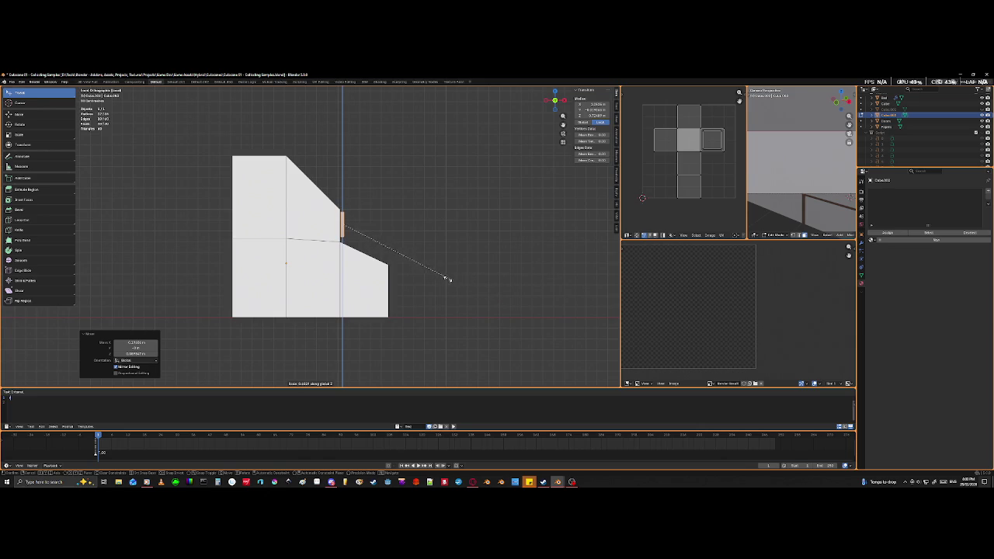
left_click(454, 279)
- Slide the small face left along X and stretch it taller along Z
middle_click_drag(455, 279, 391, 277)
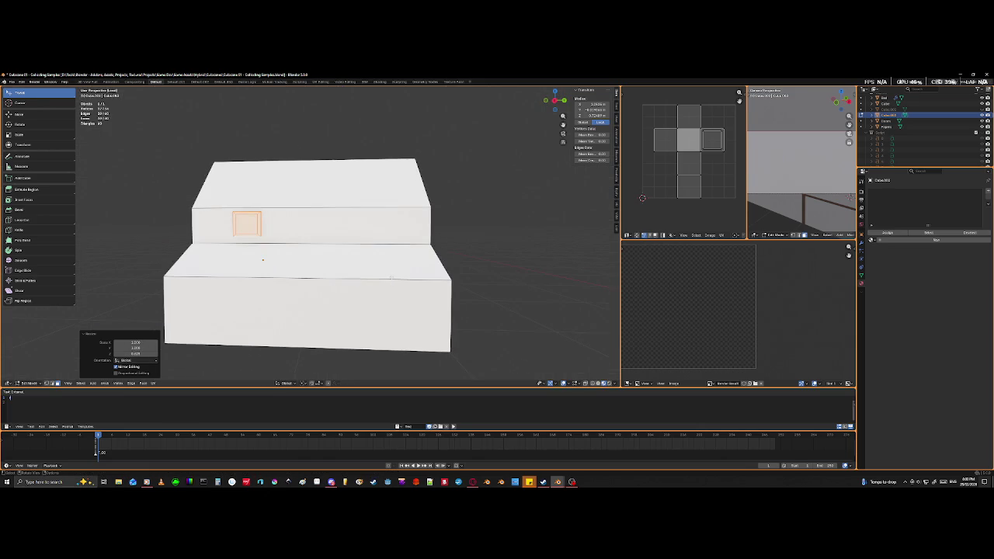
key("KP_3")
key("KP_1")
scroll(289, 211, "up", 3)
middle_click_drag(289, 210, 522, 219, "shift")
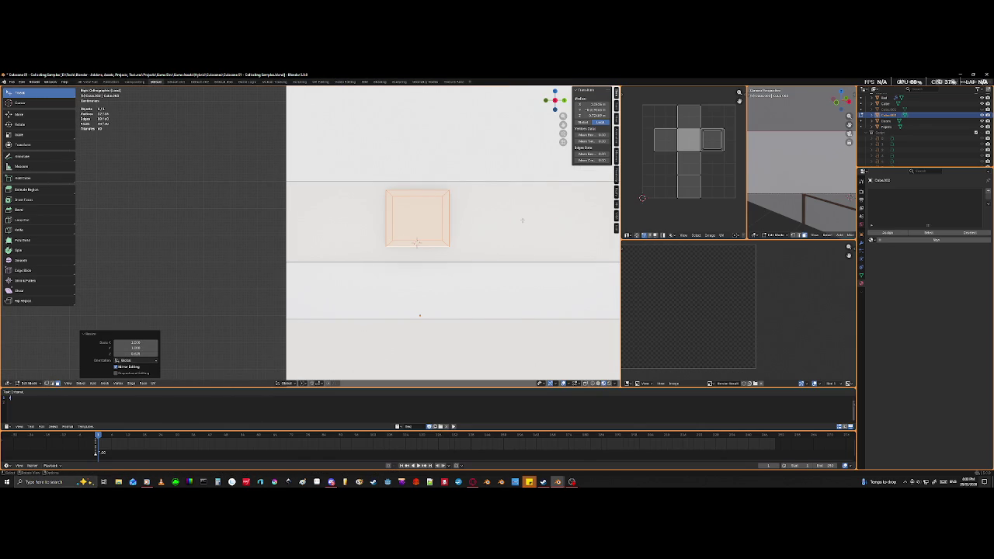
key("g")
key("x")
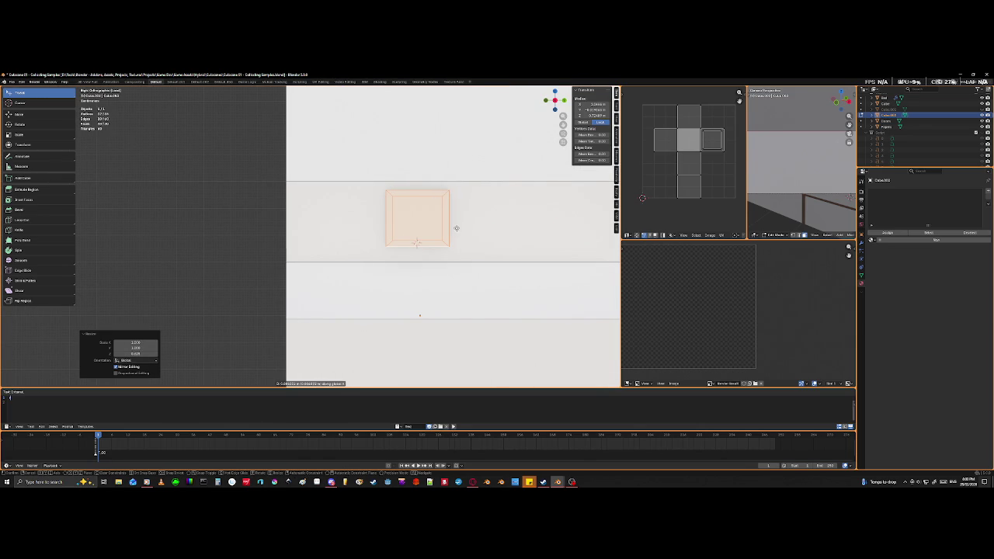
left_click(446, 249)
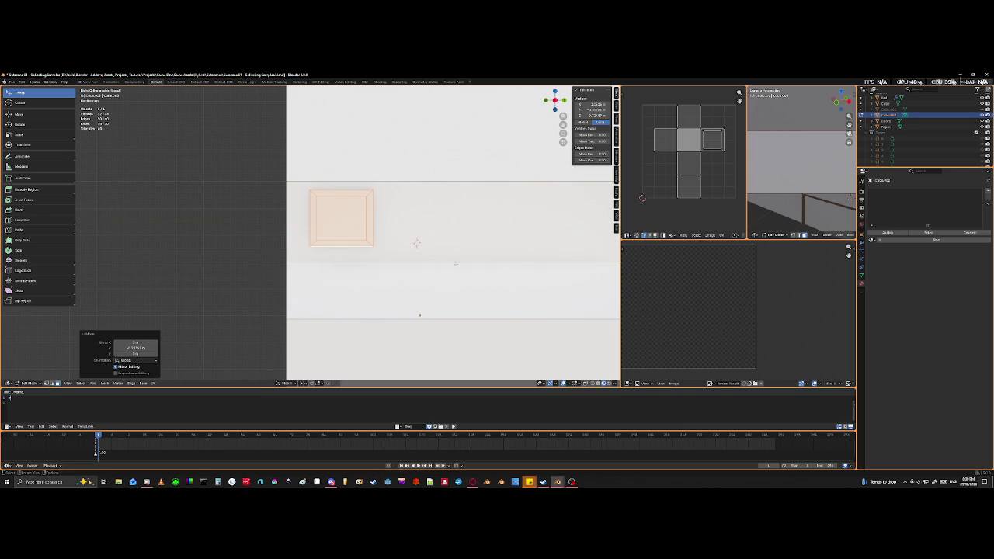
key("s")
key("z")
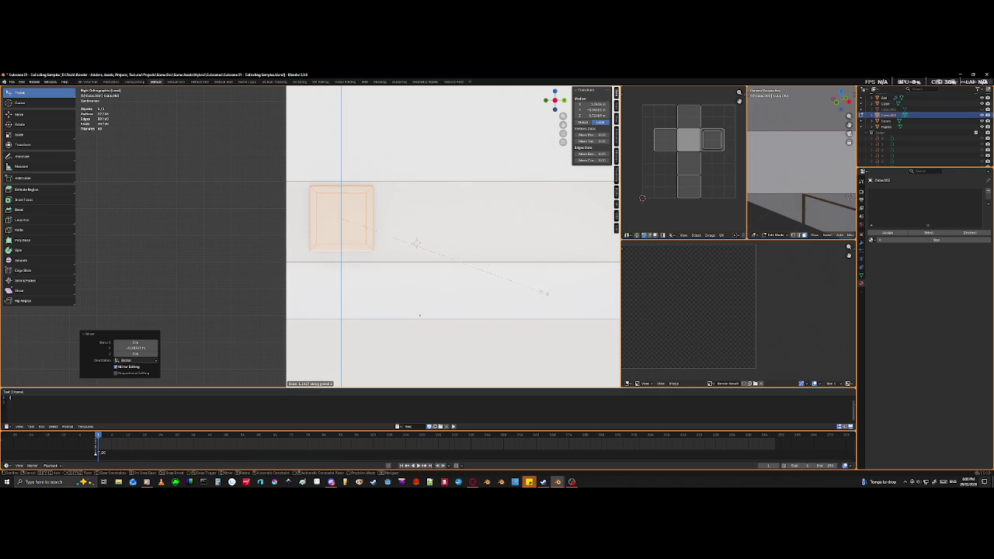
left_click(569, 324)
- Reposition the tall face along Z and X so it sits flush against the riser
key("g")
key("z")
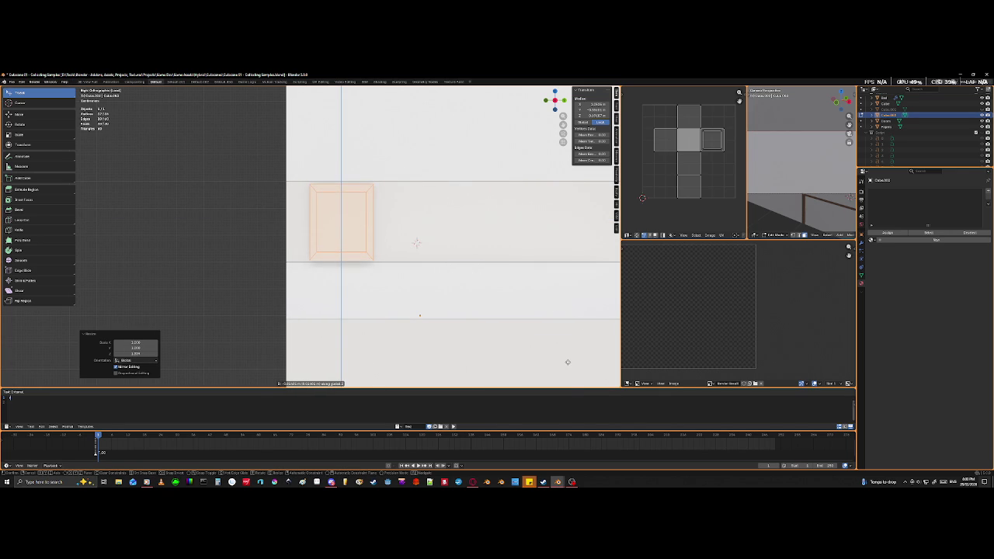
left_click(565, 359)
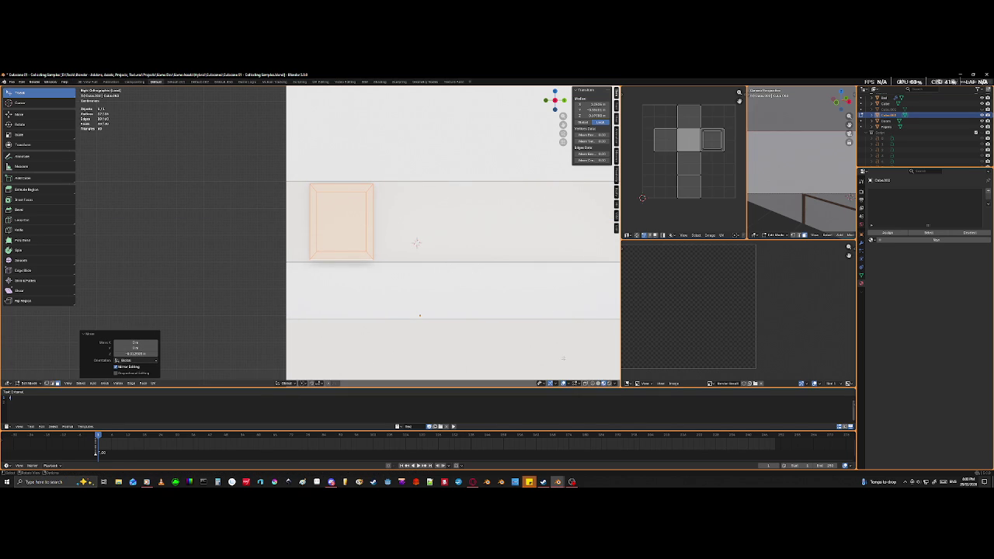
key("g")
key("x")
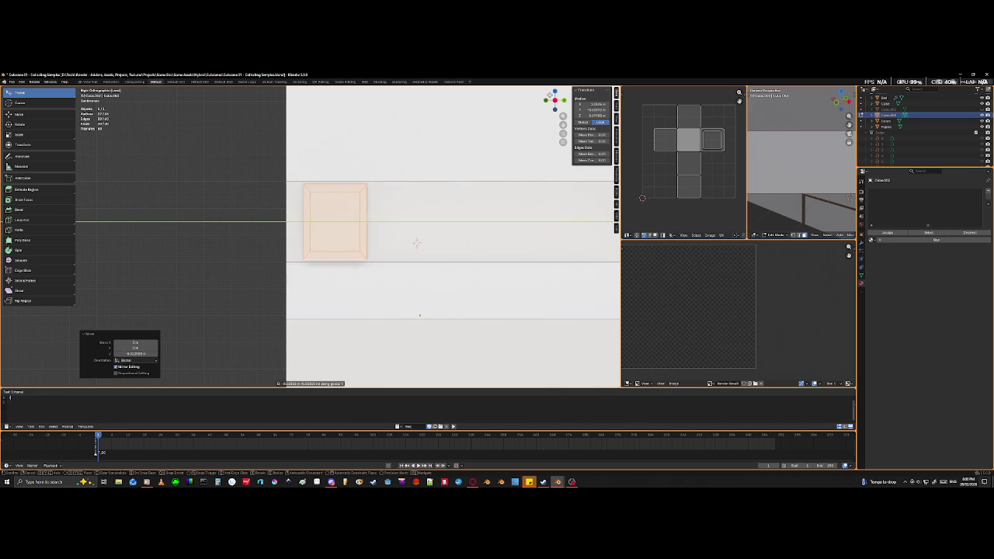
left_click(553, 99)
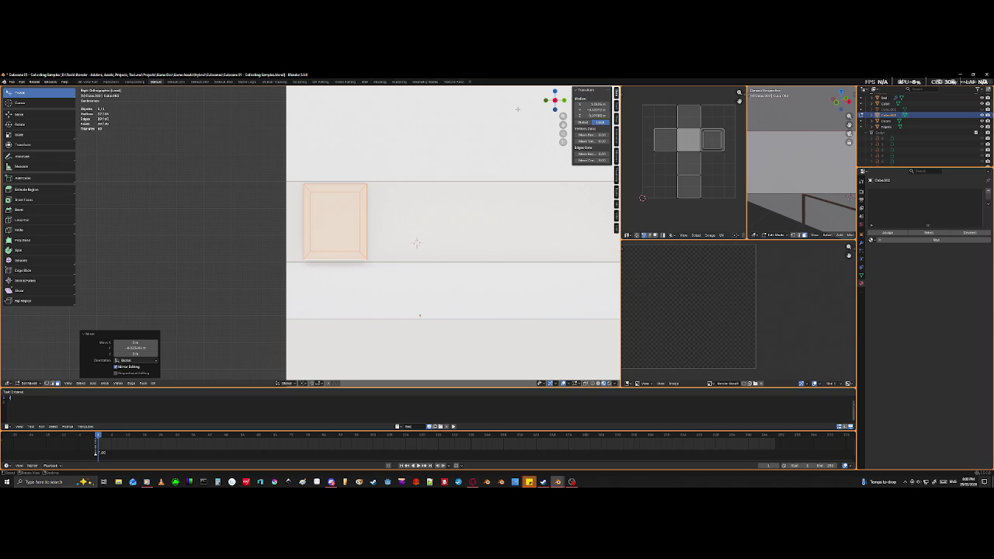
key("KP_1")
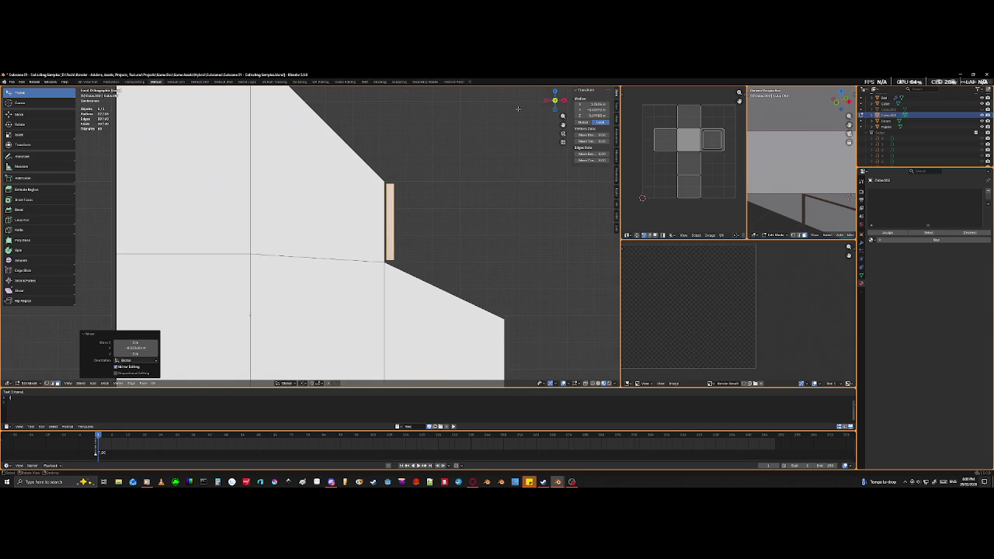
key("g")
key("x")
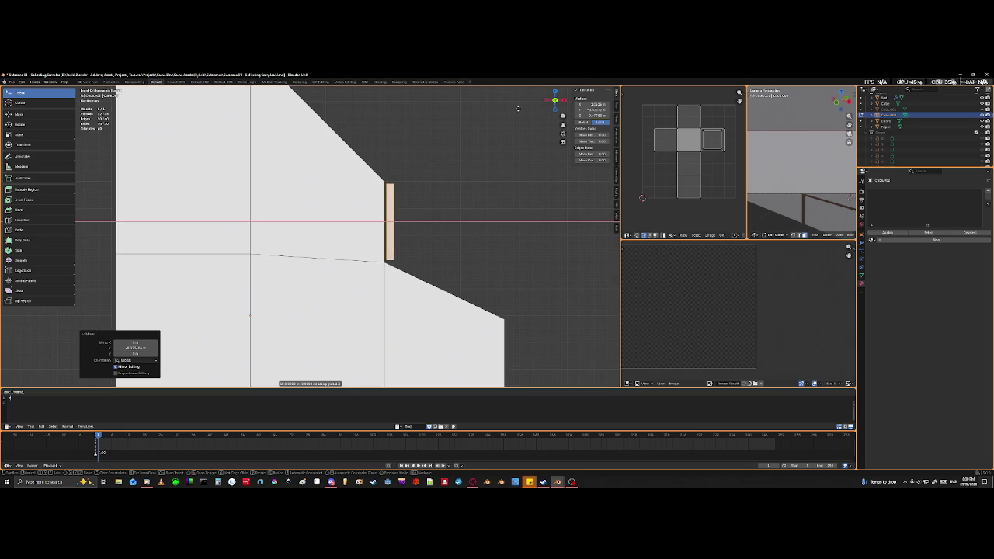
left_click(472, 124)
mouse_move(528, 147)
middle_mouse_down()
mouse_move(508, 200)
mouse_move(428, 193)
mouse_move(461, 195)
mouse_move(372, 216)
middle_mouse_up()
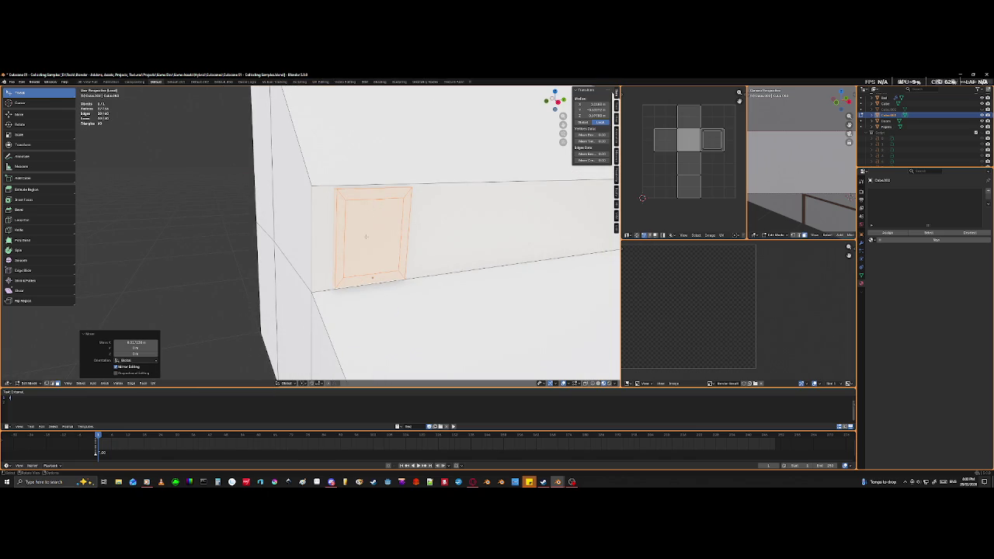
- Resize the panel face and move it into place on the upper step
key("alt+a")
key("s")
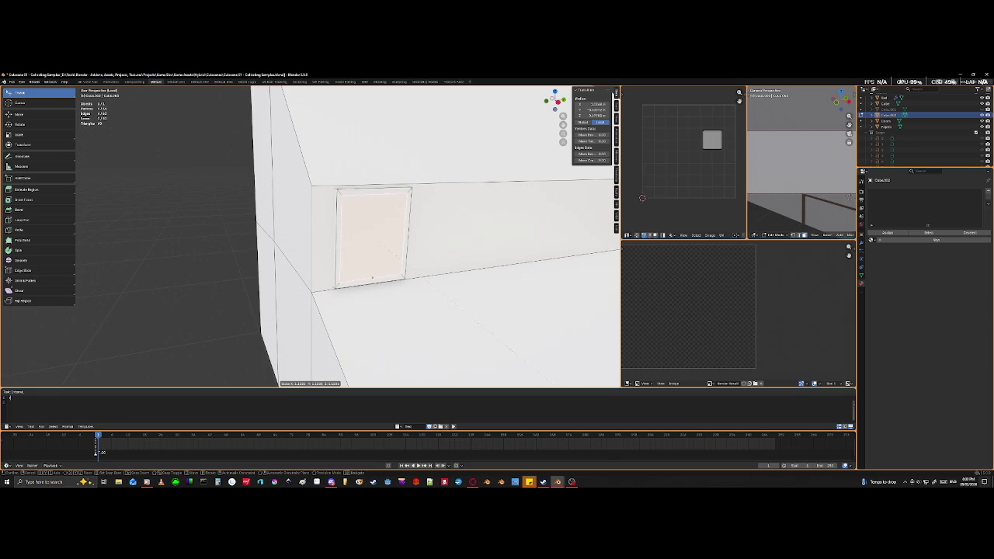
left_click(116, 220)
mouse_move(116, 220)
middle_mouse_down()
mouse_move(435, 231)
mouse_move(363, 162)
mouse_move(321, 152)
mouse_move(442, 211)
middle_mouse_up()
key("g")
left_click(320, 152)
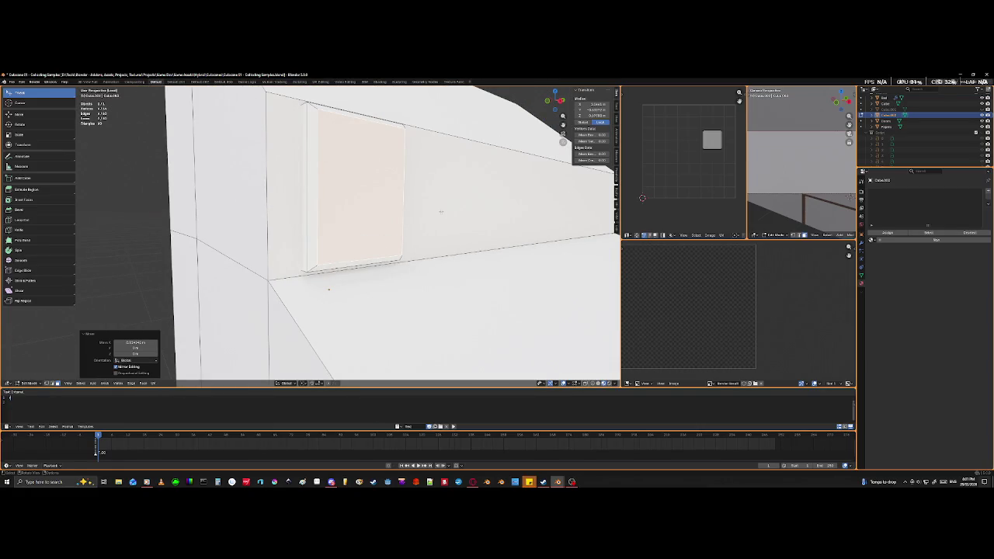
- Inset the panel face into a border, then enlarge the inner face and shift it along X
key("i")
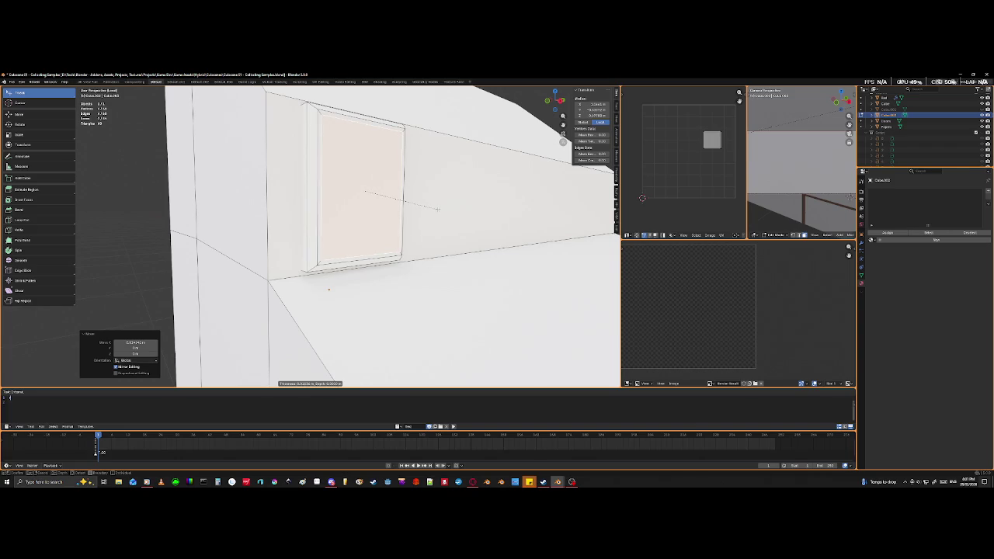
left_click(437, 208)
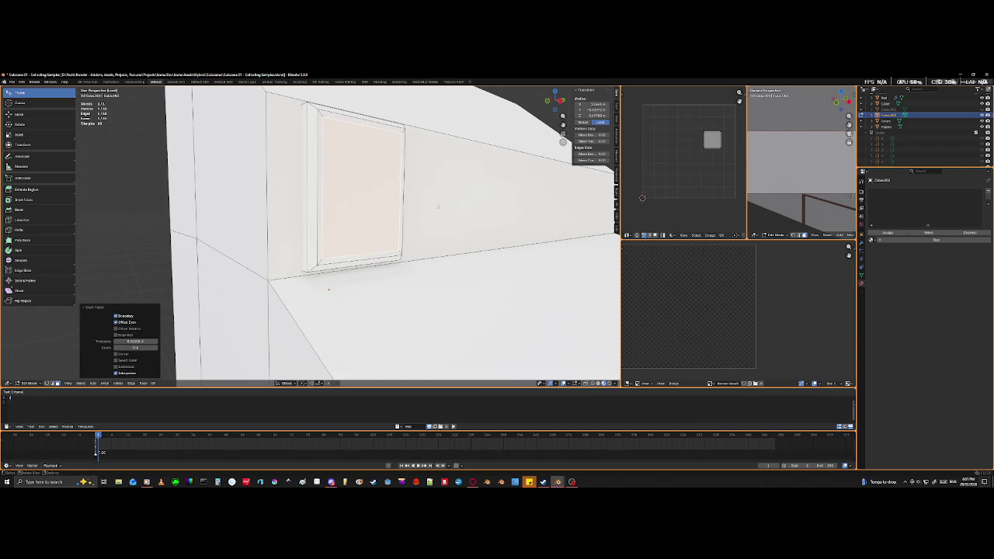
middle_click_drag(437, 208, 426, 210)
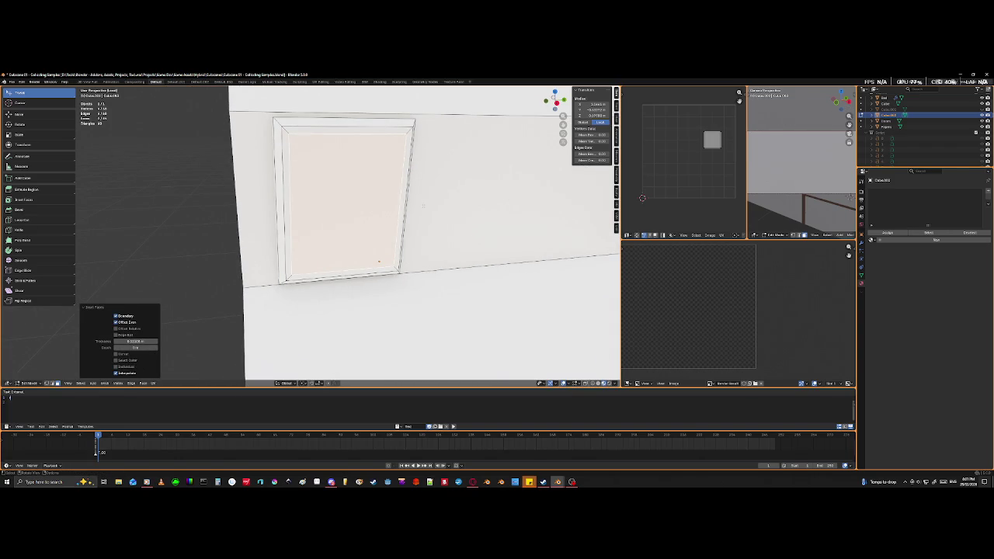
key("s")
left_click(418, 200)
key("g")
key("y")
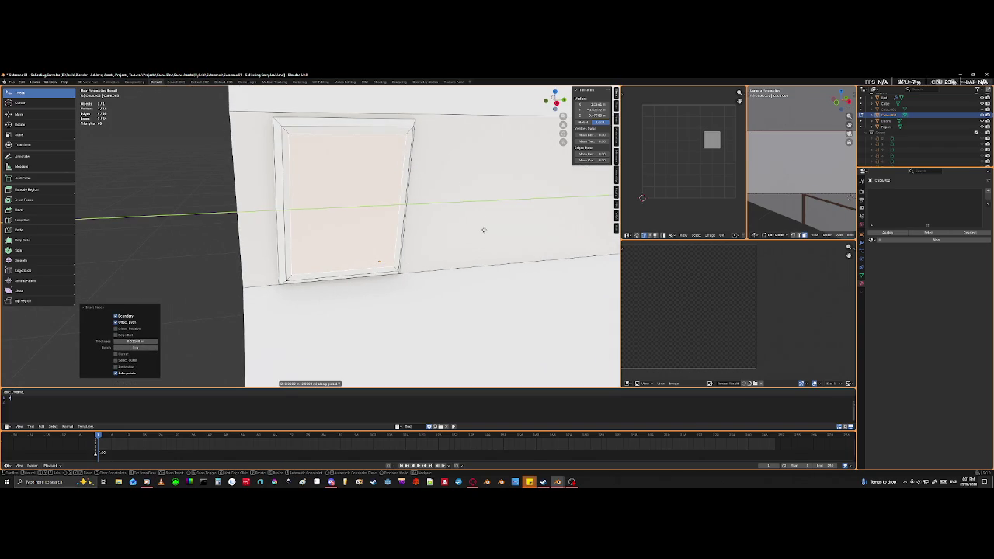
key("x")
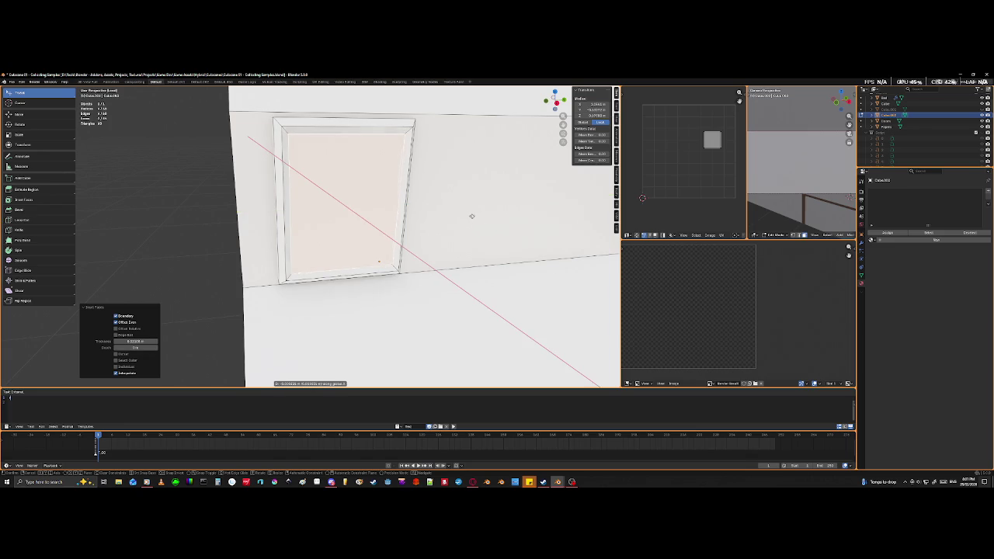
left_click(470, 214)
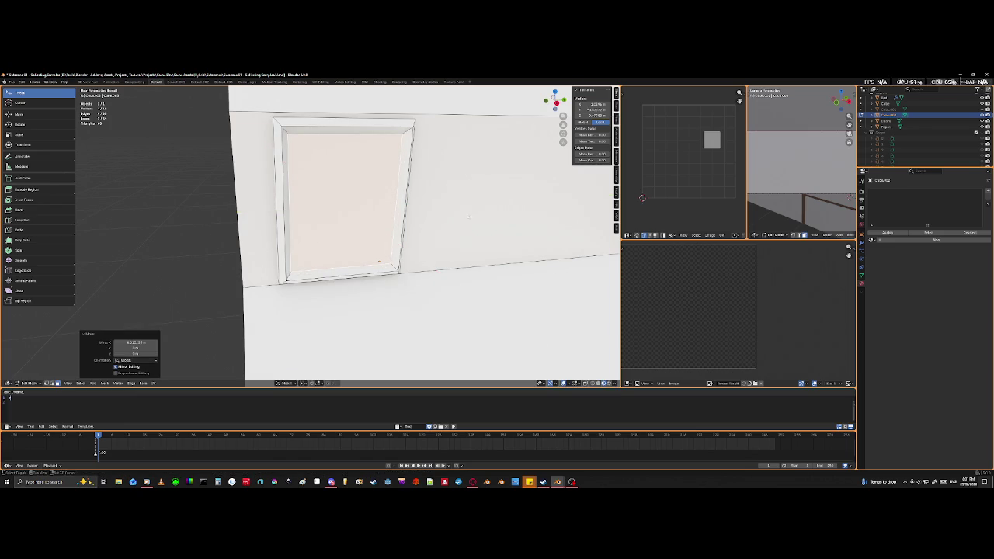
- Deselect the inner face and orbit around the block to inspect the framed panel
middle_click_drag(470, 215, 354, 294)
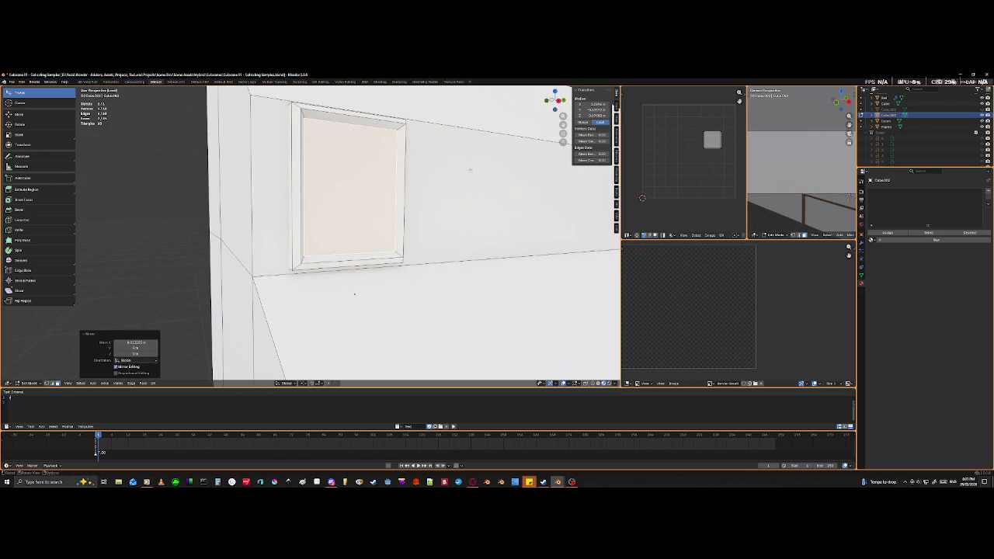
middle_click_drag(426, 171, 520, 208)
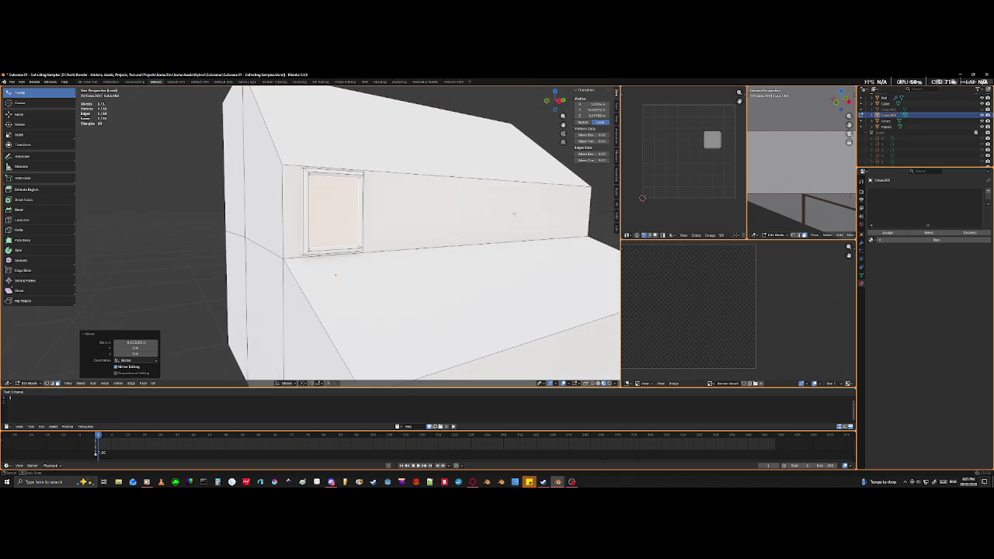
scroll(519, 208, "down", 2)
scroll(510, 226, "down", 3)
middle_click_drag(510, 226, 503, 240)
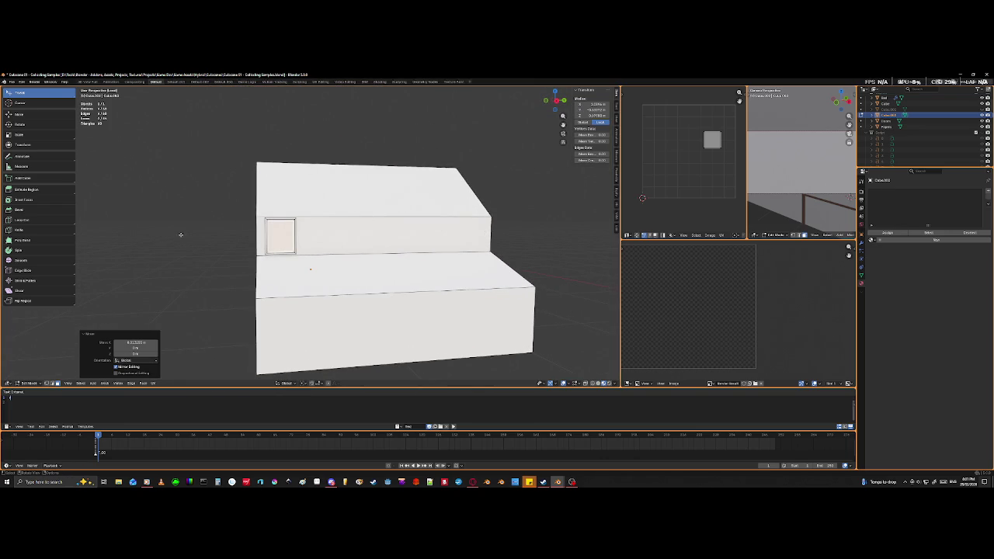
key("alt+a")
scroll(225, 264, "up", 3)
scroll(233, 267, "up", 2)
middle_click_drag(234, 266, 252, 274)
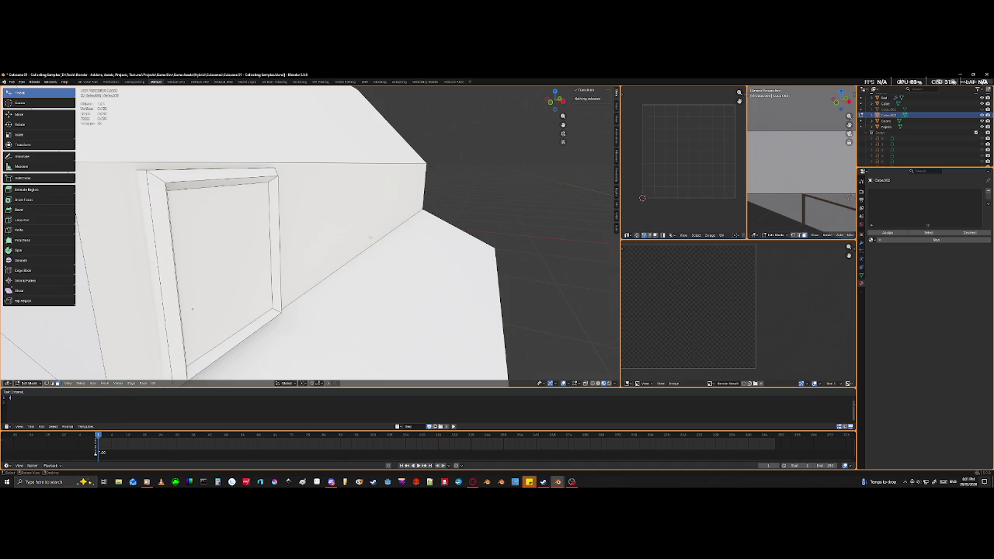
scroll(369, 237, "down", 3)
scroll(370, 237, "down", 3)
mouse_move(461, 246)
middle_mouse_down()
mouse_move(293, 267)
mouse_move(325, 271)
middle_mouse_up()
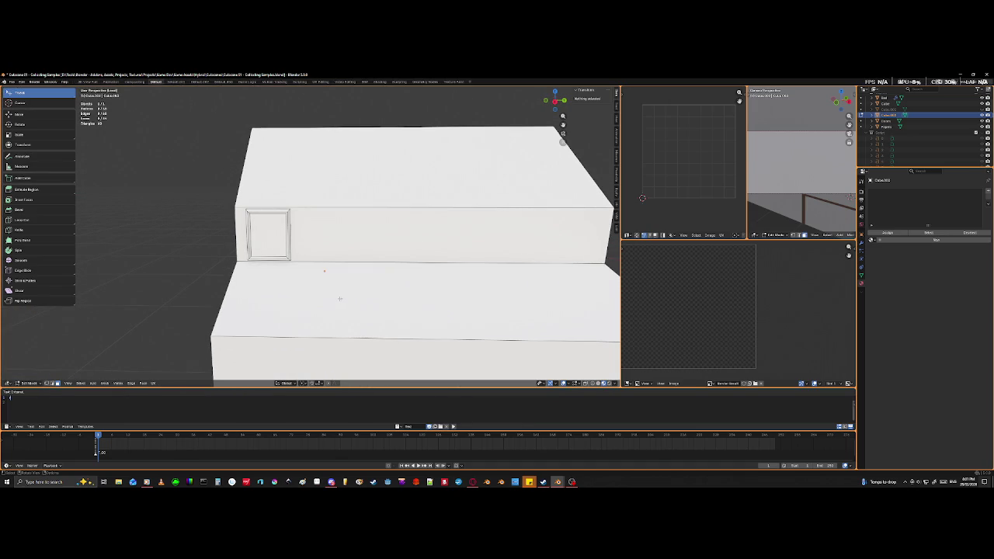
middle_click_drag(324, 271, 282, 248)
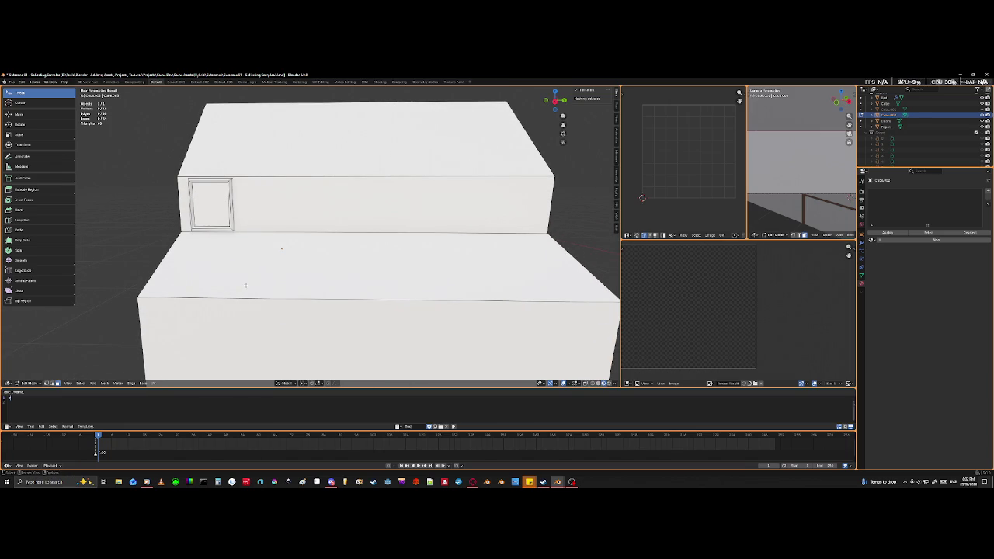
- In Object Mode, add a material named Concrete with a light grey Base Color
key("Tab")
left_click(899, 233)
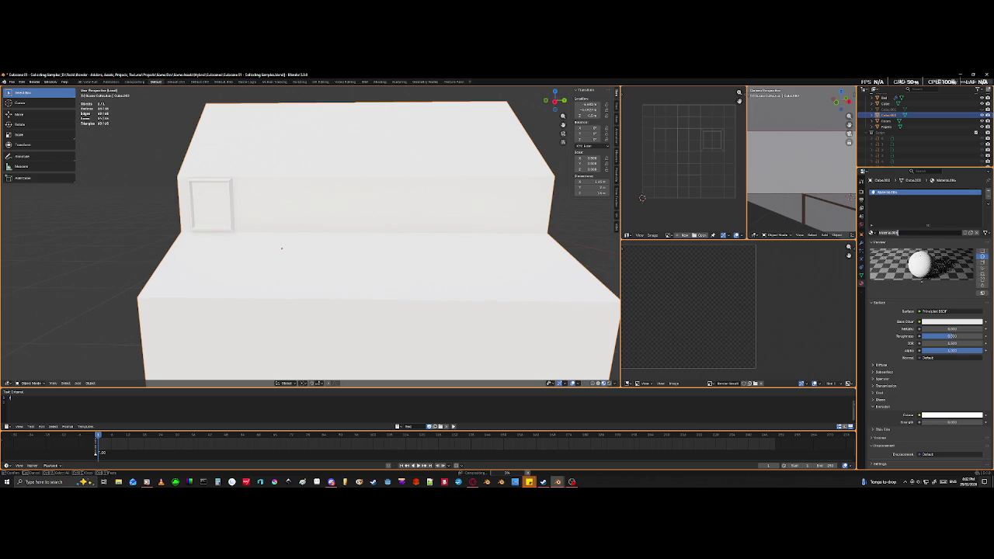
type("col")
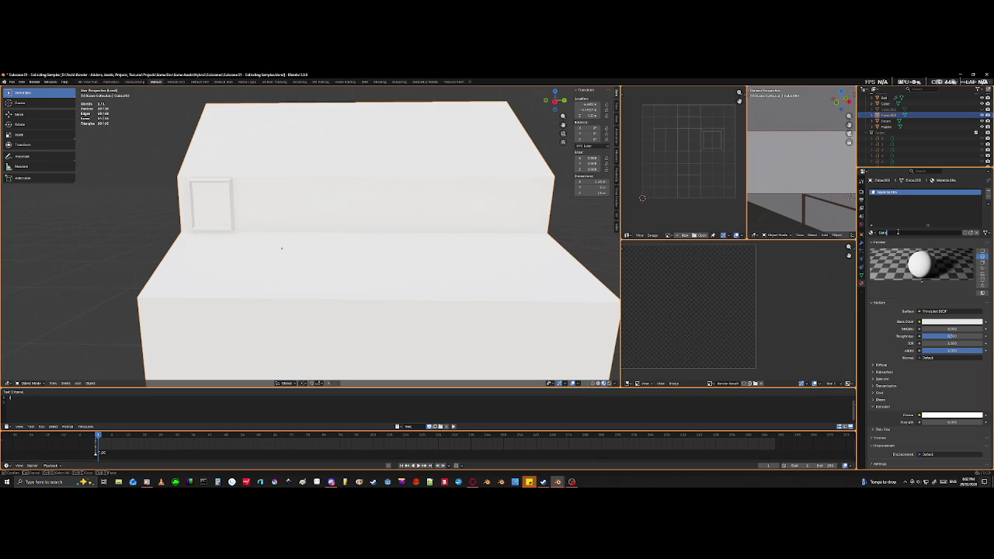
type("sol")
key("Return")
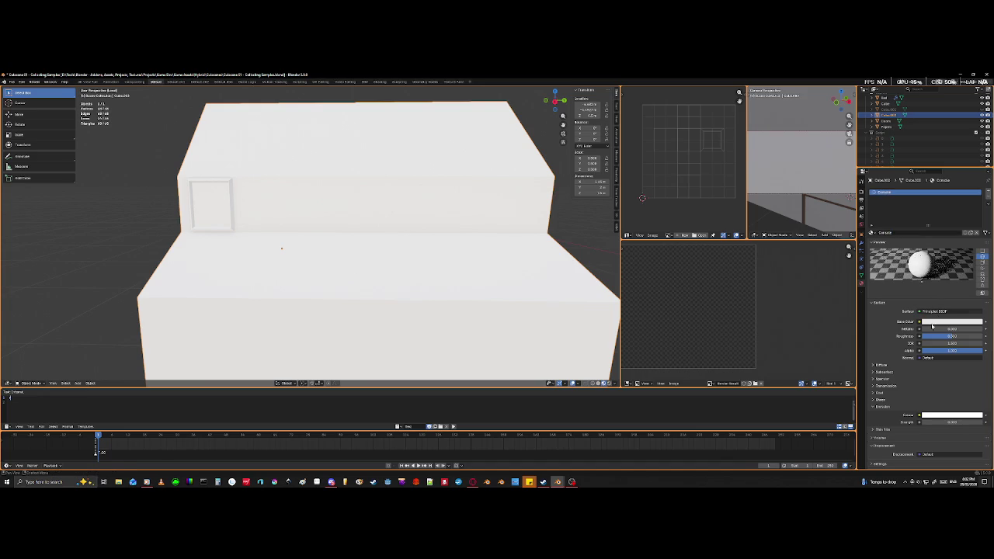
left_click(933, 323)
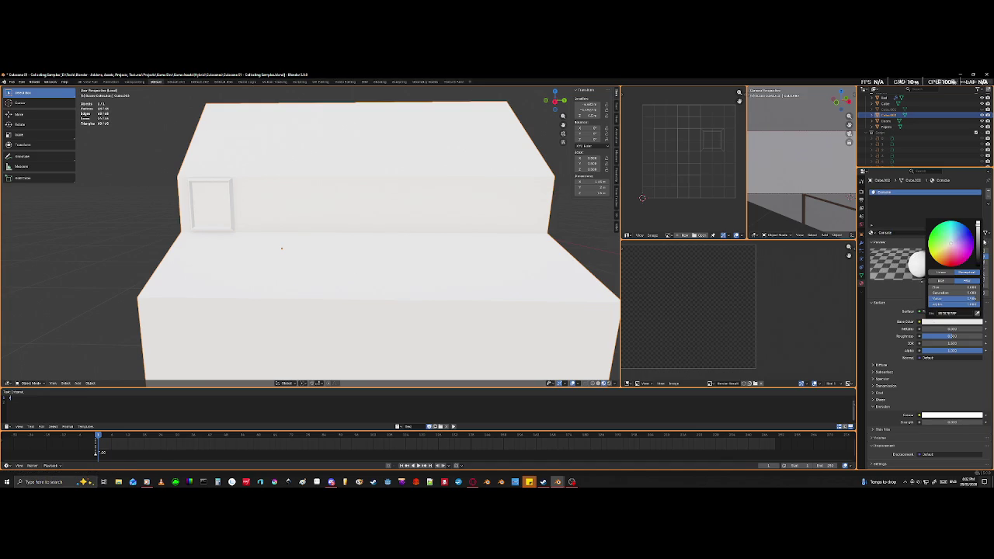
left_click_drag(979, 242, 977, 246)
mouse_move(356, 276)
middle_mouse_down()
mouse_move(324, 269)
mouse_move(385, 255)
mouse_move(344, 266)
mouse_move(312, 245)
middle_mouse_up()
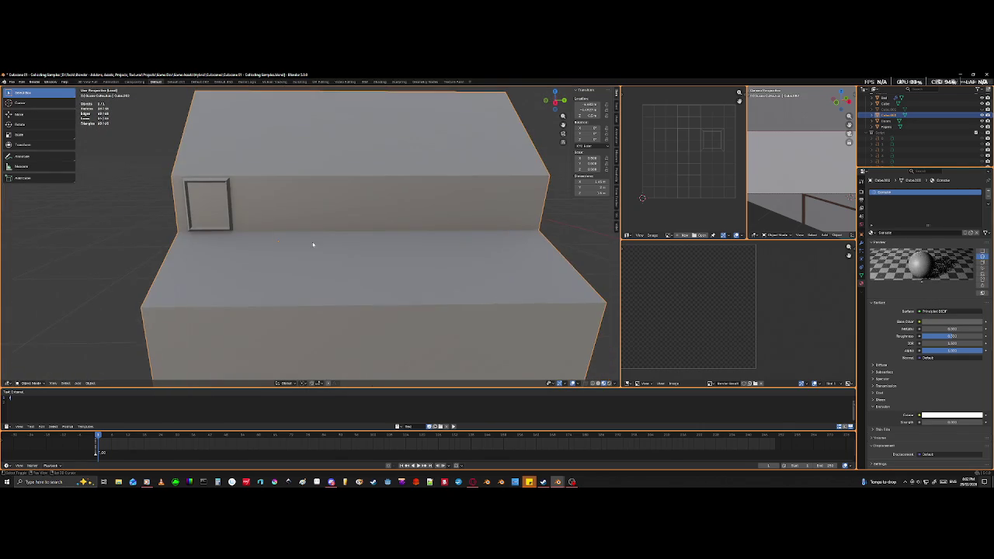
- Orbit and zoom around the stepped block and framed panel to inspect the room
scroll(377, 275, "down", 4)
scroll(377, 274, "down", 4)
mouse_move(378, 275)
middle_mouse_down()
mouse_move(402, 251)
mouse_move(320, 245)
mouse_move(200, 271)
mouse_move(163, 256)
mouse_move(204, 255)
middle_mouse_up()
scroll(284, 270, "up", 5)
mouse_move(285, 270)
middle_mouse_down()
mouse_move(272, 308)
mouse_move(262, 295)
middle_mouse_up()
scroll(248, 256, "up", 5)
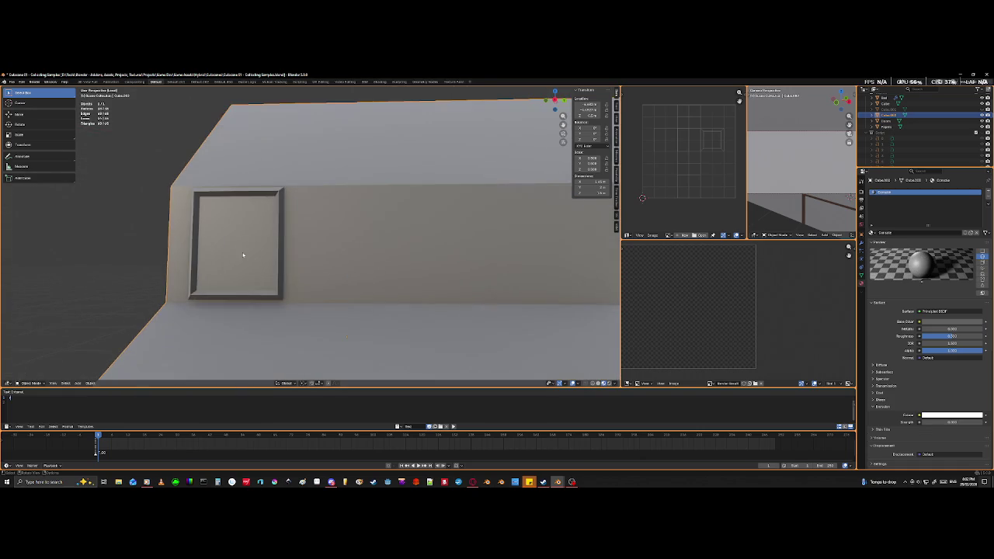
middle_click_drag(248, 256, 269, 264)
middle_click_drag(337, 264, 318, 264)
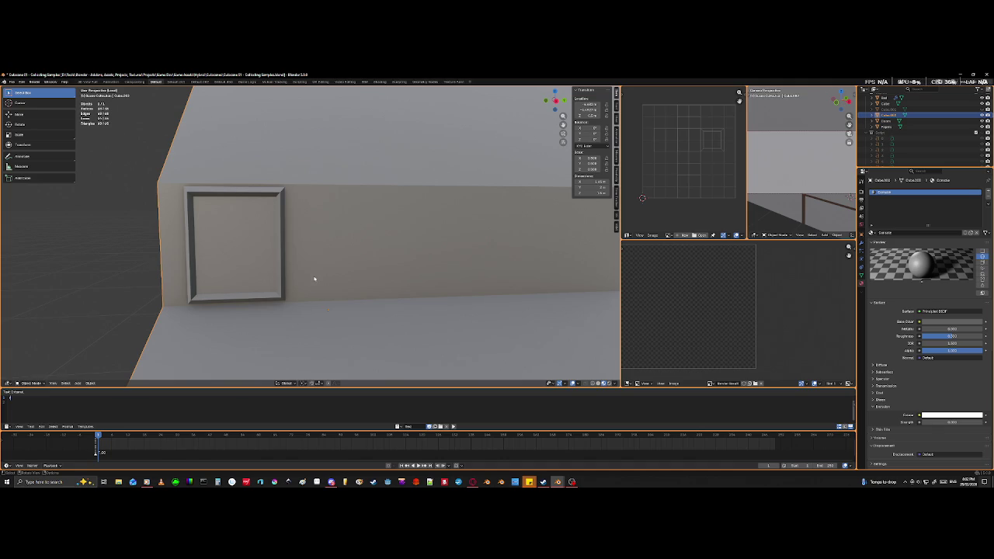
scroll(372, 272, "down", 3)
scroll(458, 263, "down", 3)
scroll(497, 261, "down", 2)
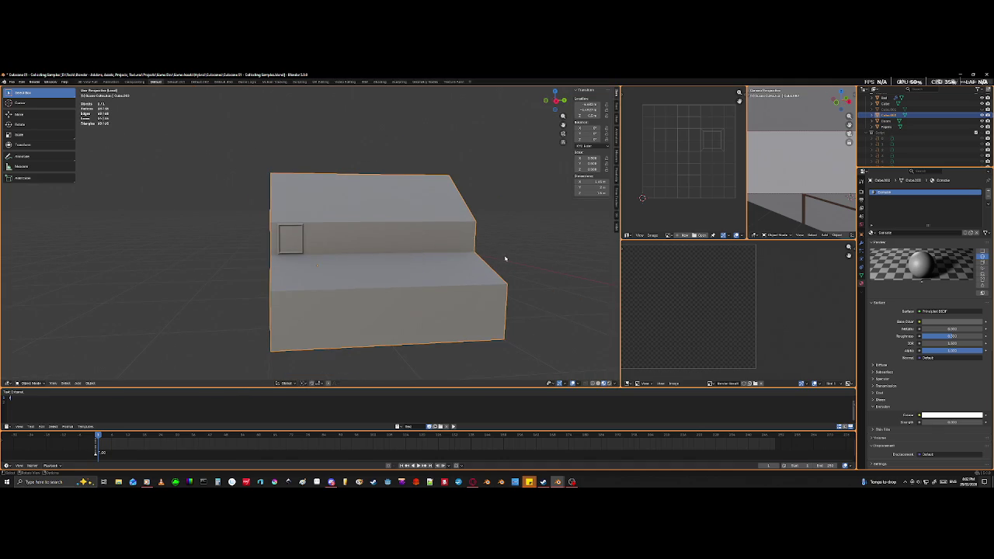
mouse_move(311, 266)
middle_mouse_down()
mouse_move(333, 275)
mouse_move(309, 266)
middle_mouse_up()
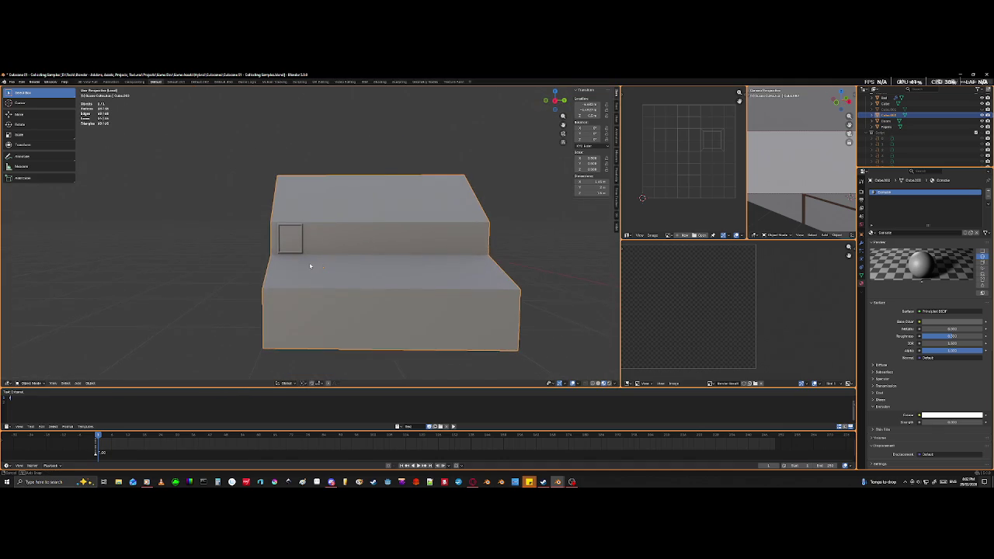
mouse_move(311, 366)
middle_mouse_down()
mouse_move(311, 328)
mouse_move(290, 321)
middle_mouse_up()
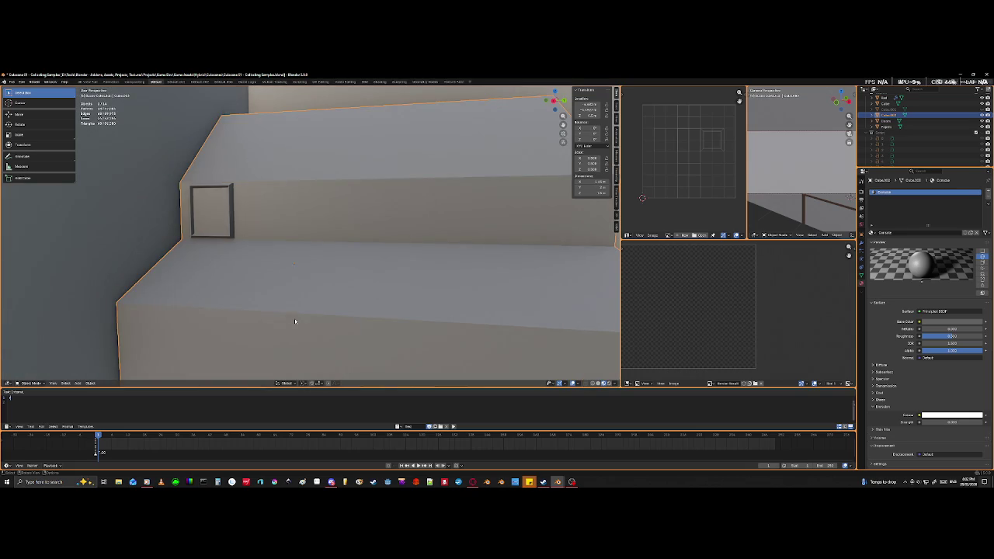
scroll(359, 288, "down", 5)
scroll(353, 301, "down", 4)
scroll(354, 302, "down", 3)
scroll(344, 288, "down", 5)
mouse_move(357, 279)
middle_mouse_down()
mouse_move(347, 333)
mouse_move(306, 268)
middle_mouse_up()
- Frame the dark wall with desk and steps, select the wall, and bring up the Shift+A add menu
scroll(326, 310, "up", 3)
scroll(318, 295, "up", 4)
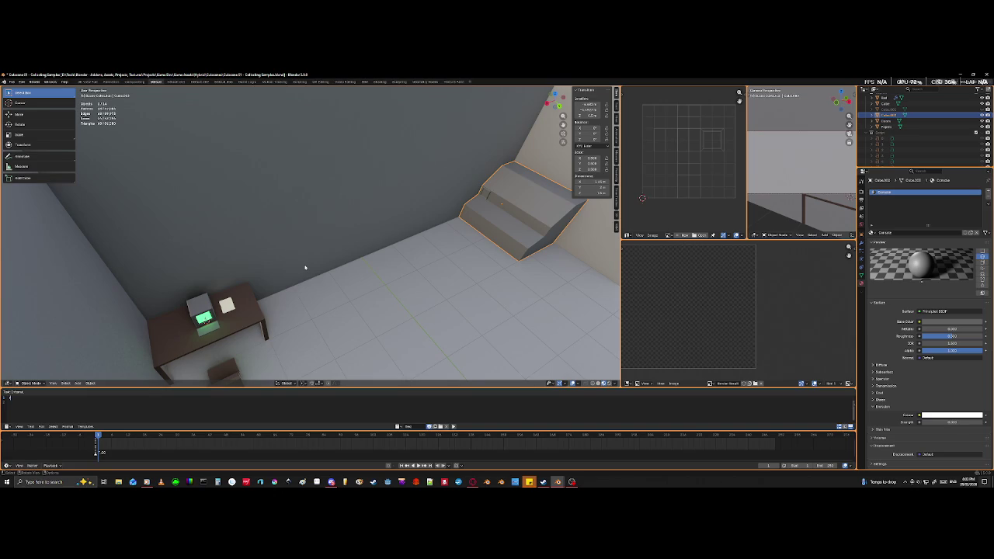
mouse_move(269, 314)
middle_mouse_down()
mouse_move(264, 291)
mouse_move(356, 323)
middle_mouse_up()
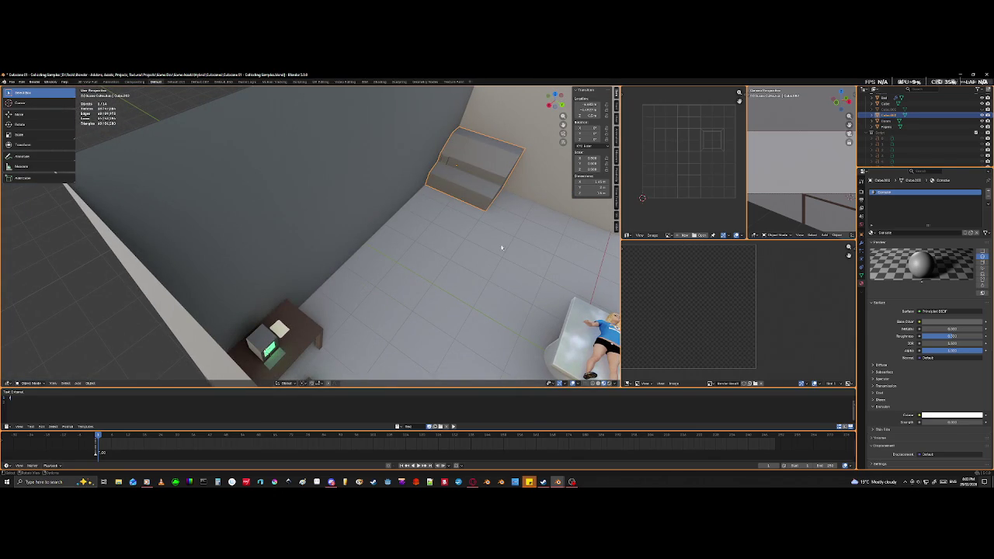
middle_click_drag(519, 215, 351, 299)
mouse_move(271, 321)
middle_mouse_down()
mouse_move(291, 328)
mouse_move(266, 304)
mouse_move(336, 254)
mouse_move(344, 279)
middle_mouse_up()
middle_click_drag(315, 238, 283, 306)
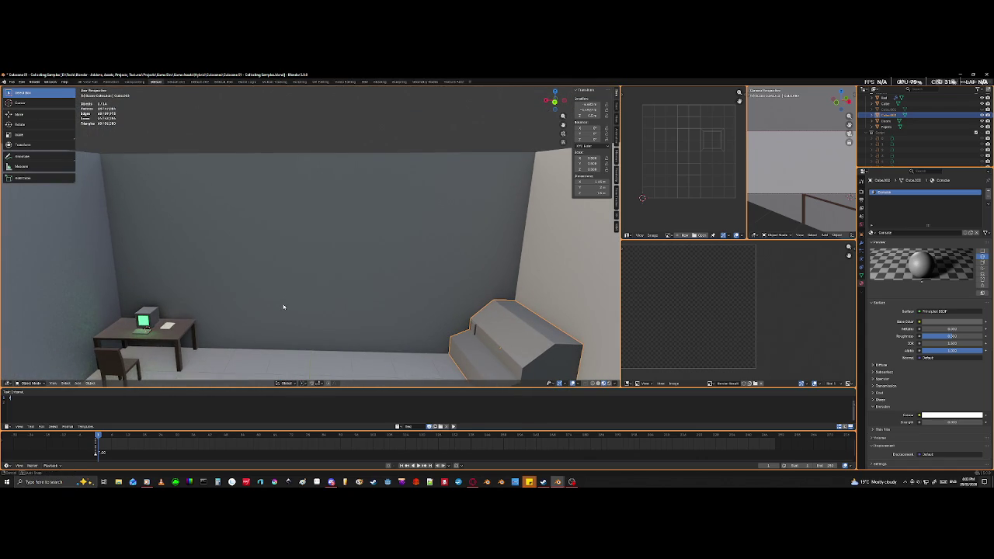
left_click(285, 269)
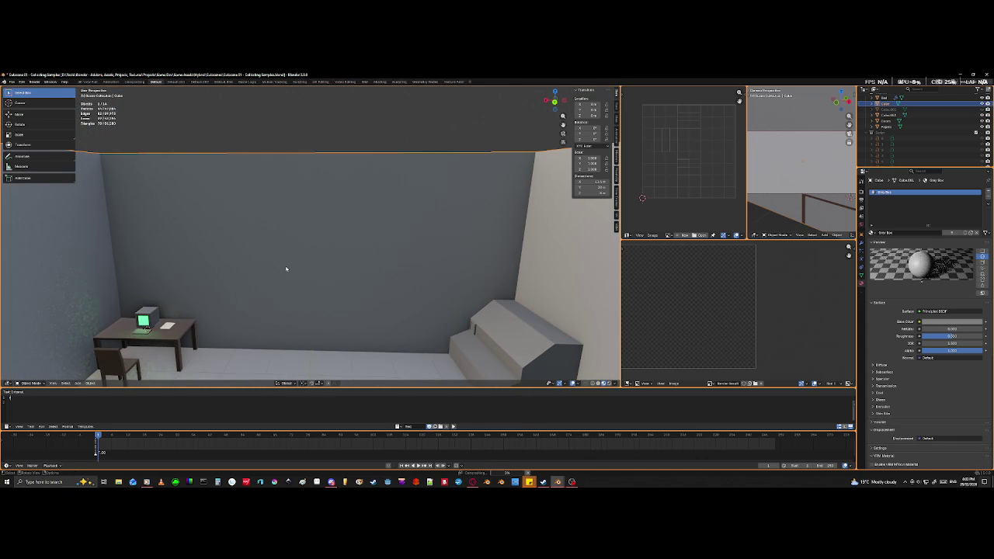
key("shift+a")
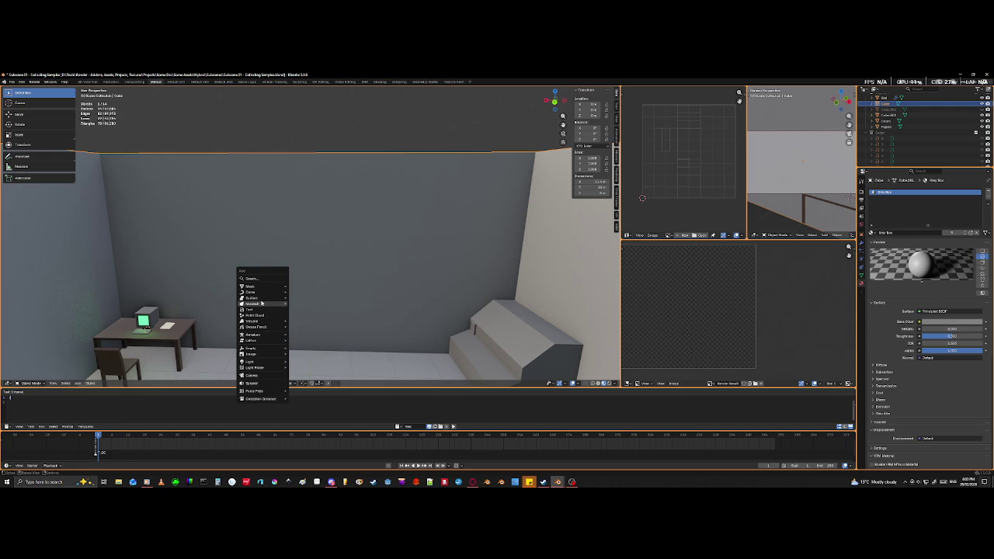
mouse_move(250, 287)
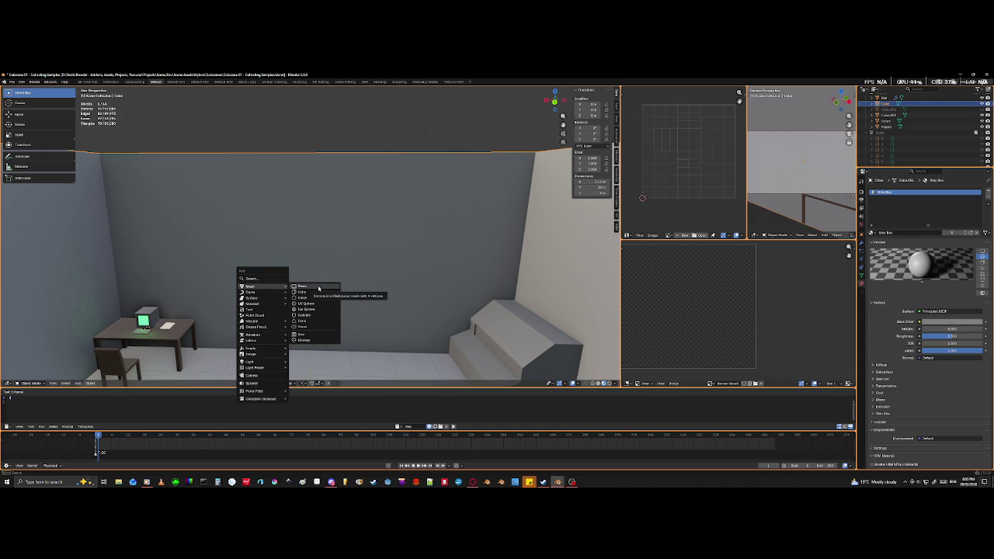
- Add a cube and slide it along X toward the room's centre
left_click(317, 293)
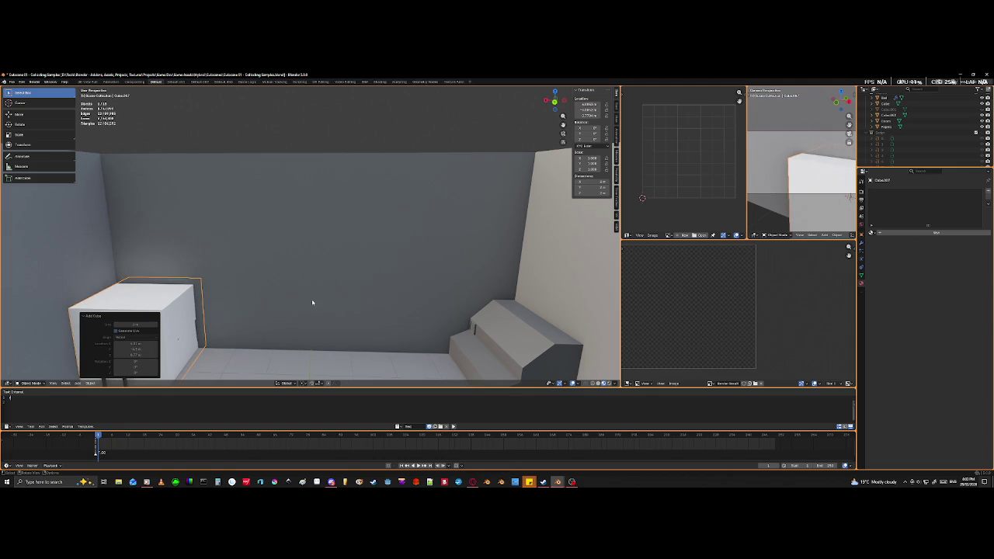
key("g")
key("x")
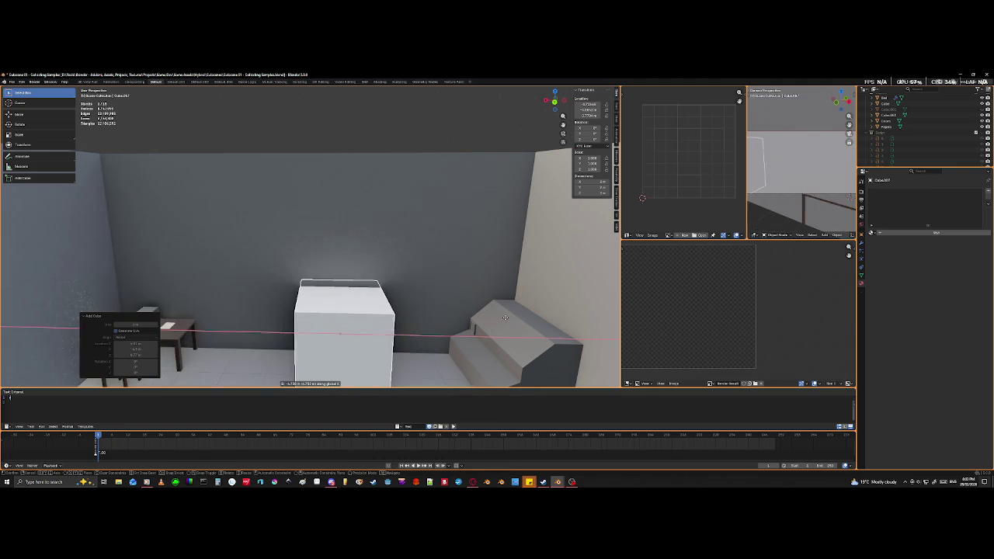
left_click(479, 313)
scroll(475, 318, "down", 5)
mouse_move(473, 324)
middle_mouse_down()
mouse_move(480, 386)
mouse_move(467, 373)
middle_mouse_up()
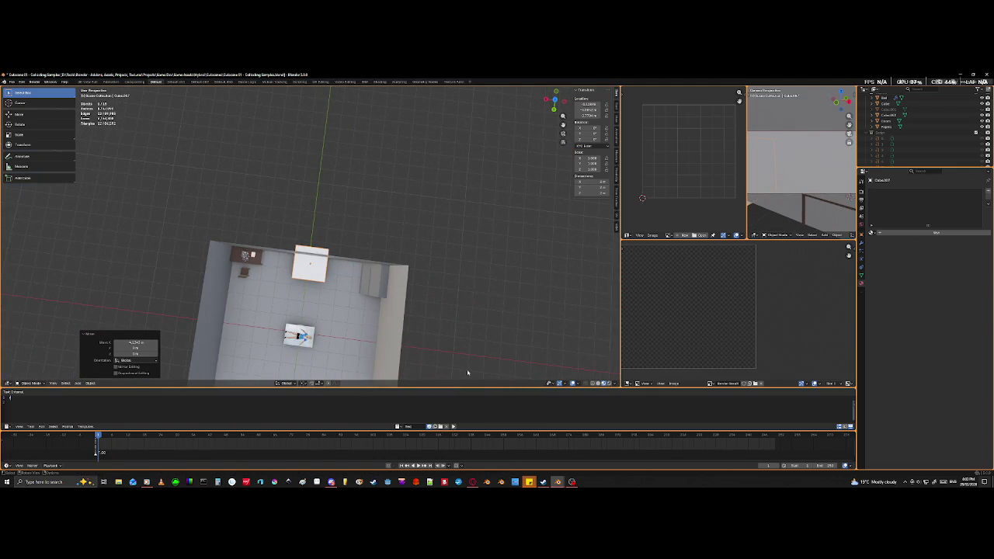
- Flatten the cube along Y into a thin slab and shorten it along Z
key("s")
key("y")
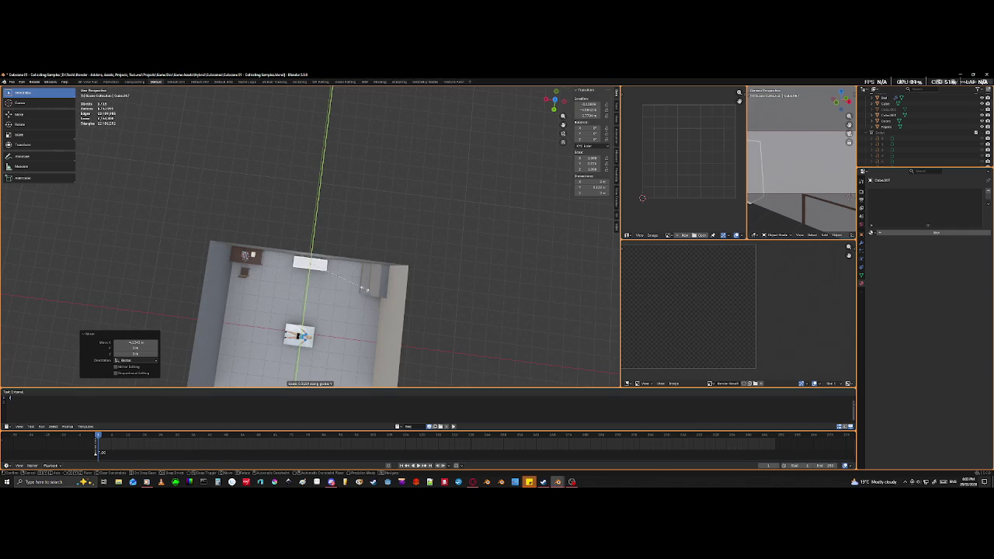
left_click(315, 267)
scroll(318, 272, "up", 5)
middle_click_drag(322, 276, 334, 289)
key("s")
key("z")
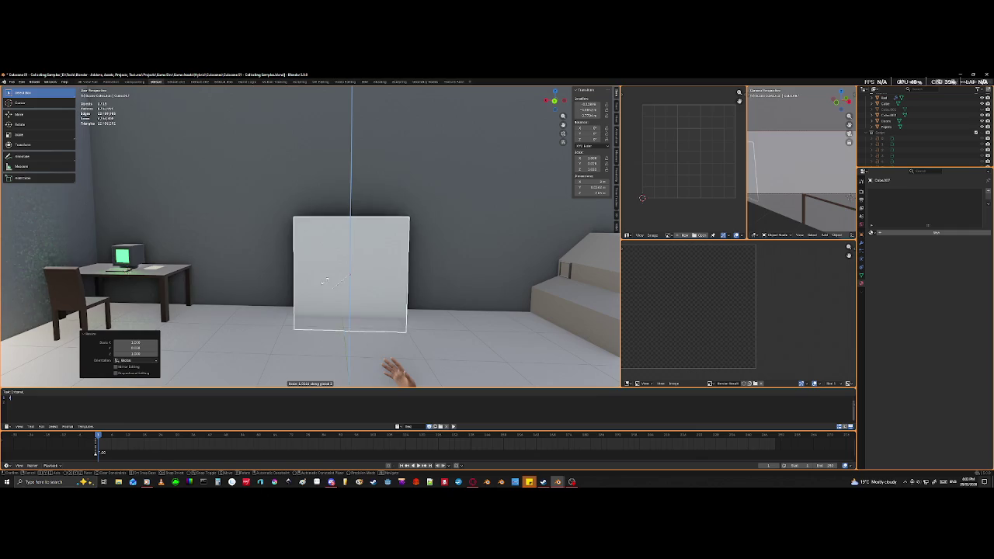
left_click(341, 280)
- Enlarge the slab into a bigger panel and widen it along X
key("s")
key("z")
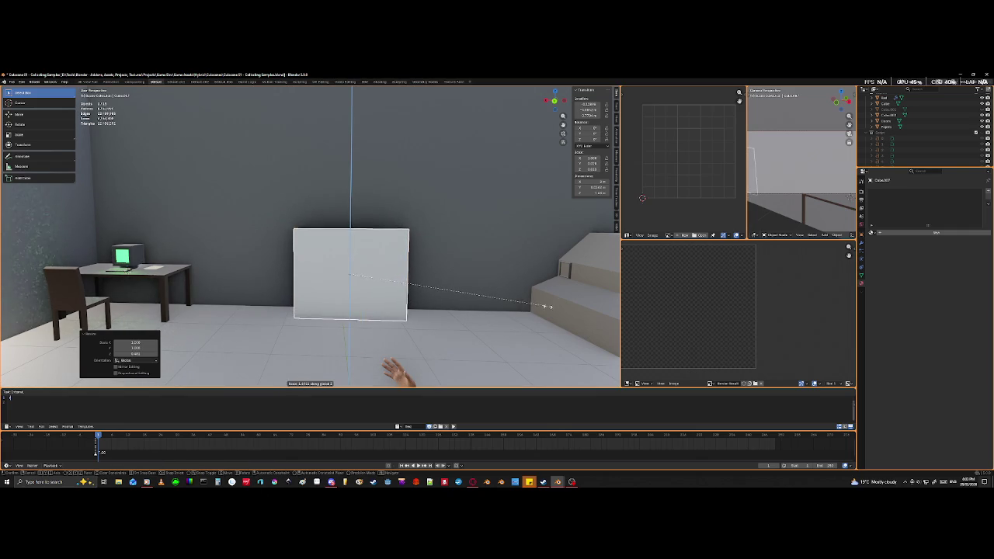
key("z")
key("z")
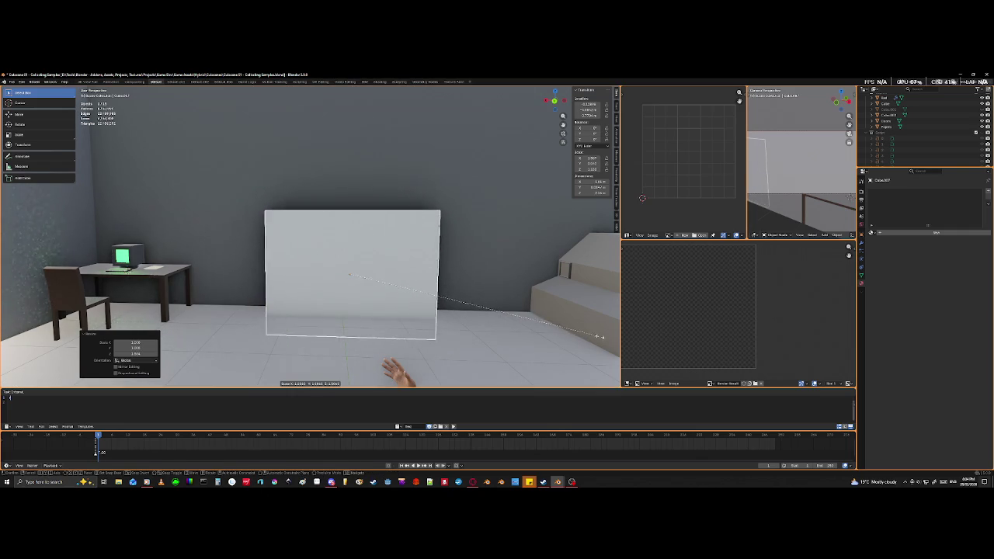
left_click(613, 342)
key("s")
key("x")
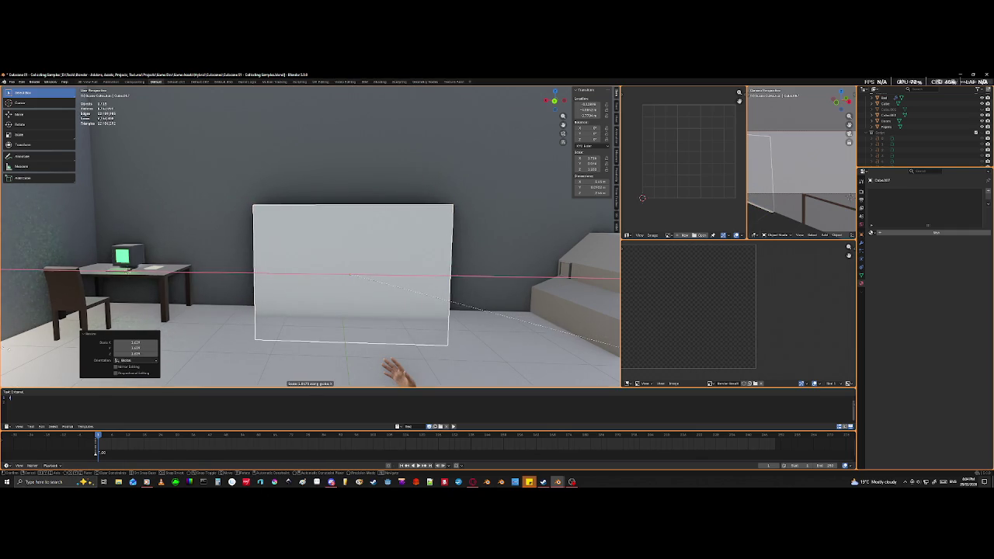
left_click(619, 355)
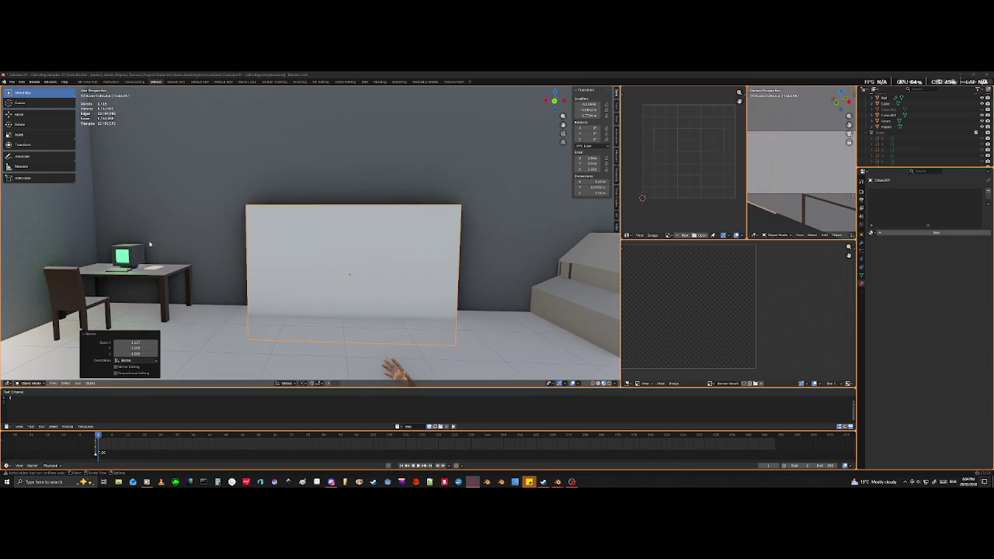
- Raise the panel up the wall along Z
scroll(395, 366, "up", 5)
scroll(219, 251, "down", 3)
scroll(210, 266, "down", 3)
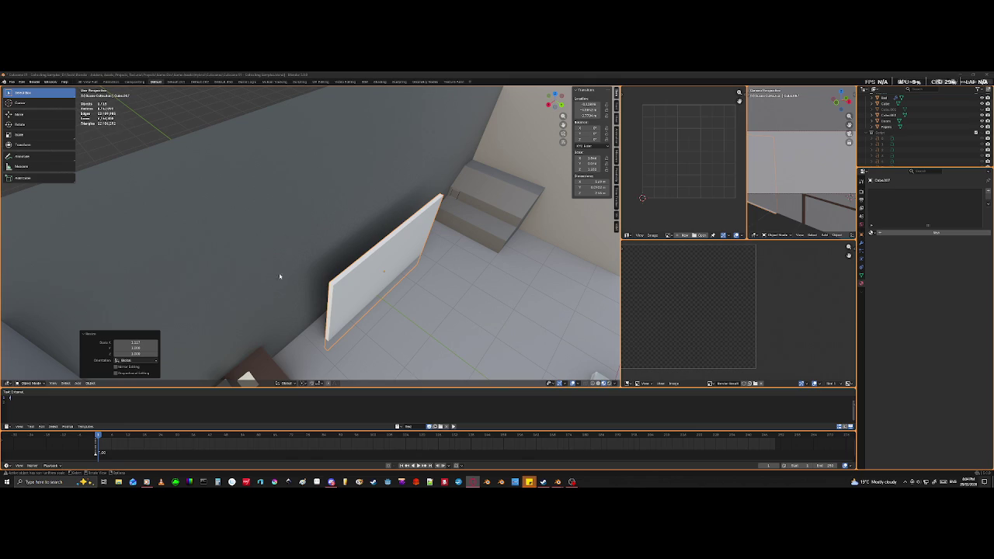
middle_click_drag(270, 280, 366, 274)
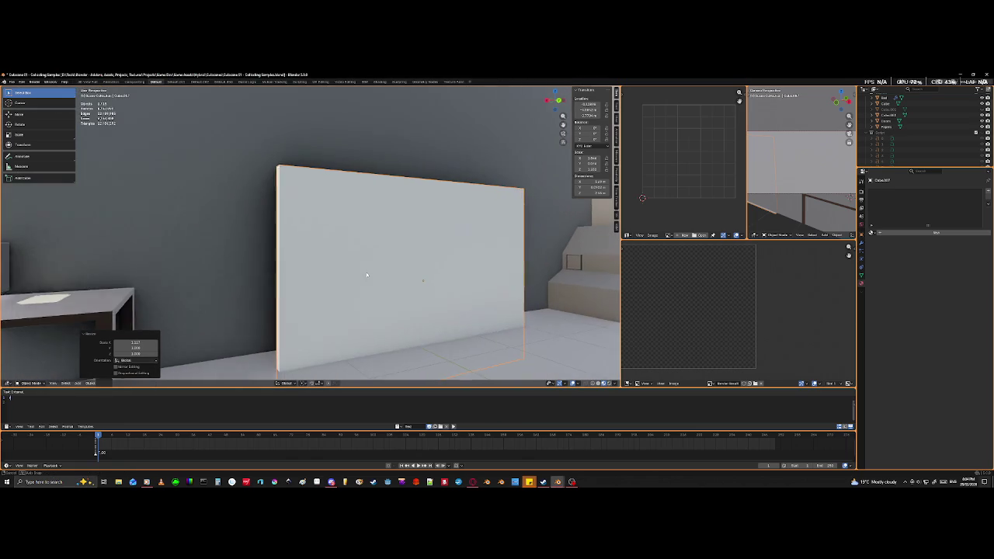
key("g")
key("z")
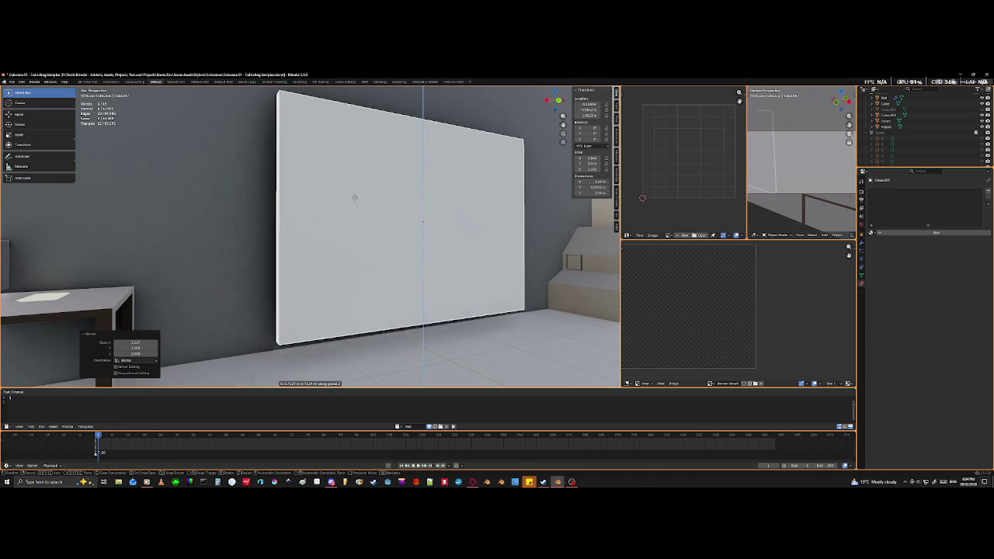
left_click(349, 157)
- Push the panel along Y flush against the dark wall and check it from the front view
scroll(349, 160, "down", 3)
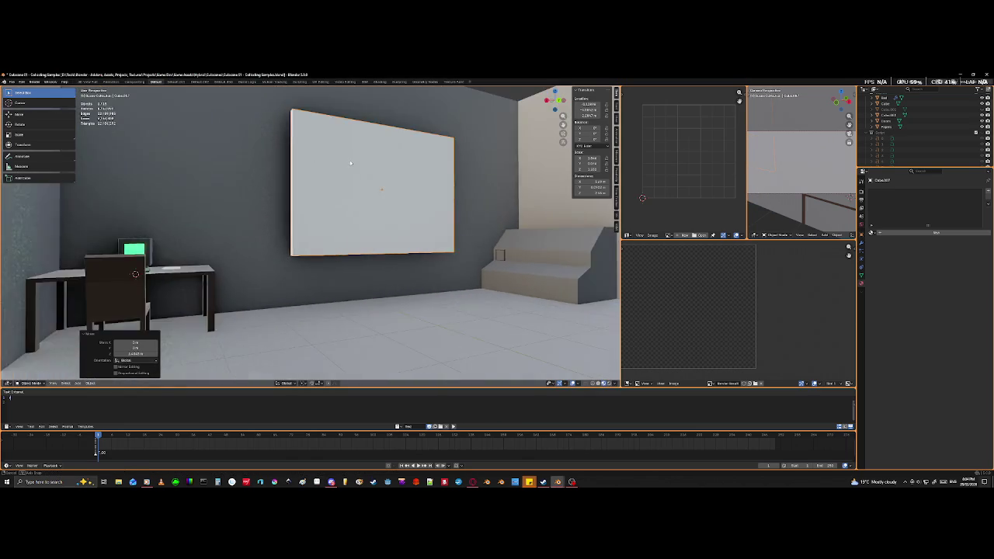
middle_click_drag(349, 160, 366, 206)
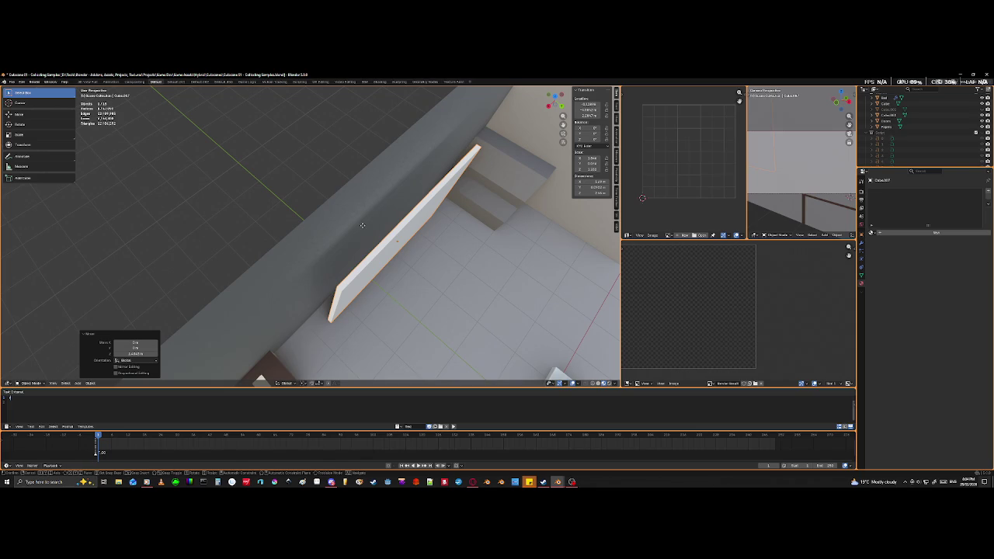
key("g")
key("y")
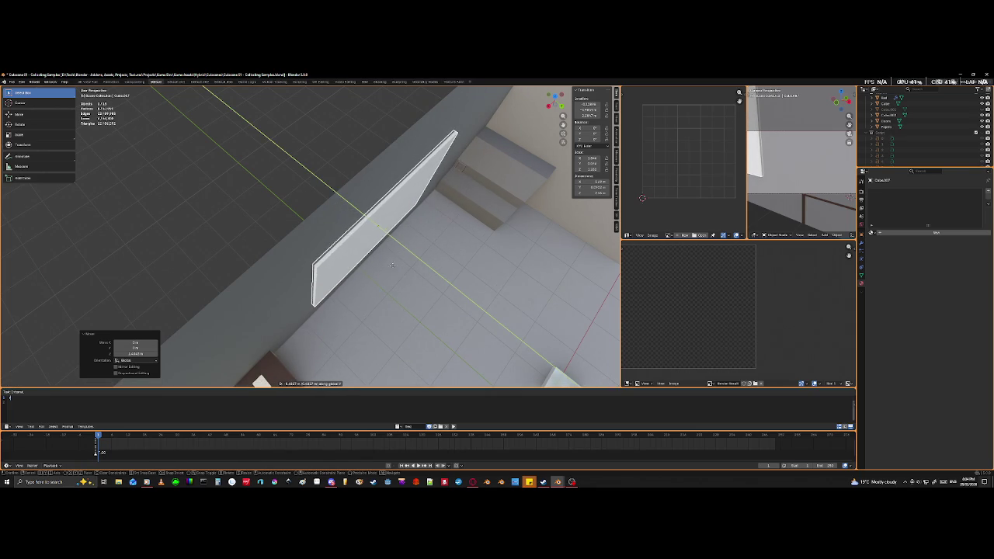
left_click(394, 272)
key("KP_1")
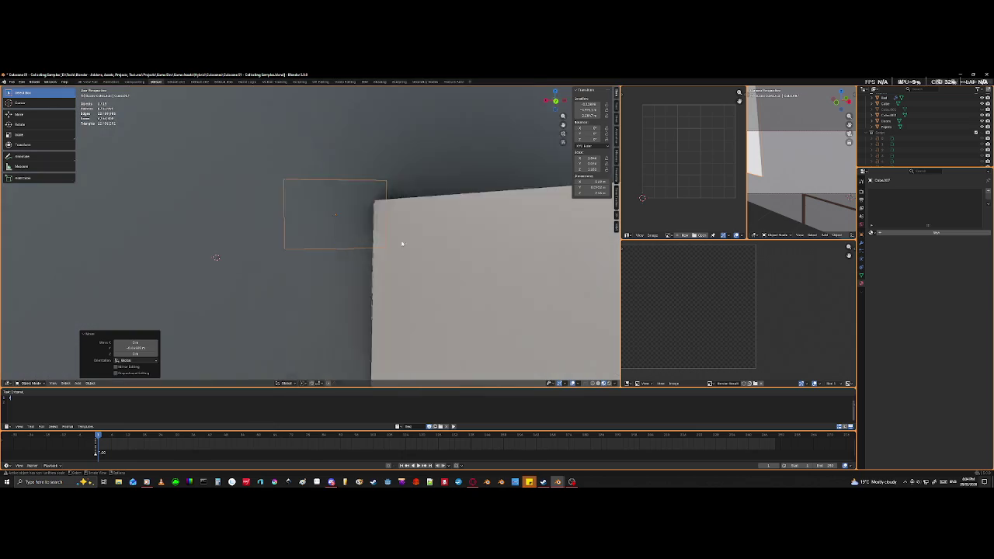
middle_click_drag(400, 250, 418, 258)
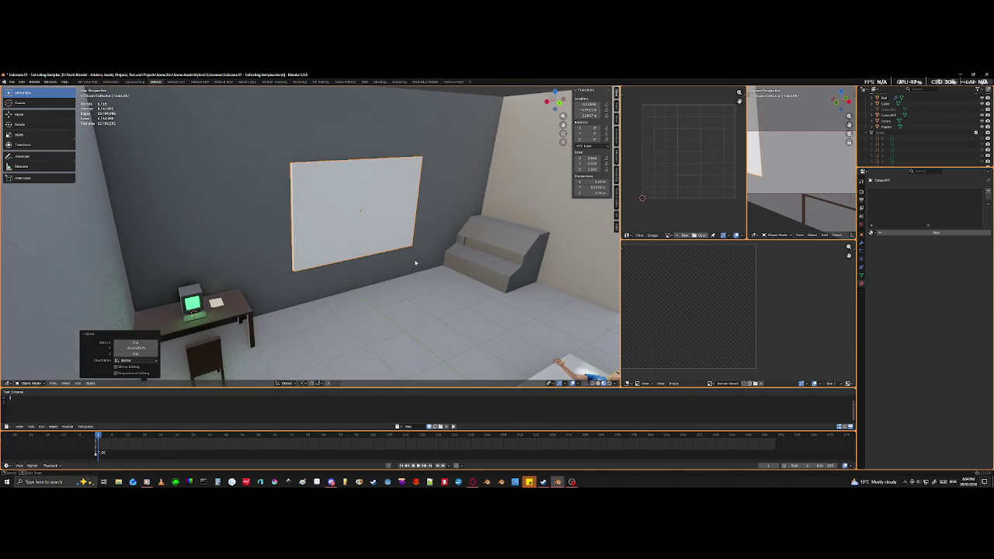
middle_click_drag(418, 258, 284, 282)
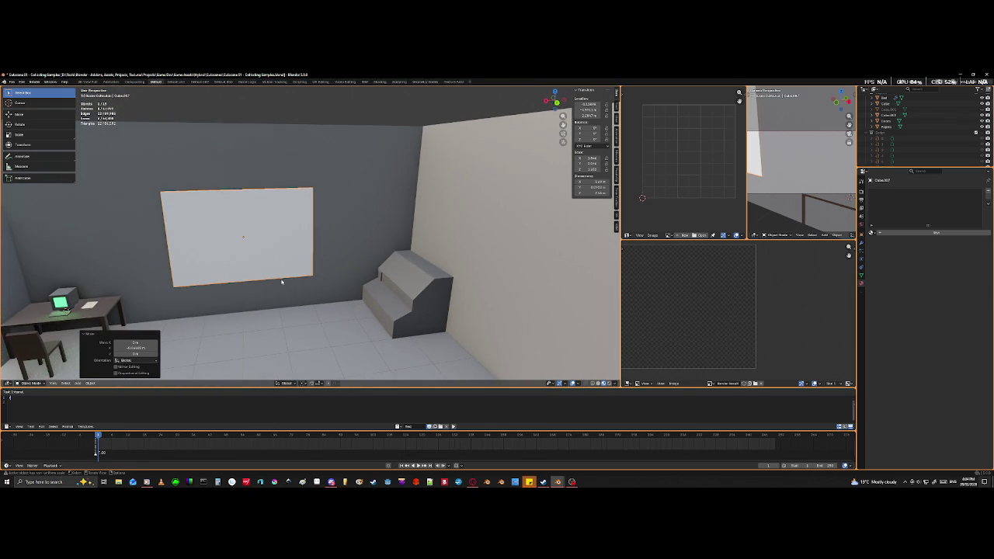
mouse_move(195, 275)
middle_mouse_down()
mouse_move(199, 258)
mouse_move(176, 303)
mouse_move(236, 322)
middle_mouse_up()
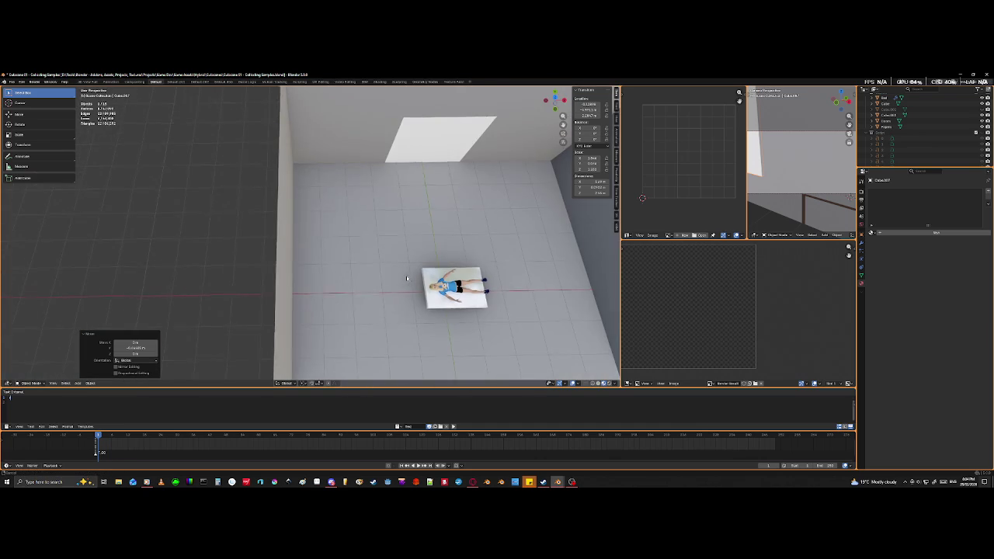
- Look down on the room and select the large white wall panel
scroll(295, 337, "down", 3)
mouse_move(295, 337)
middle_mouse_down()
mouse_move(226, 309)
mouse_move(295, 265)
mouse_move(432, 248)
middle_mouse_up()
scroll(226, 309, "up", 3)
scroll(401, 257, "up", 3)
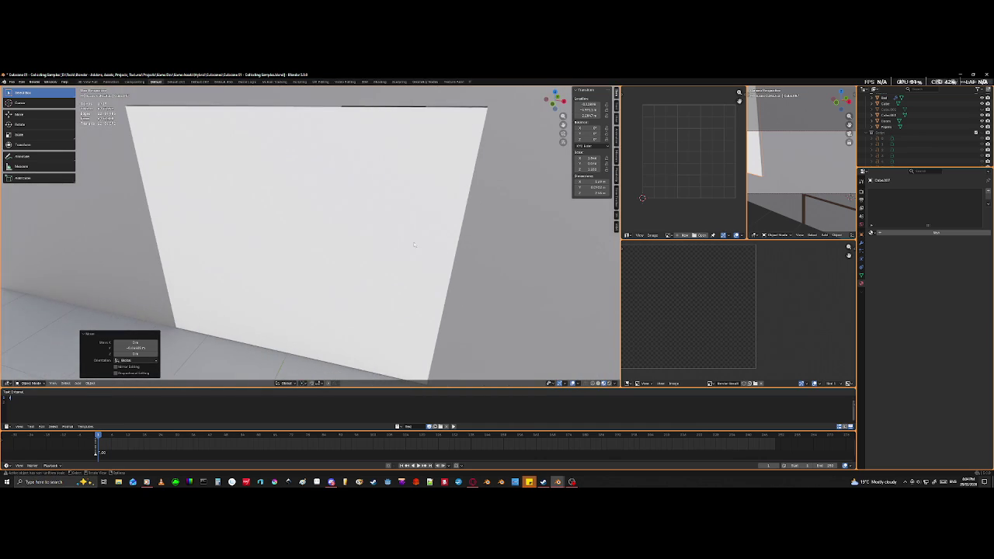
left_click(361, 182)
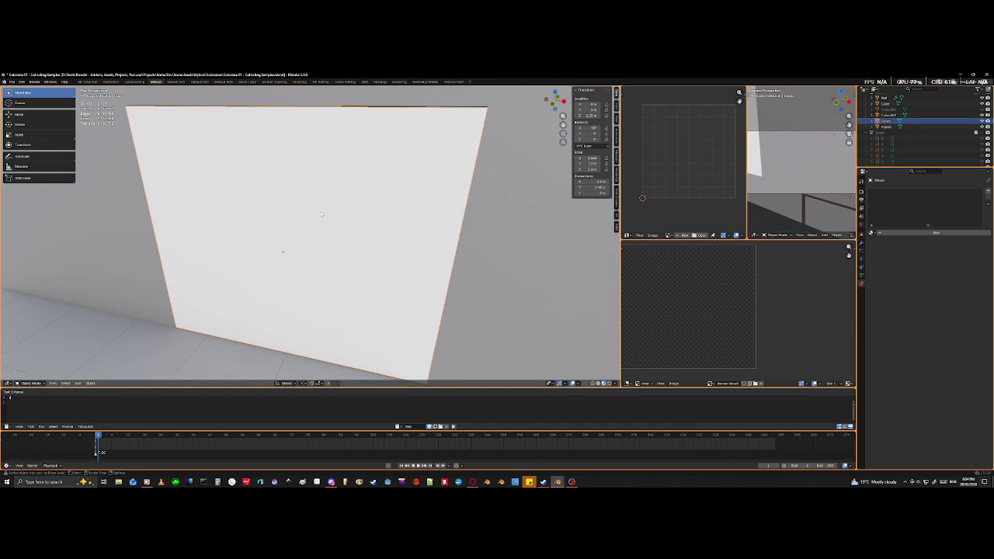
- Select the white bench under the reclining figure to show its material
scroll(330, 183, "up", 2)
mouse_move(331, 184)
middle_mouse_down()
mouse_move(297, 198)
mouse_move(377, 208)
middle_mouse_up()
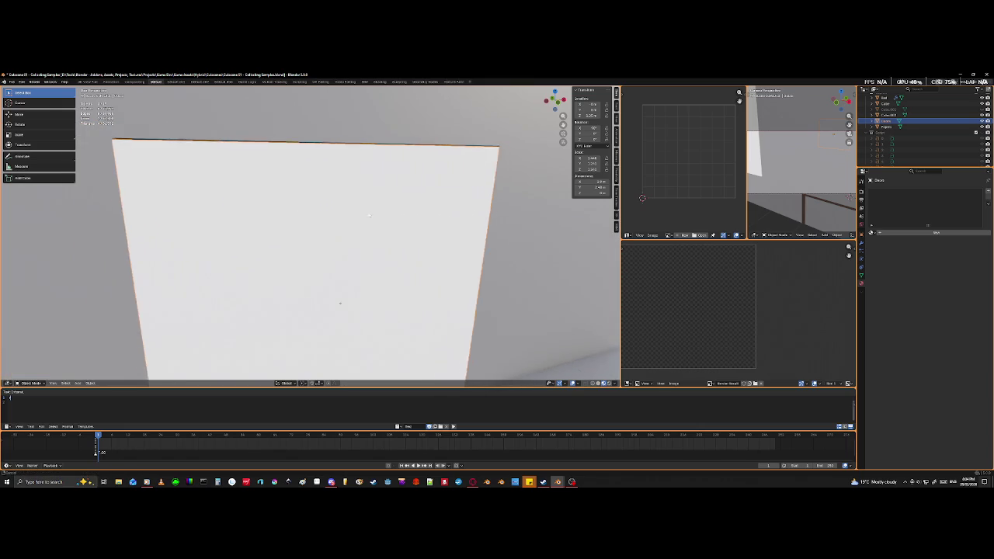
scroll(376, 208, "down", 3)
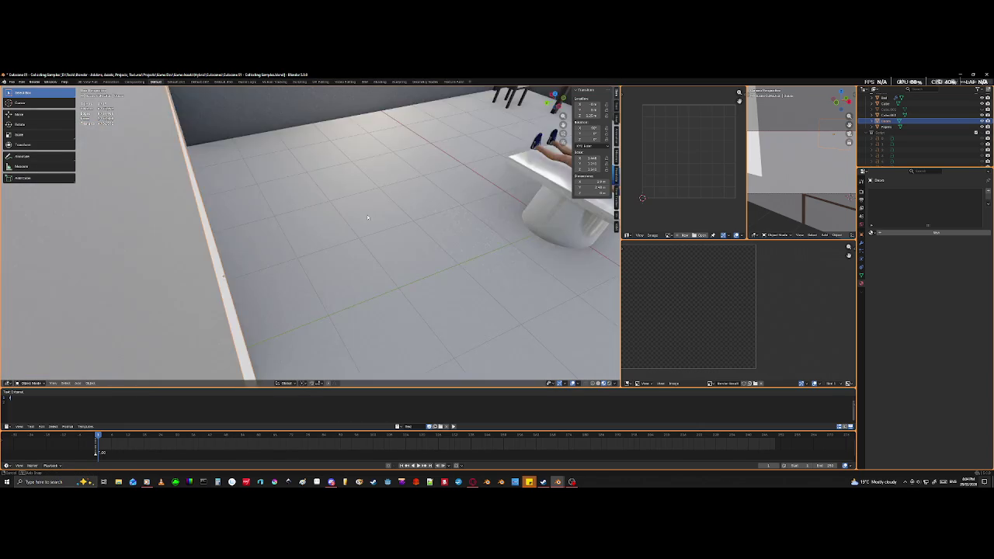
scroll(367, 215, "up", 3)
middle_click_drag(365, 215, 88, 185)
scroll(464, 227, "down", 5)
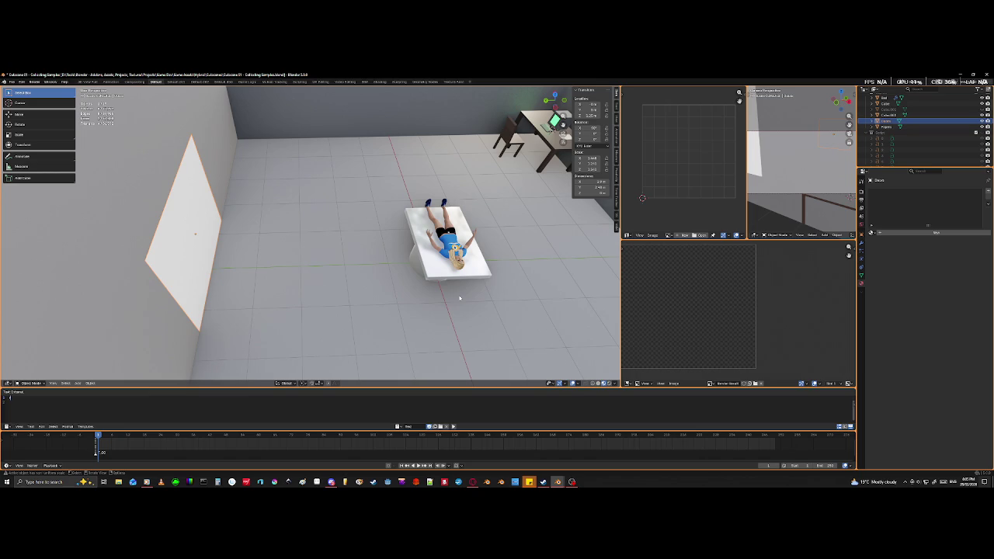
left_click(439, 270)
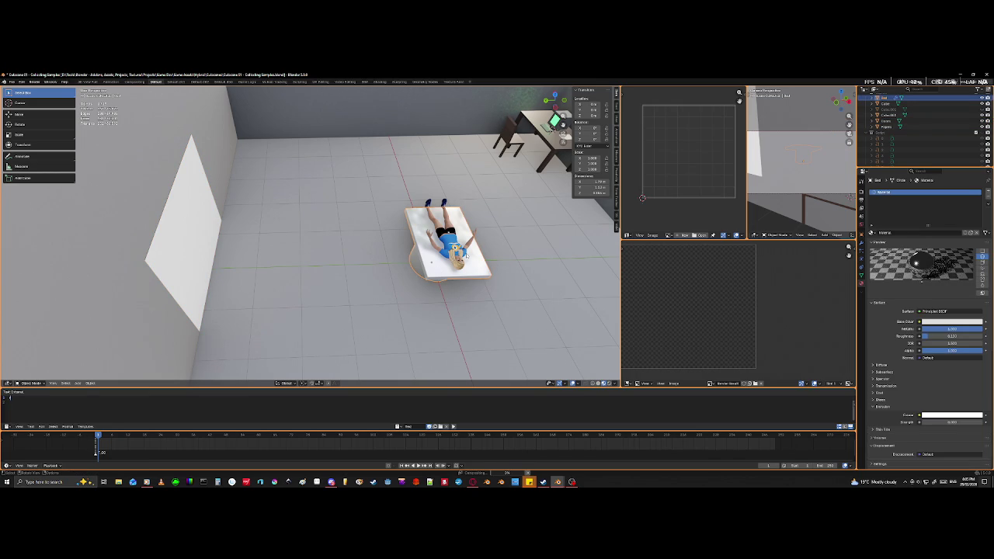
- Rotate the reclining figure by -90 degrees in top view
left_click(452, 248, "shift")
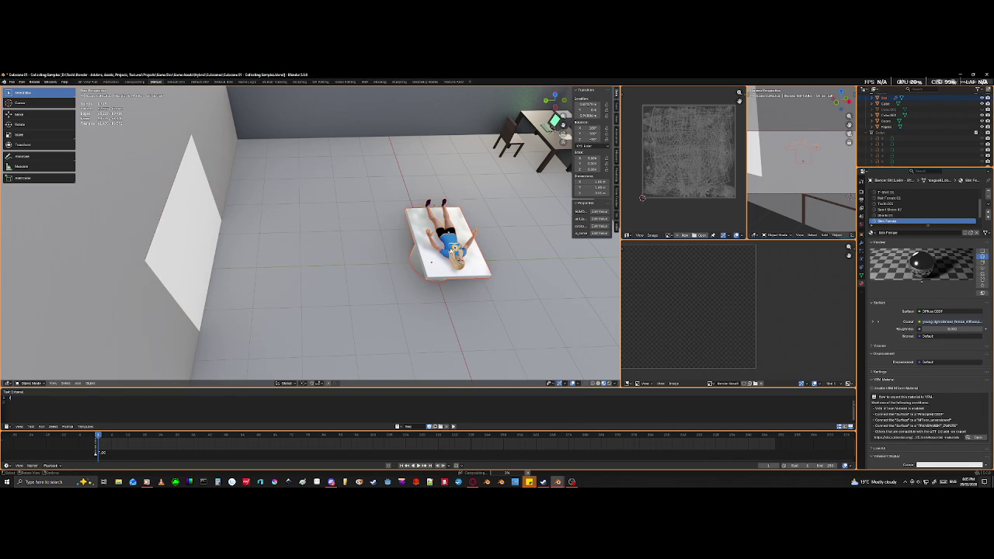
key("KP_7")
scroll(378, 299, "down", 2)
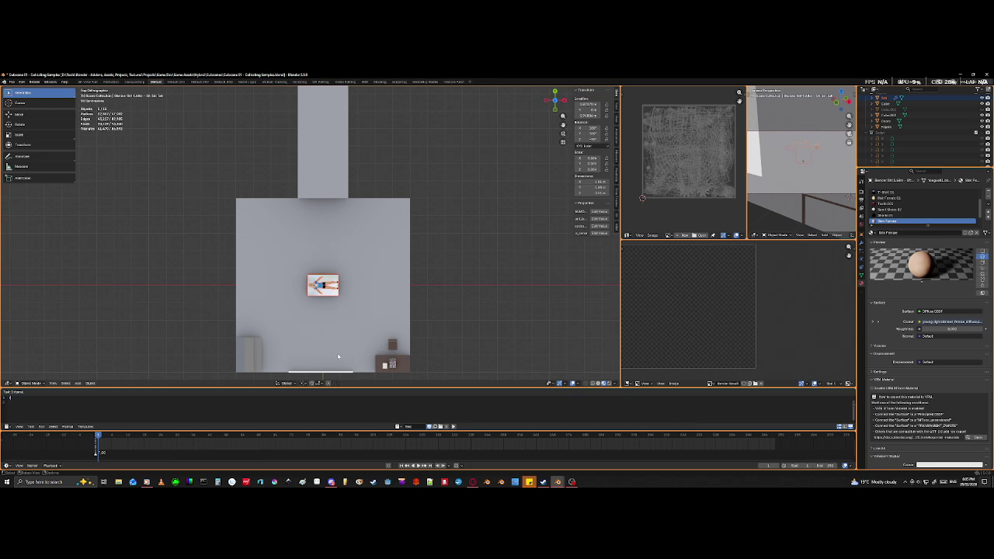
key("r")
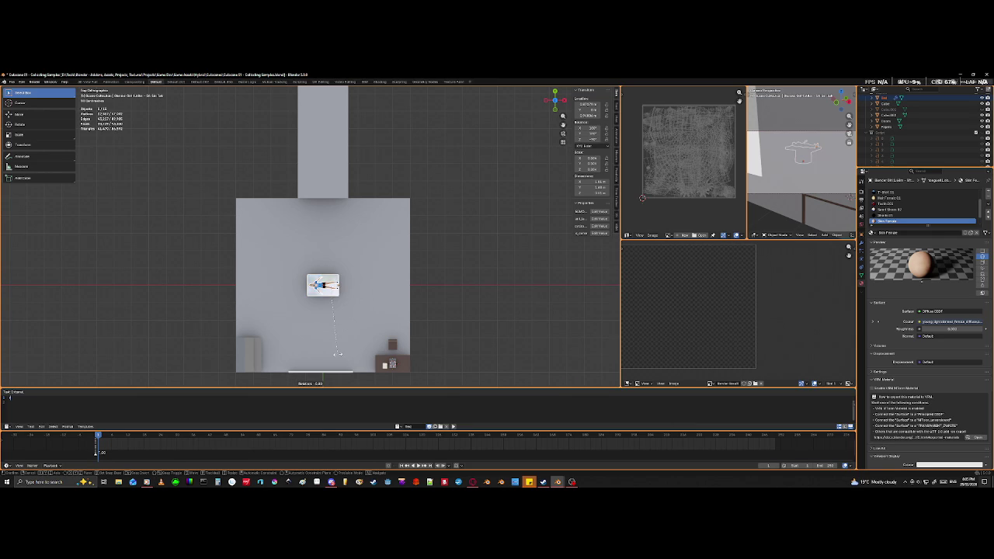
key("Escape")
key("r")
type("-9")
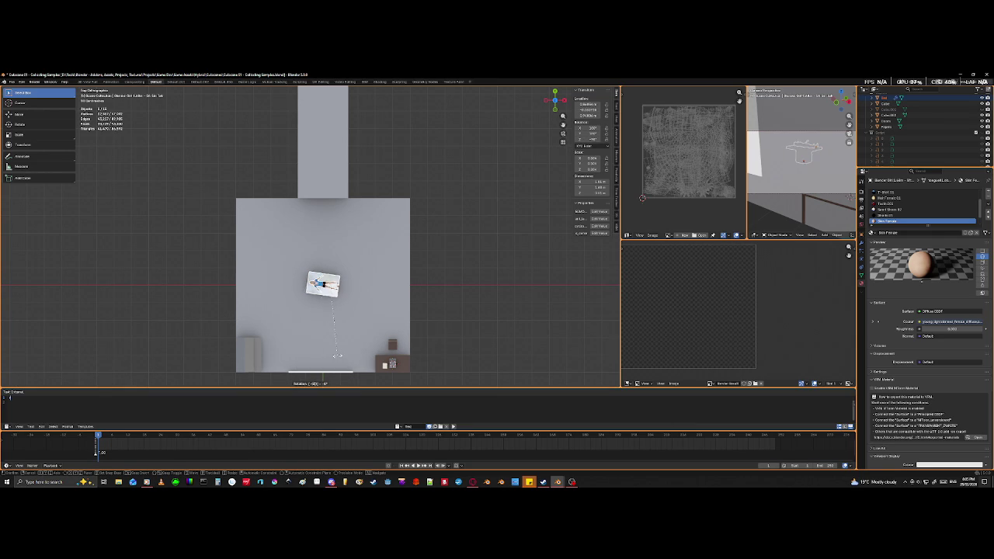
type("0")
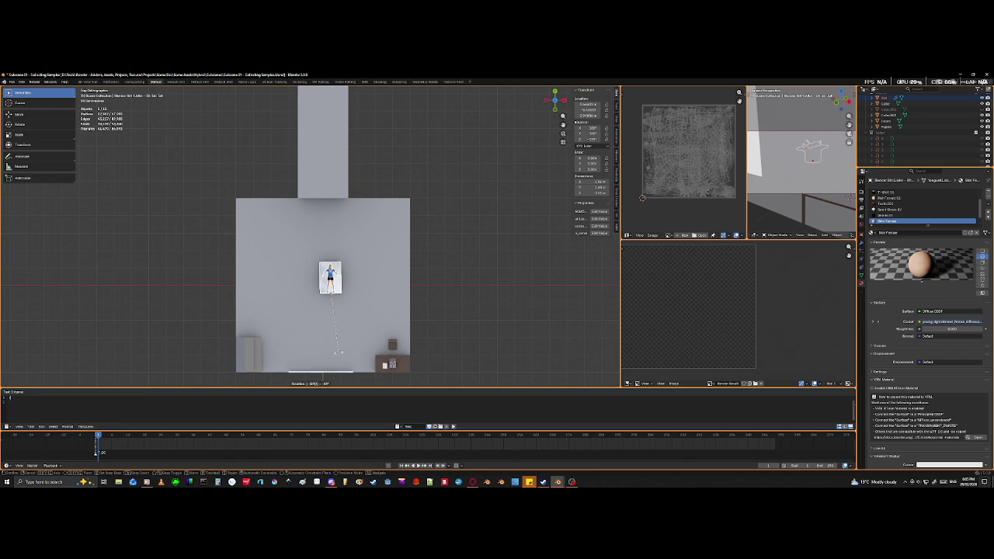
key("Return")
- In wireframe, move the figure to a new spot and turn it slightly
scroll(337, 359, "up", 1)
key("shift+z")
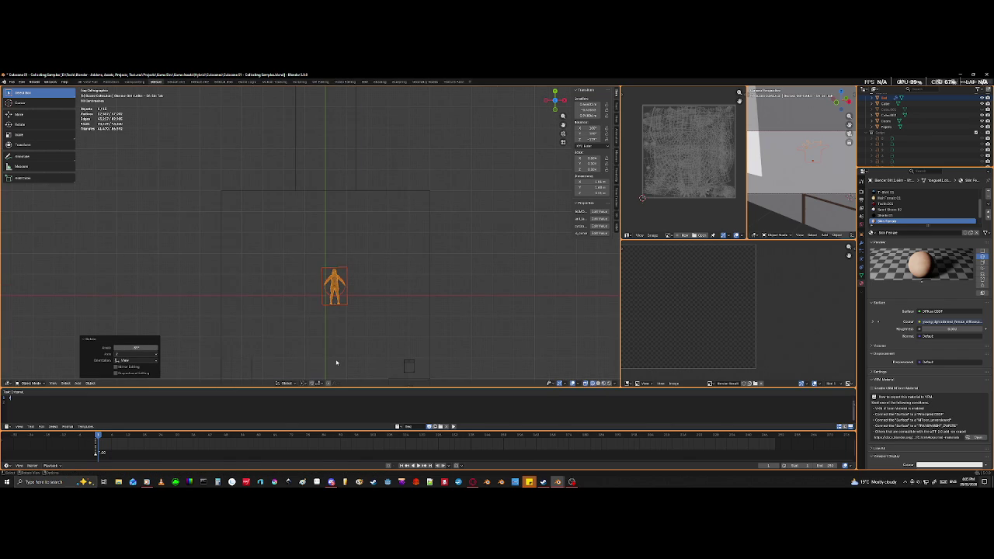
key("g")
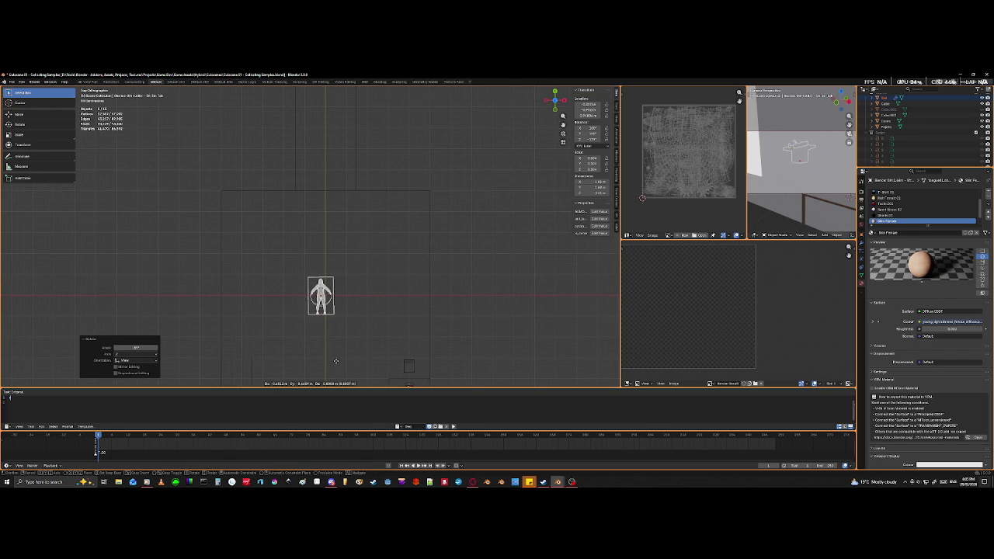
left_click(381, 364)
key("KP_Decimal")
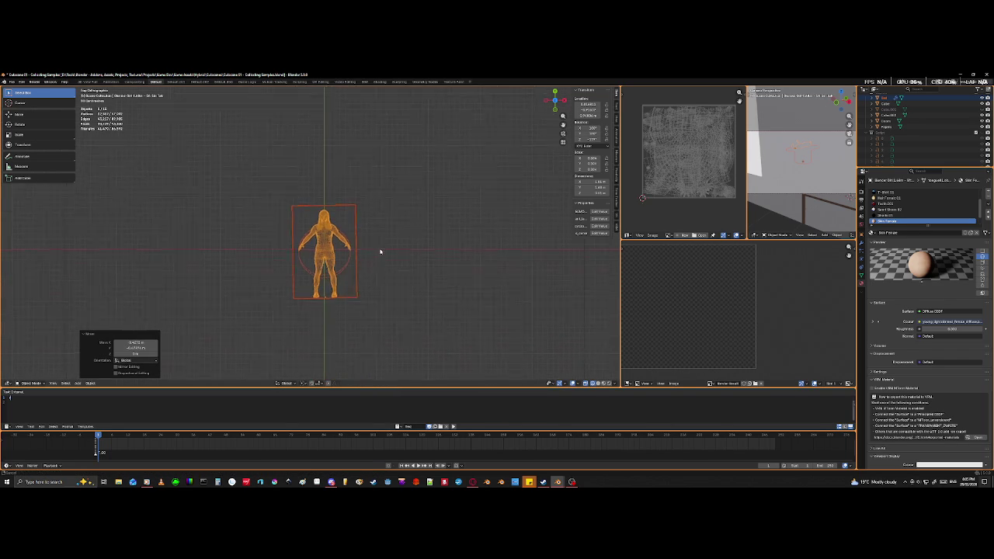
key("r")
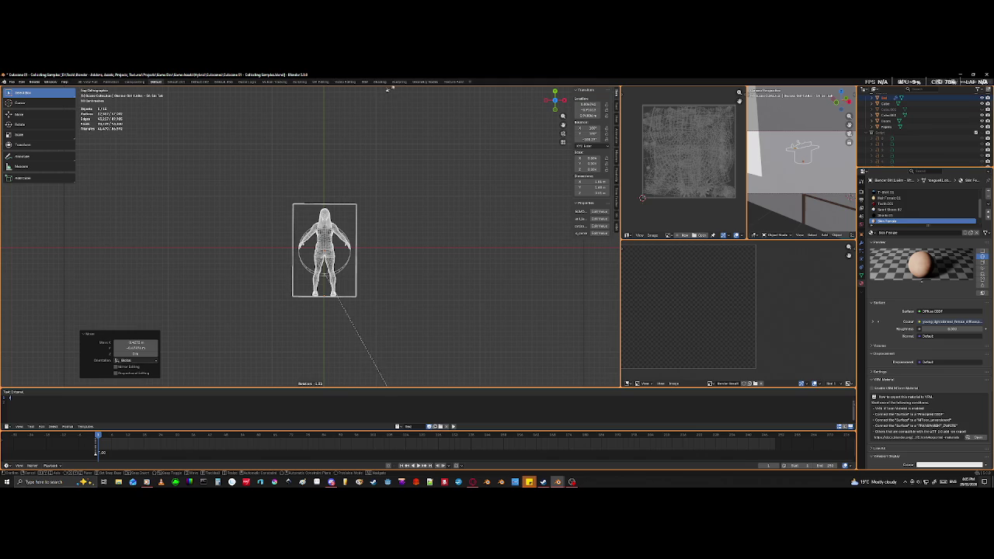
left_click(393, 380)
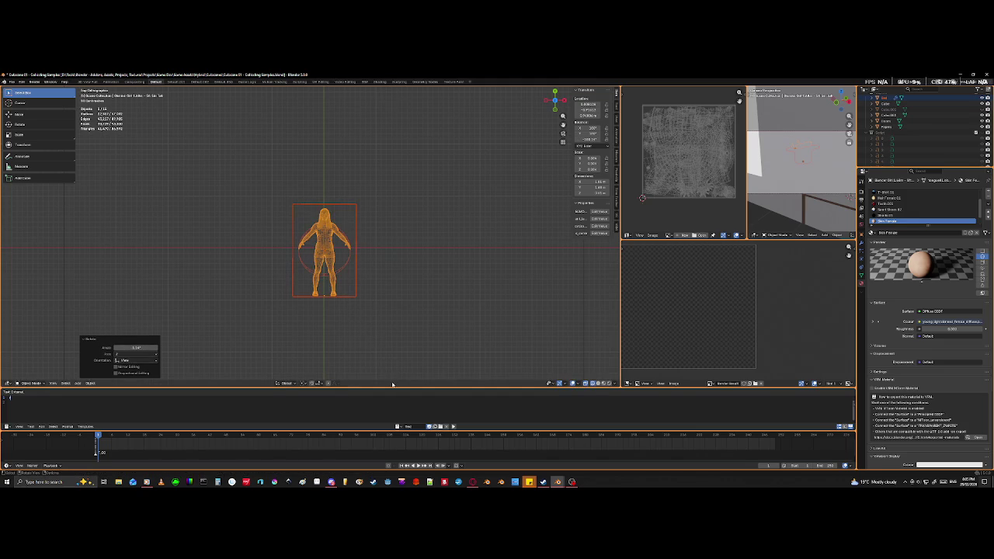
- Place the figure at its final spot, deselect it, and exit local view
key("g")
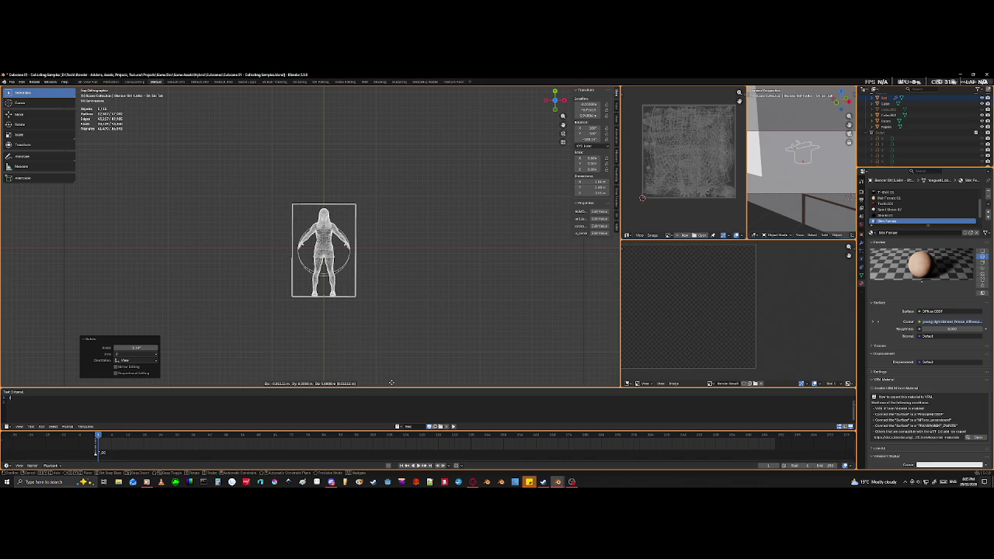
left_click(391, 383)
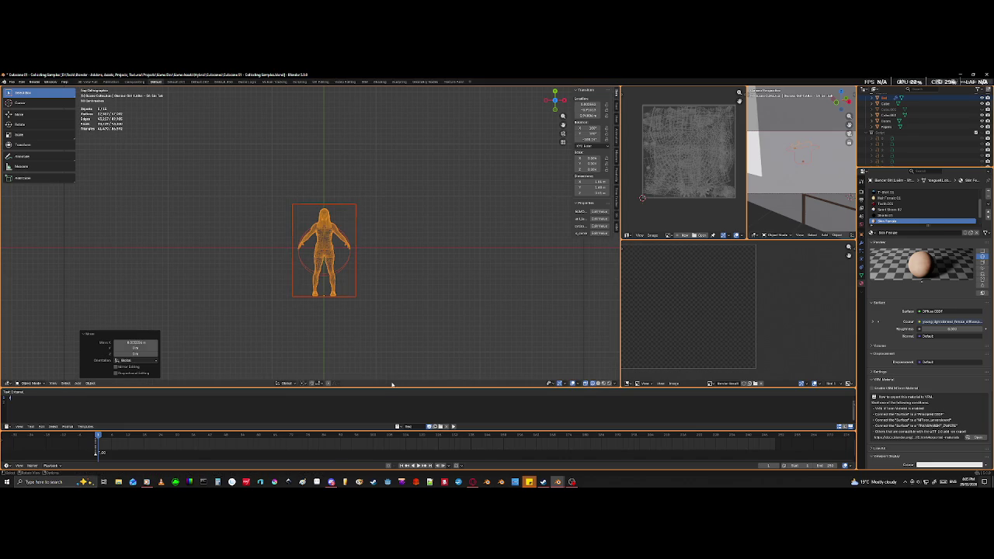
left_click(421, 281)
scroll(418, 277, "down", 2)
key("KP_Divide")
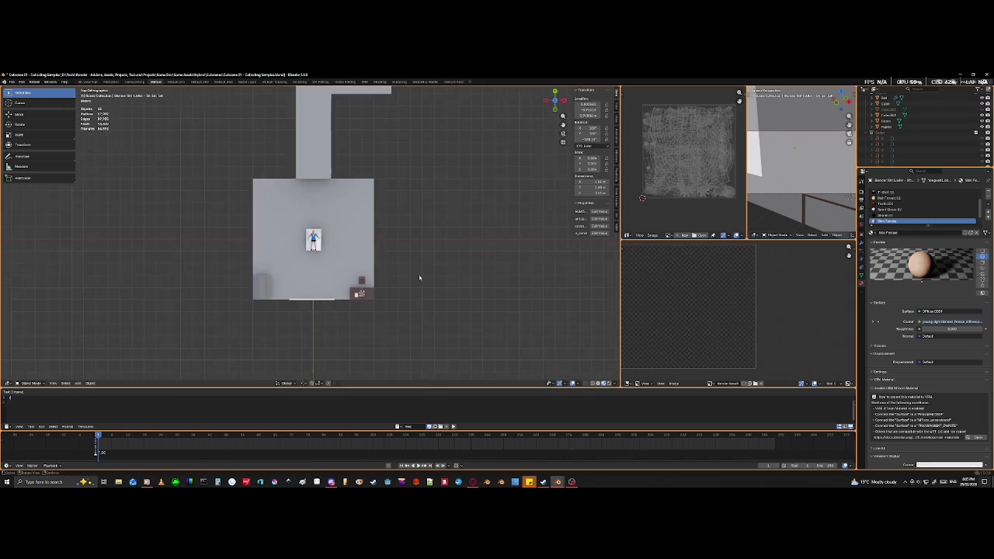
- Orbit around the room to a top-down overview facing the back wall
mouse_move(354, 312)
middle_mouse_down()
mouse_move(377, 284)
mouse_move(388, 303)
mouse_move(351, 289)
mouse_move(371, 319)
mouse_move(357, 299)
mouse_move(396, 307)
mouse_move(459, 279)
mouse_move(488, 290)
mouse_move(458, 278)
mouse_move(507, 289)
middle_mouse_up()
scroll(388, 304, "up", 5)
scroll(466, 295, "up", 5)
middle_click_drag(444, 303, 367, 301)
middle_click_drag(466, 349, 174, 350)
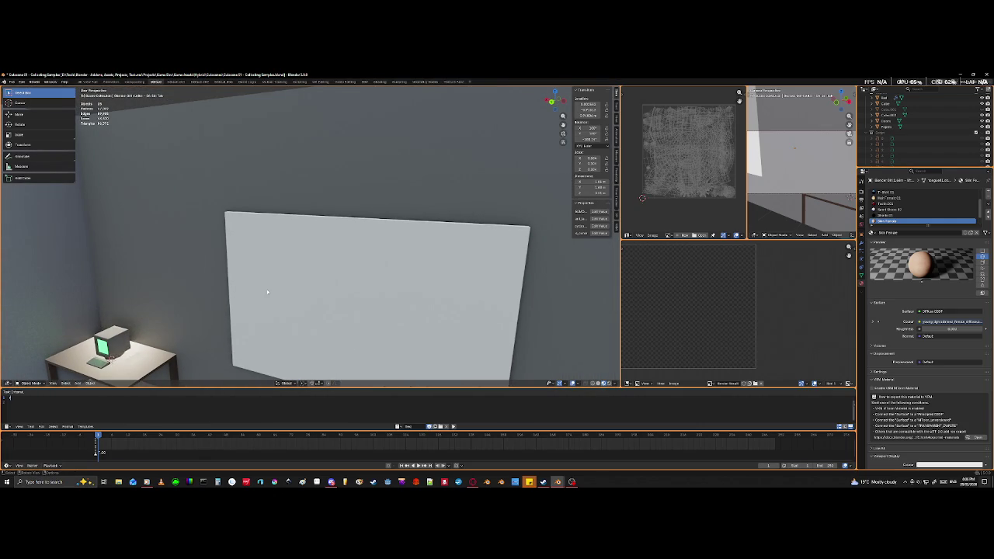
scroll(266, 289, "down", 2)
scroll(260, 282, "down", 3)
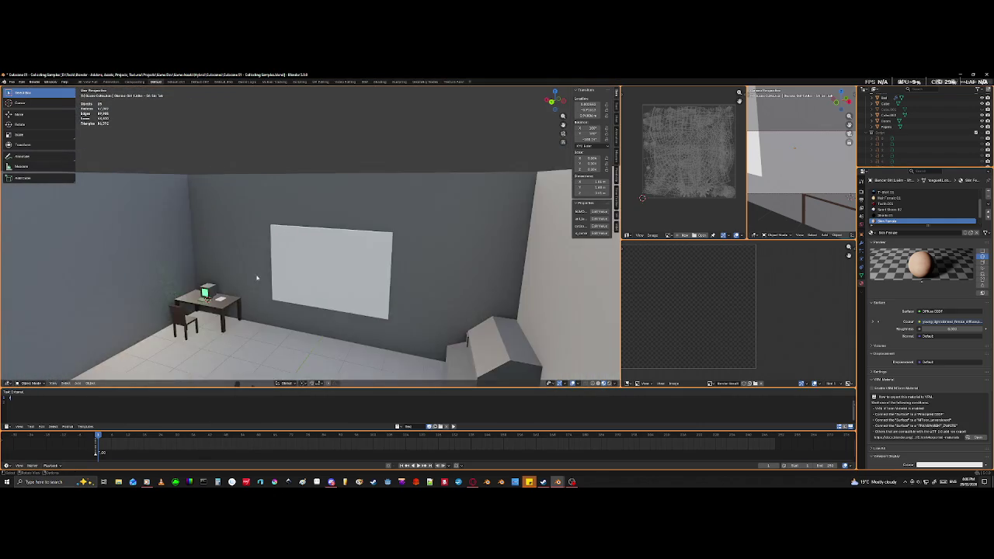
scroll(257, 276, "down", 3)
mouse_move(257, 277)
middle_mouse_down()
mouse_move(215, 278)
mouse_move(295, 314)
middle_mouse_up()
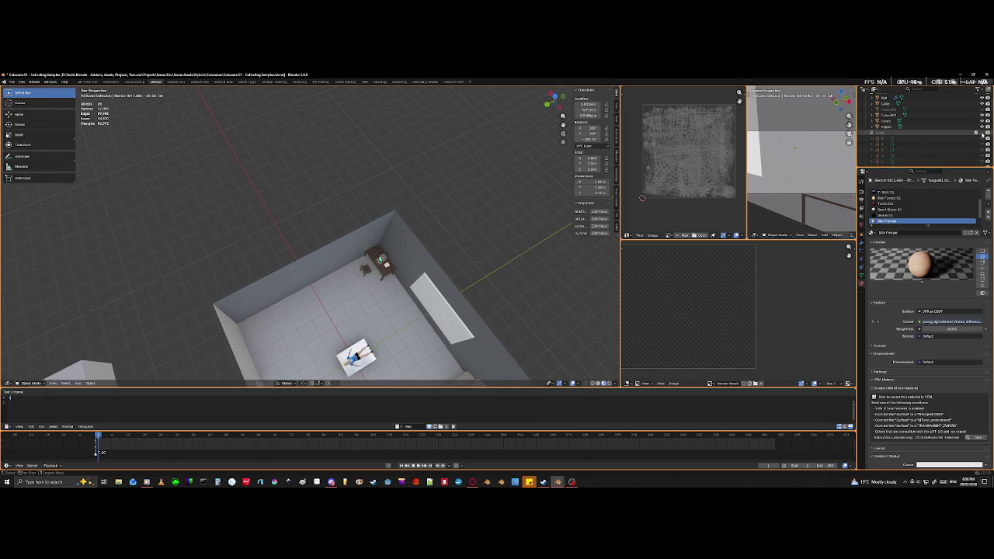
- Unhide the Script collection in the Outliner and view the sheet from above
left_click(987, 133)
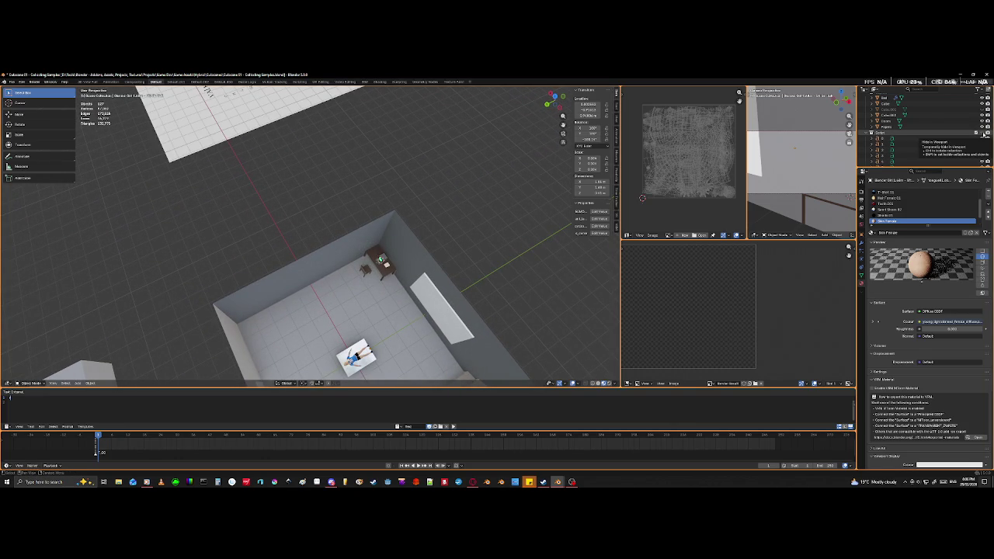
scroll(381, 160, "down", 3)
mouse_move(381, 160)
middle_mouse_down()
mouse_move(355, 188)
mouse_move(426, 296)
mouse_move(390, 300)
mouse_move(428, 308)
mouse_move(314, 307)
middle_mouse_up()
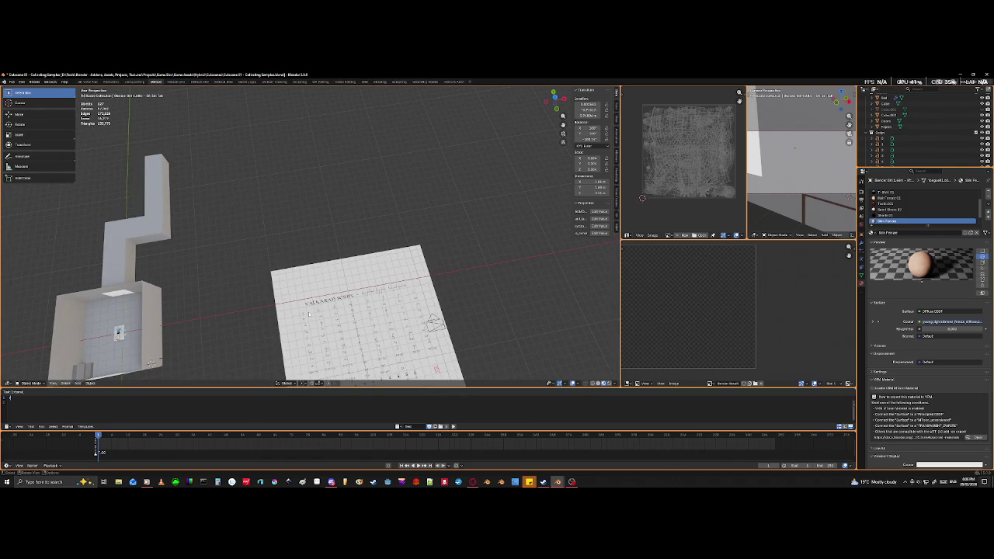
key("KP_7")
- Pan across the script sheet and select the script letters object
scroll(334, 335, "up", 3)
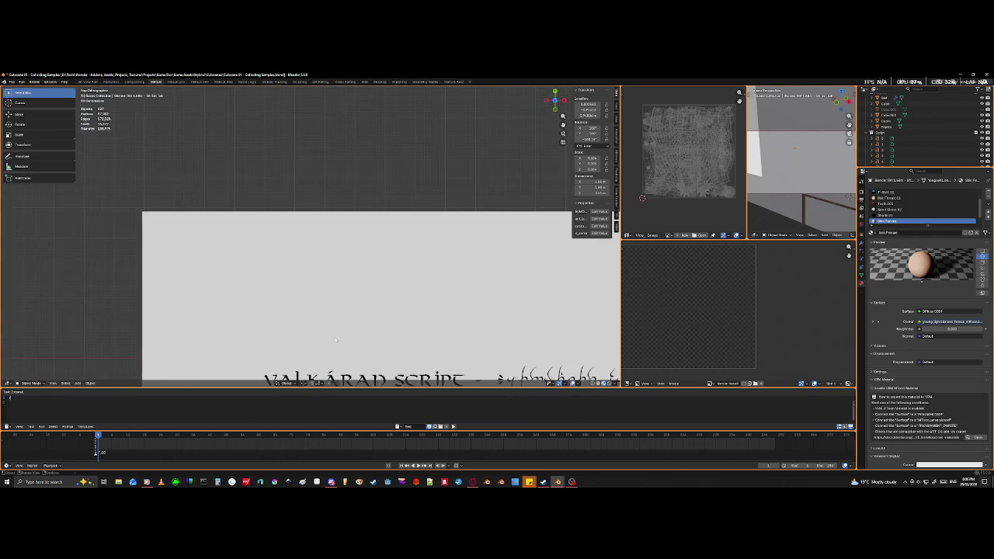
scroll(335, 335, "up", 3)
middle_click_drag(222, 94, 231, 362, "shift")
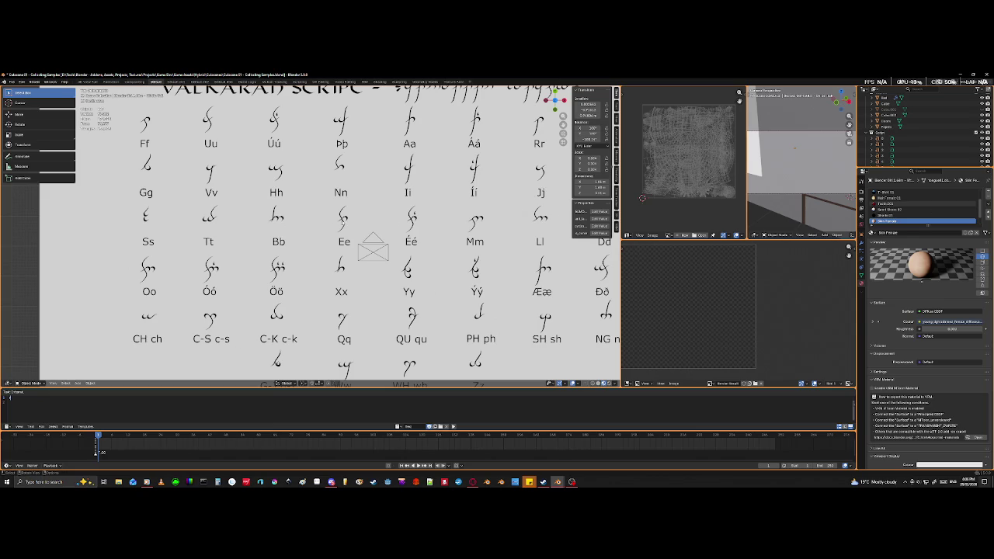
left_click(341, 268)
scroll(341, 268, "down", 2)
scroll(341, 268, "down", 3)
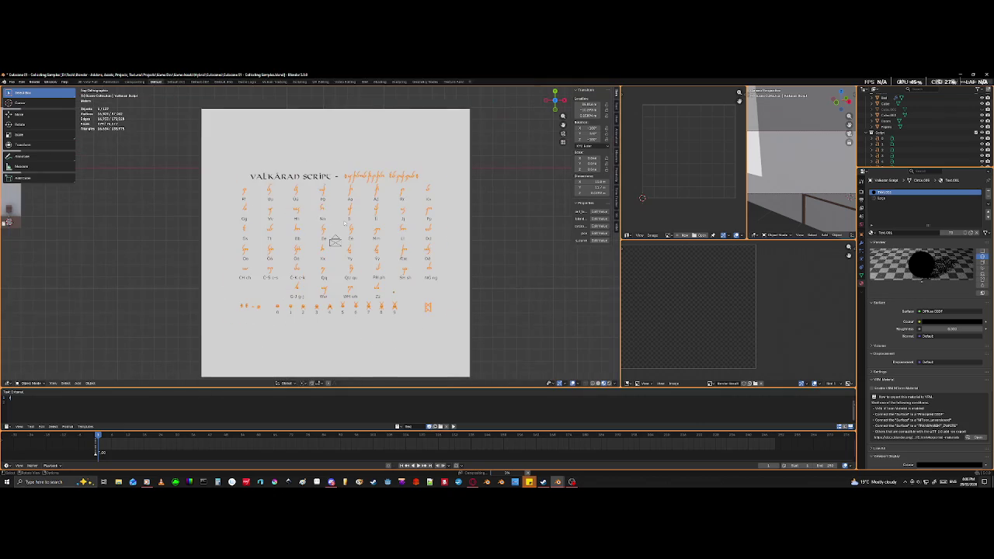
scroll(354, 223, "up", 2)
scroll(354, 223, "up", 2)
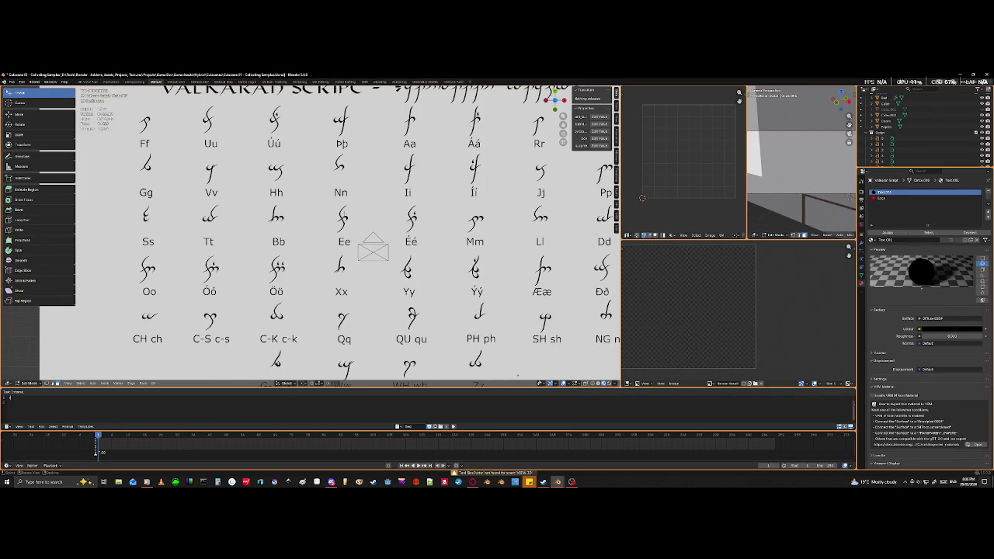
- Select the Ee and Xx glyphs with L and frame the whole chart
key("l")
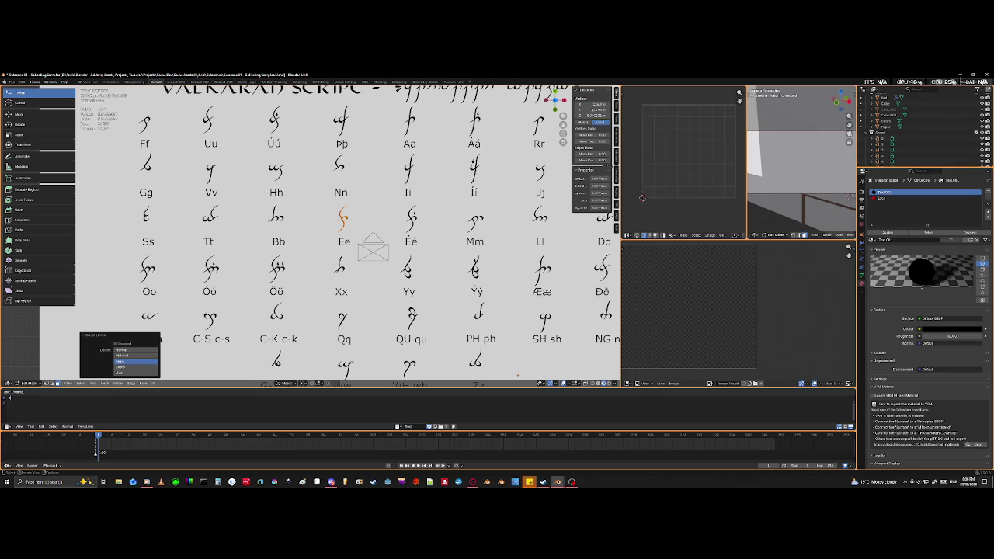
key("l")
key("Home")
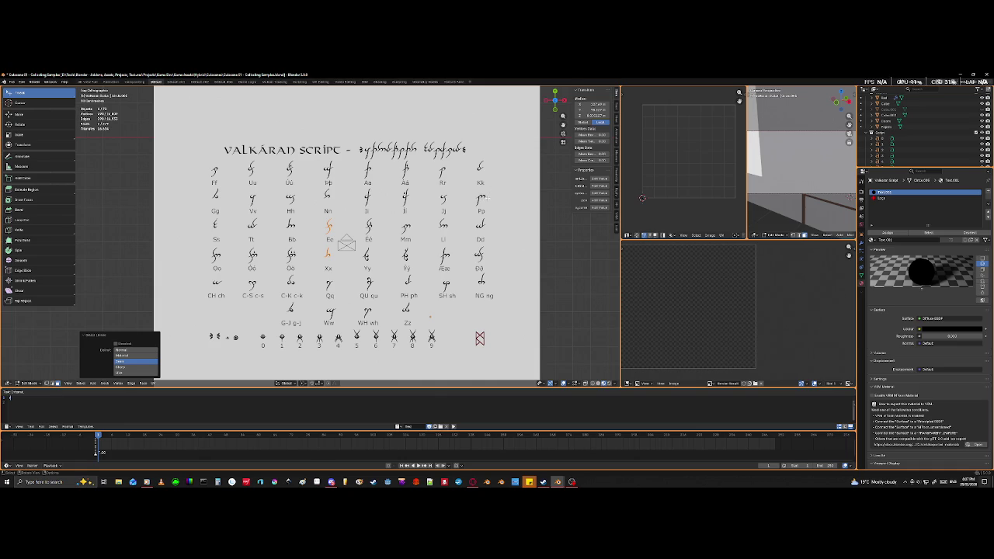
- Zoom into the script sheet and add the Pp glyph to the selection
scroll(310, 235, "up", 2)
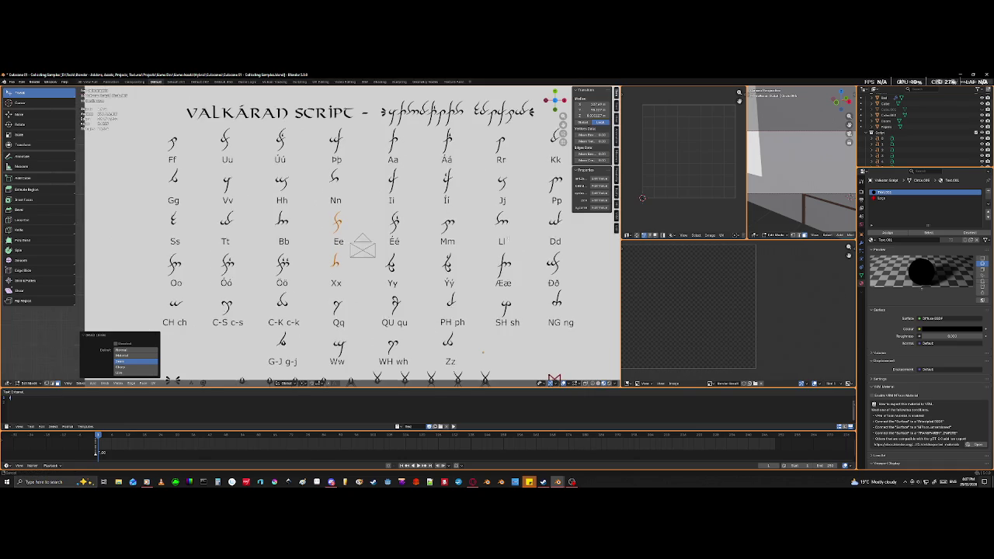
middle_click_drag(524, 271, 332, 297, "shift")
scroll(332, 297, "up", 3)
scroll(333, 297, "up", 1)
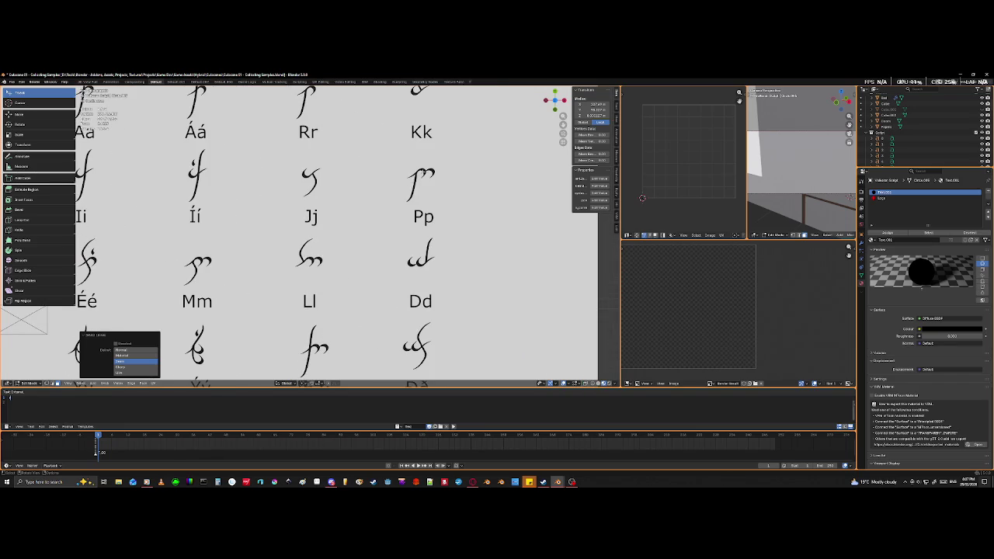
left_click(422, 180, "shift")
- Open and dismiss the face options menu, and narrow the left editor area
scroll(415, 177, "down", 3)
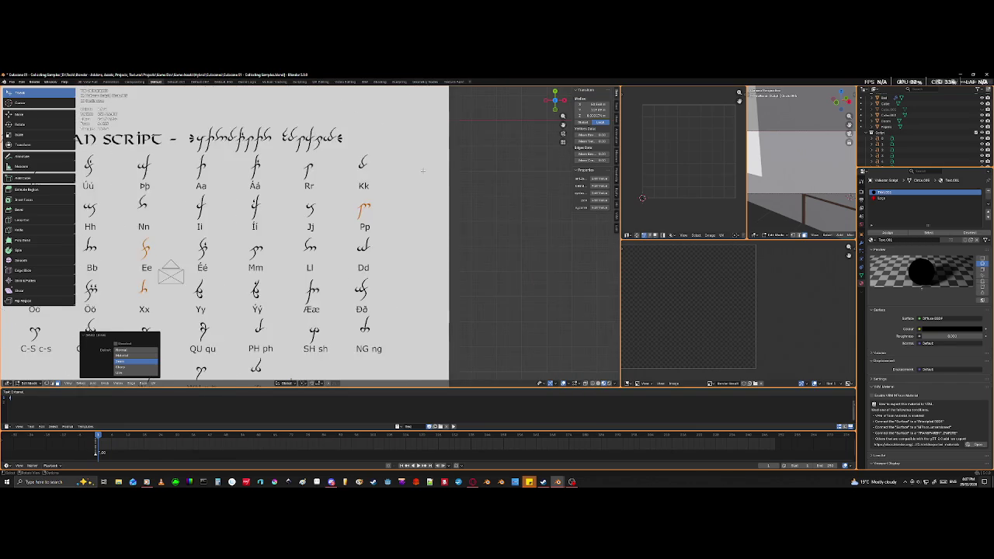
scroll(415, 177, "down", 3)
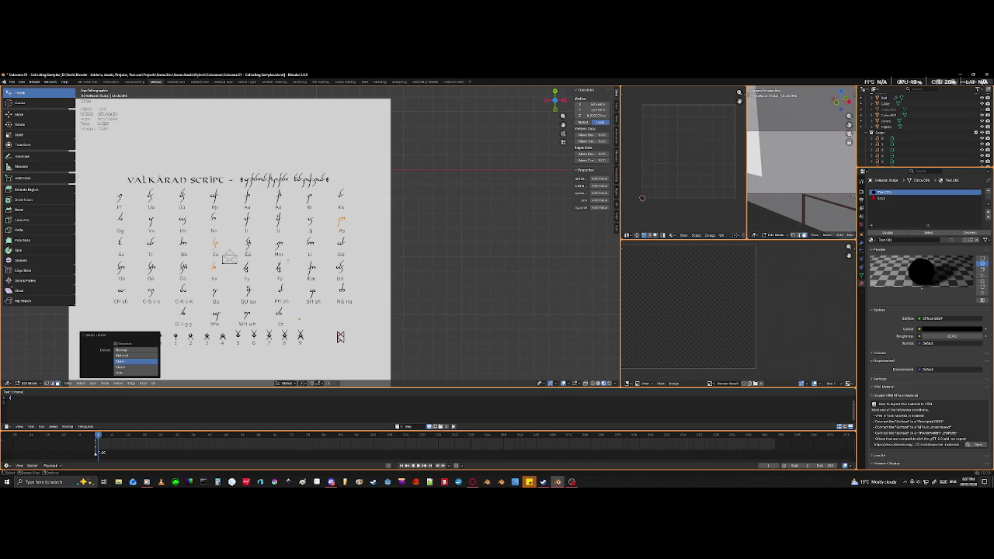
scroll(417, 186, "up", 1)
scroll(417, 186, "up", 4)
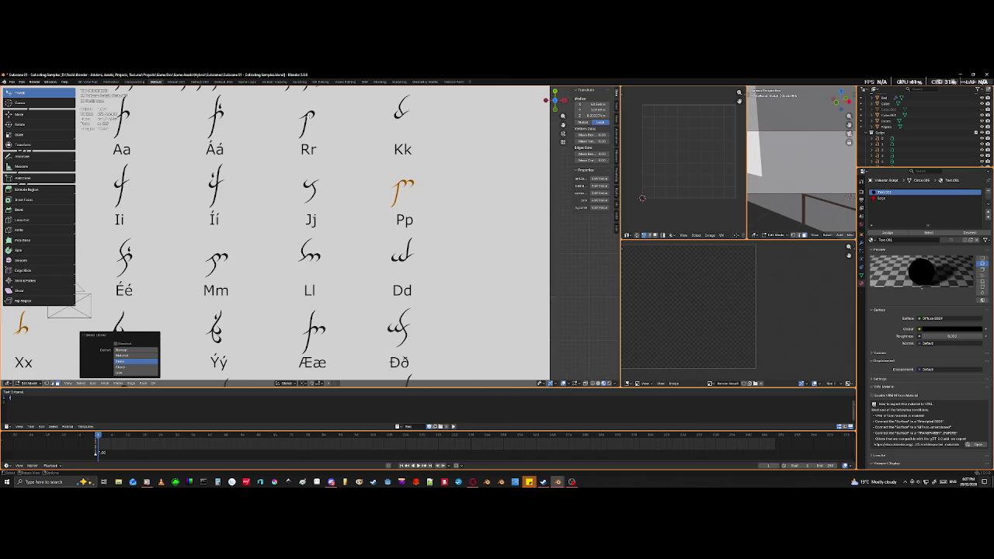
right_click(292, 105)
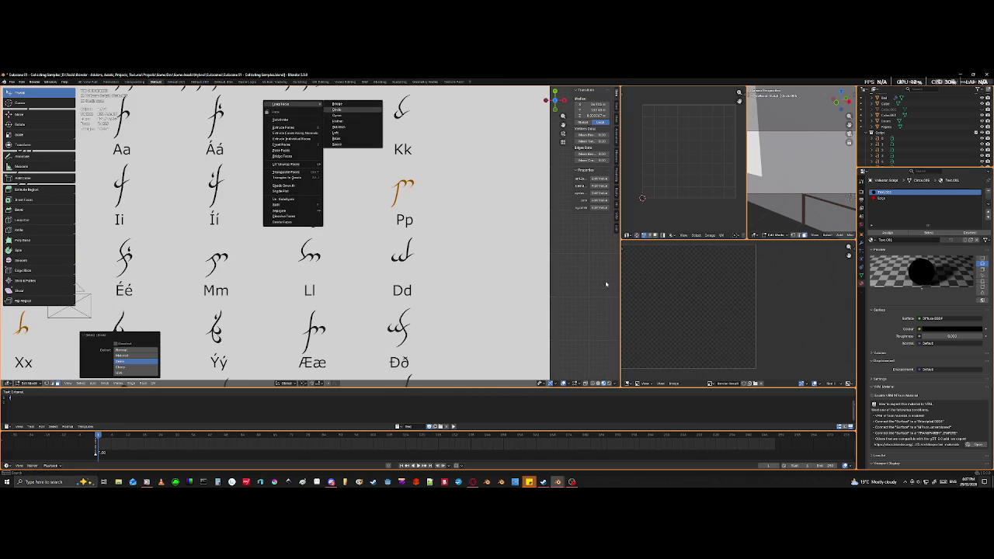
left_click_drag(551, 233, 406, 233)
key("Home")
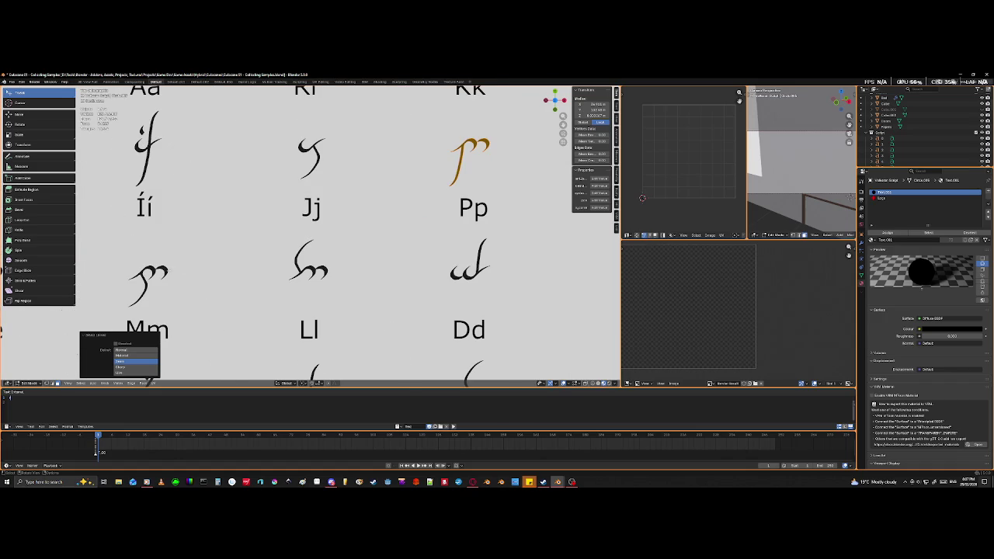
scroll(313, 225, "down", 6)
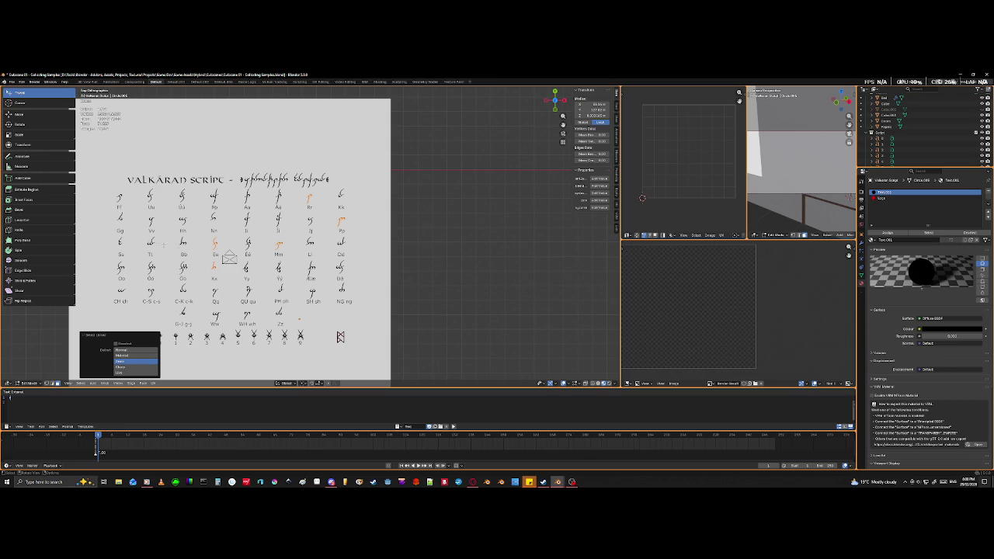
scroll(310, 238, "up", 1)
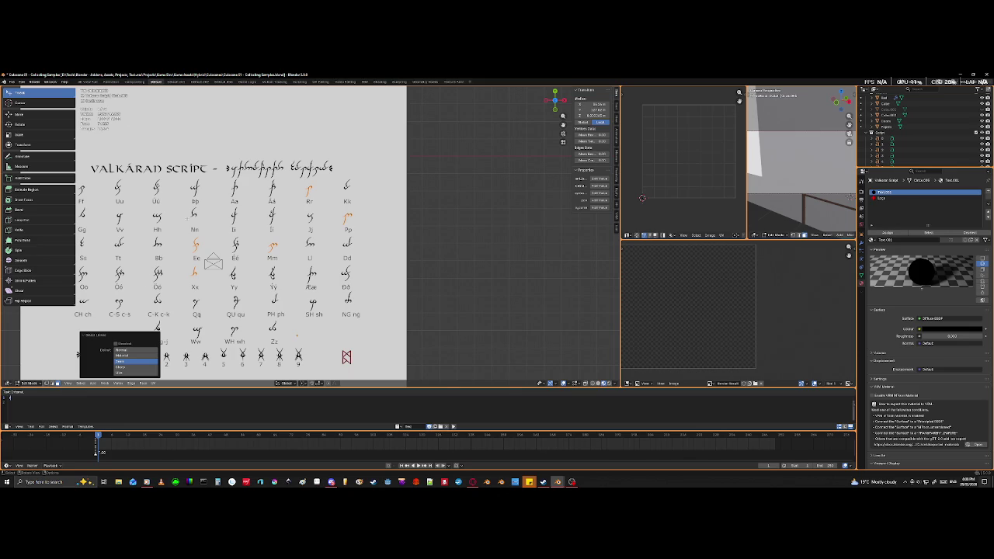
scroll(310, 236, "up", 4)
scroll(310, 237, "down", 1)
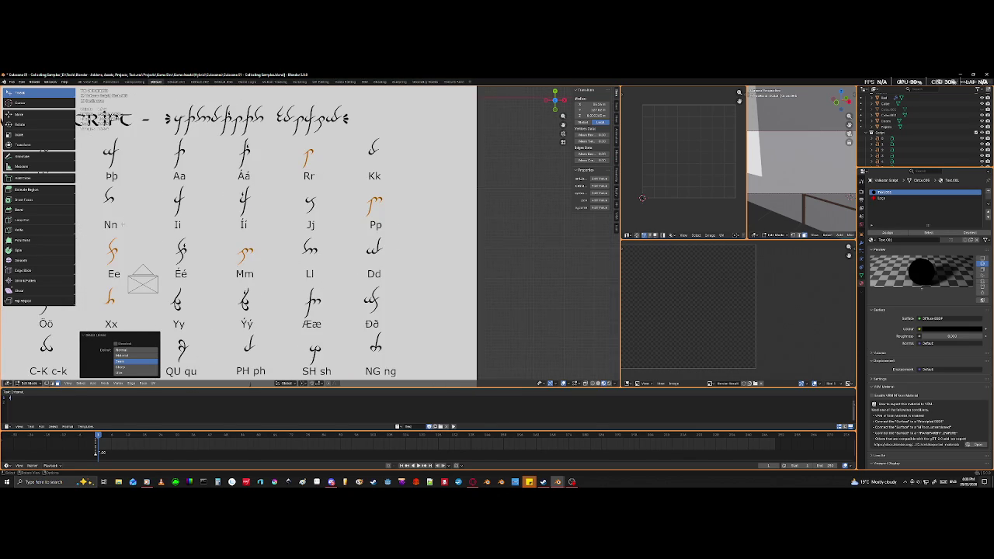
- Pan and zoom the view toward the upper glyph rows
middle_click_drag(123, 224, 289, 244, "shift")
scroll(187, 182, "up", 1)
scroll(187, 182, "up", 2)
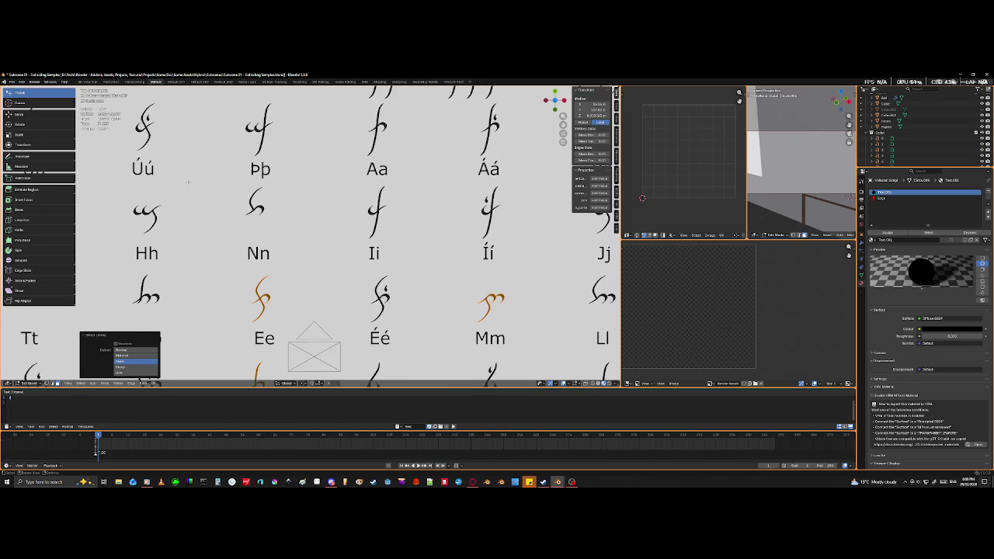
scroll(187, 182, "up", 3)
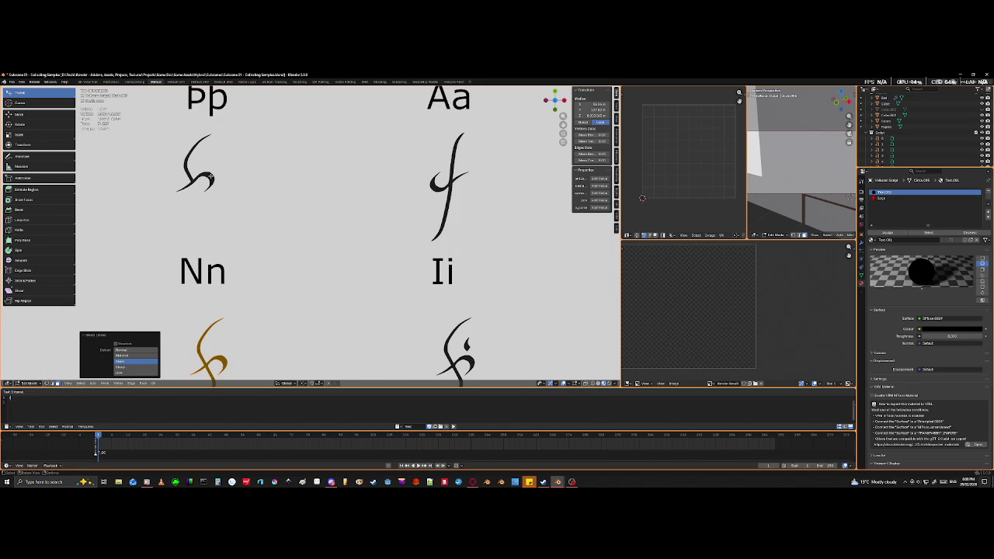
scroll(210, 177, "down", 5)
scroll(210, 177, "down", 2)
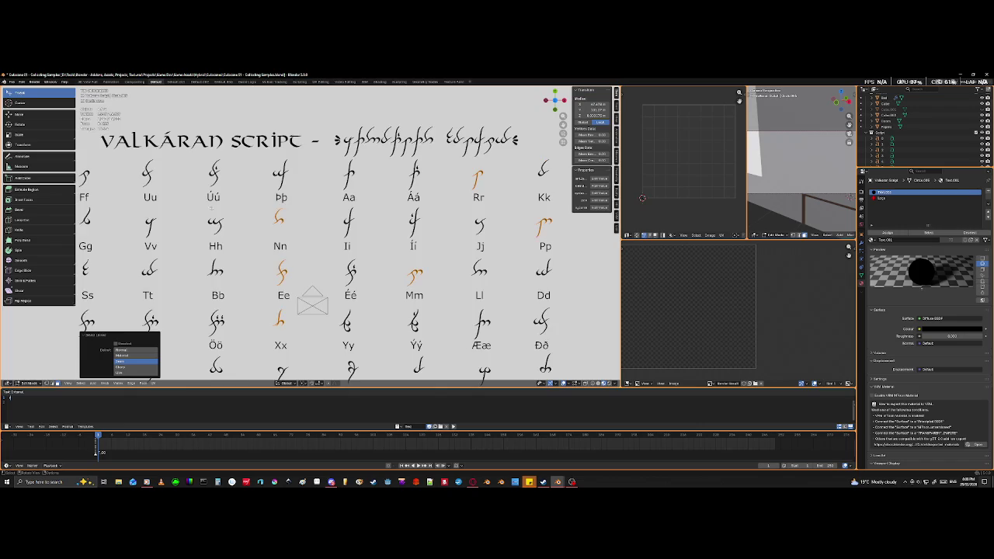
scroll(210, 177, "down", 4)
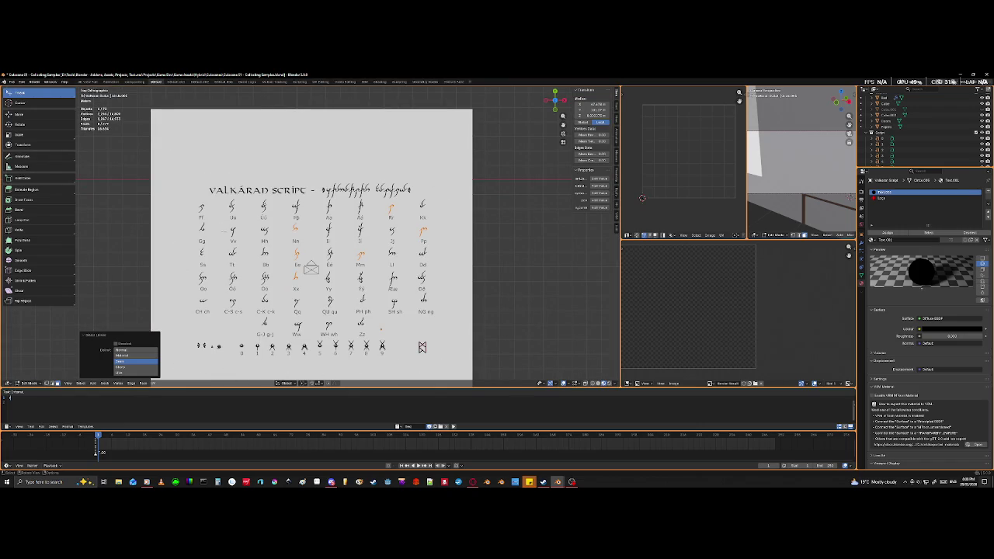
scroll(305, 233, "up", 2)
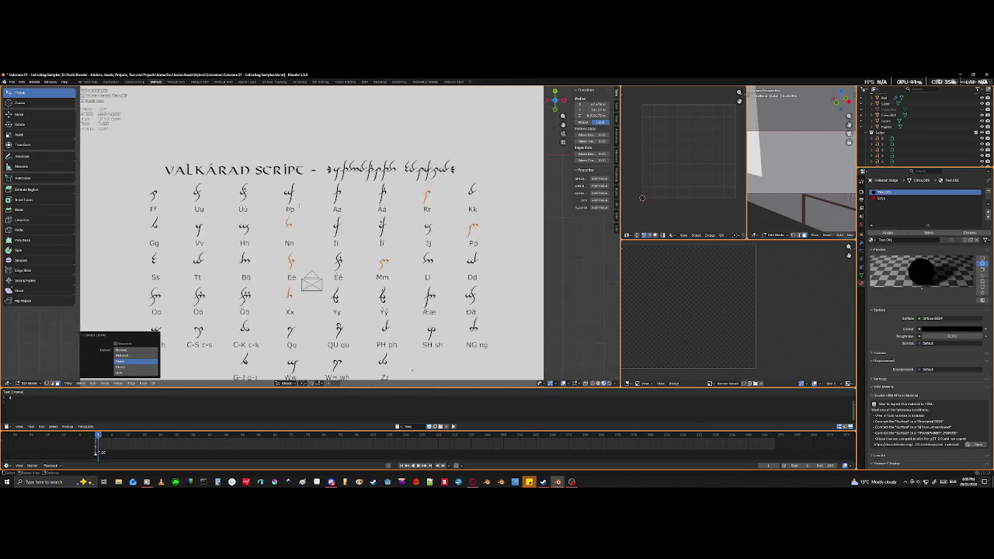
scroll(305, 233, "up", 2)
- Select all connected geometry of the Tt glyph with L, then frame the whole sheet
middle_click_drag(304, 220, 352, 194, "shift")
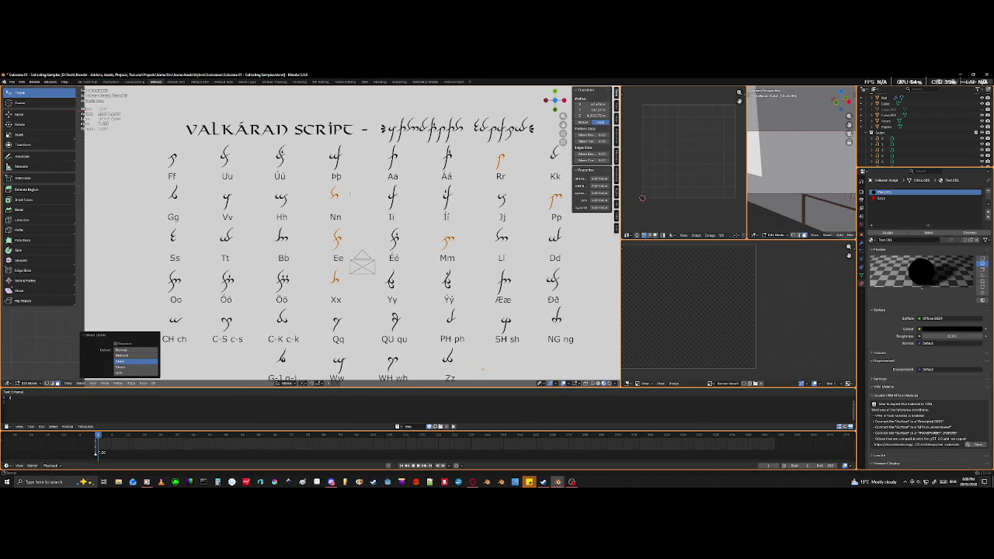
middle_click_drag(351, 194, 347, 189, "shift")
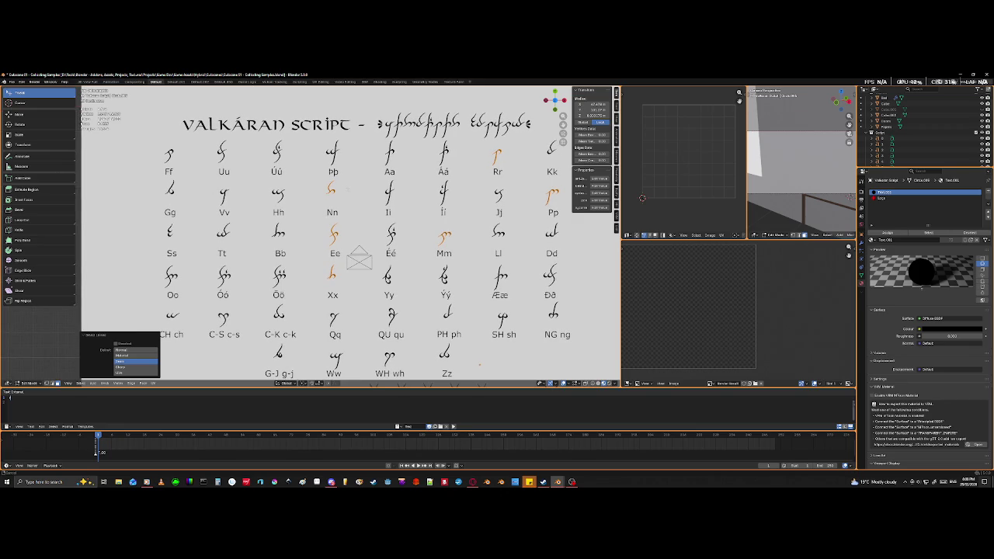
middle_click_drag(347, 190, 304, 189, "shift")
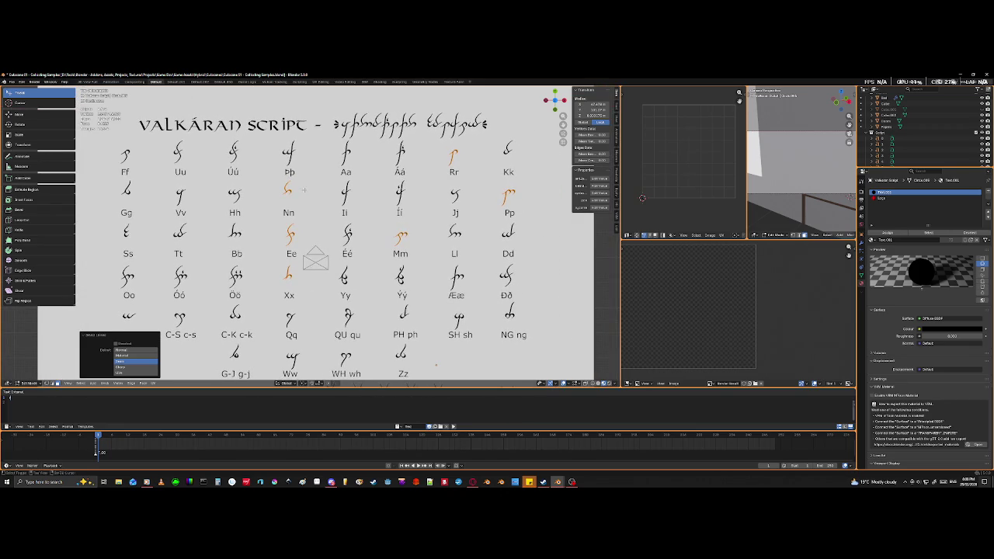
scroll(159, 181, "up", 2)
middle_click_drag(159, 181, 258, 181, "shift")
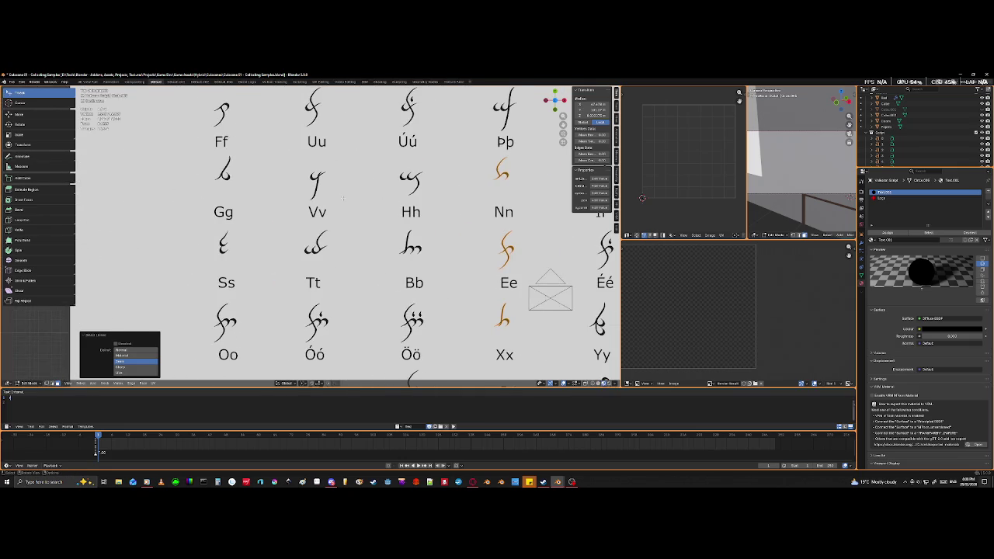
scroll(258, 181, "up", 4)
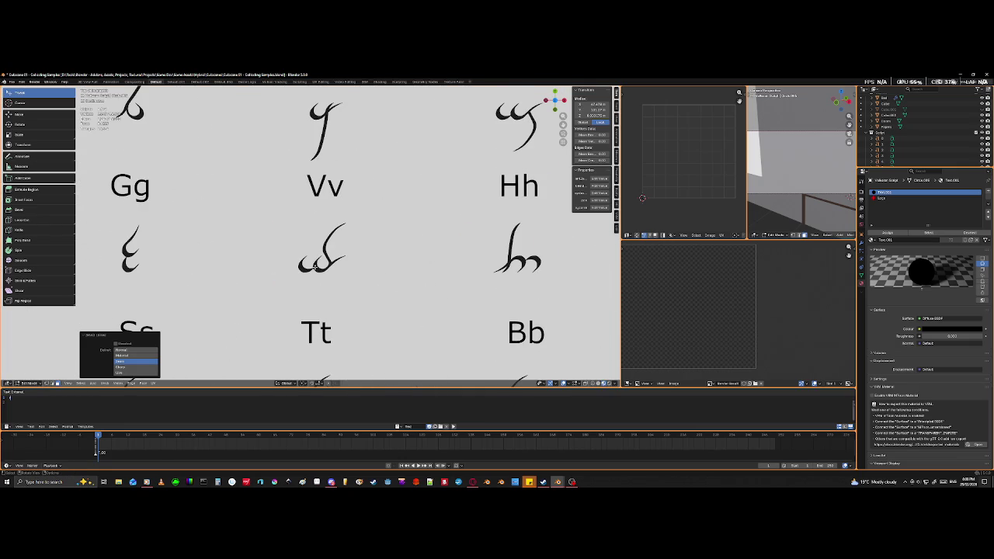
key("l")
key("Home")
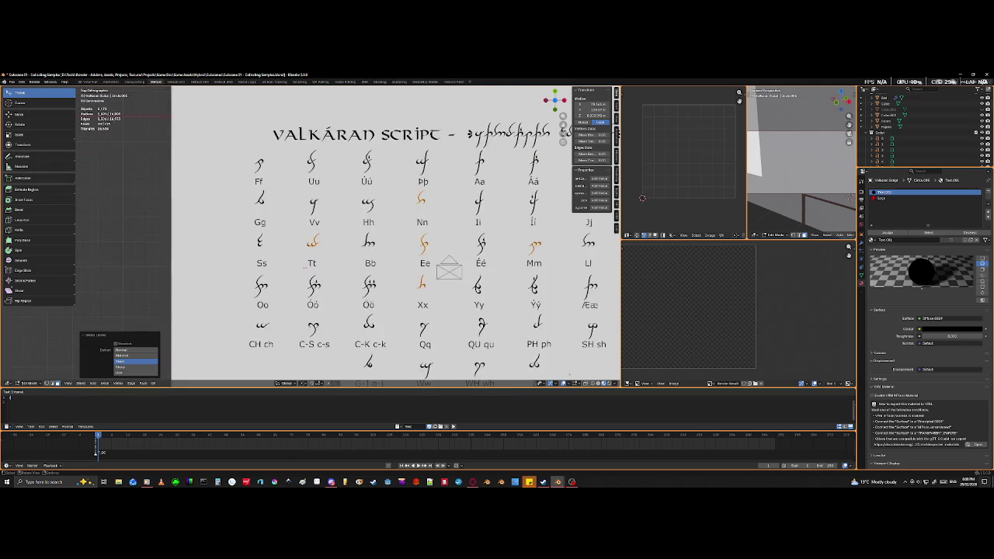
middle_click_drag(390, 255, 340, 245, "shift")
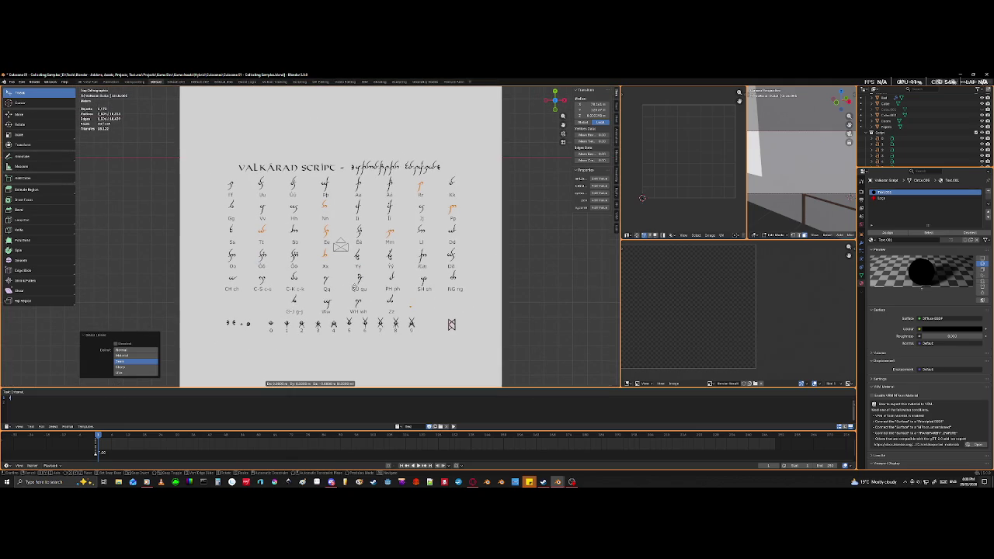
- Duplicate the selected glyph geometry, then delete the duplicate
key("shift+d")
key("Escape")
key("x")
key("Return")
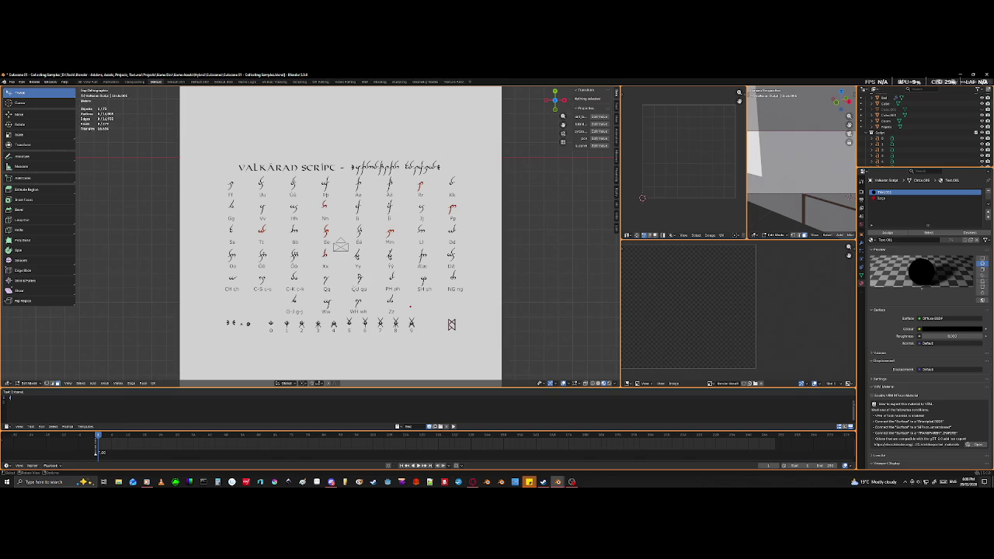
- In Object Mode, select all glyph objects, cancel the accidental move, and hide them
key("Tab")
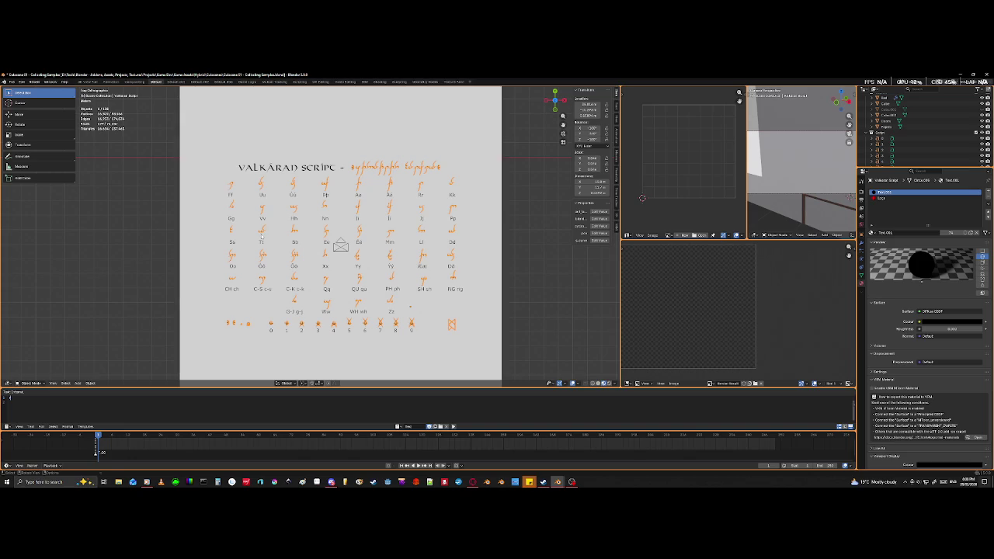
scroll(252, 243, "up", 2)
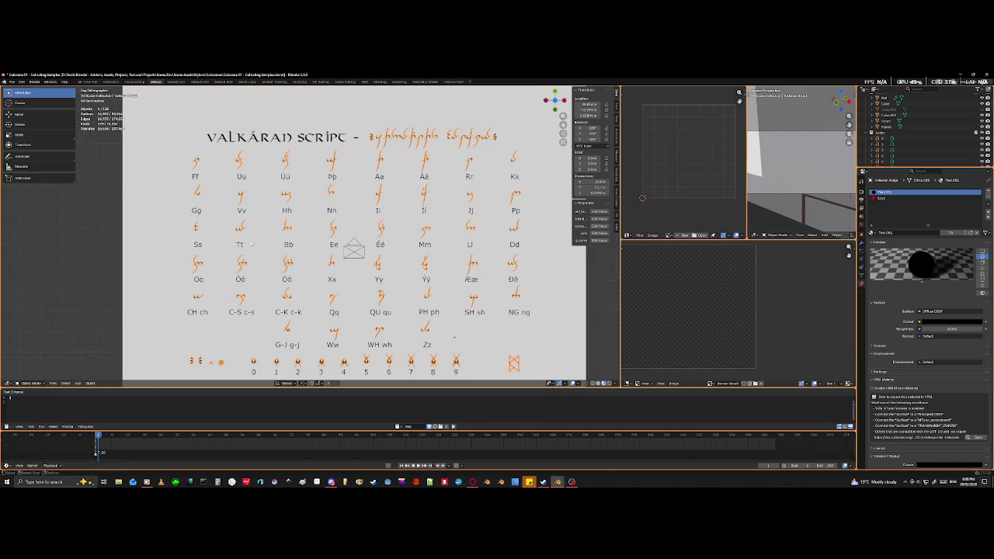
left_click(119, 261)
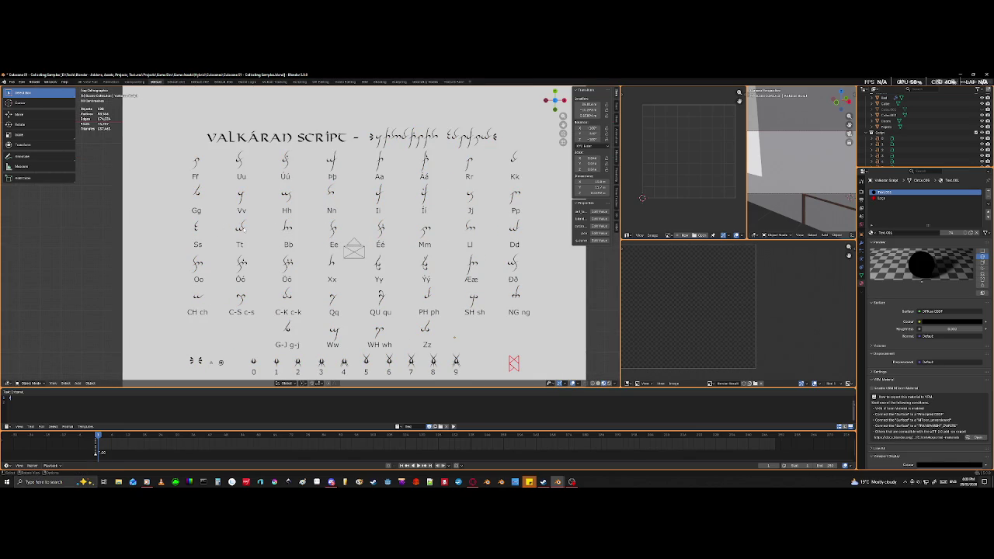
left_click(287, 208)
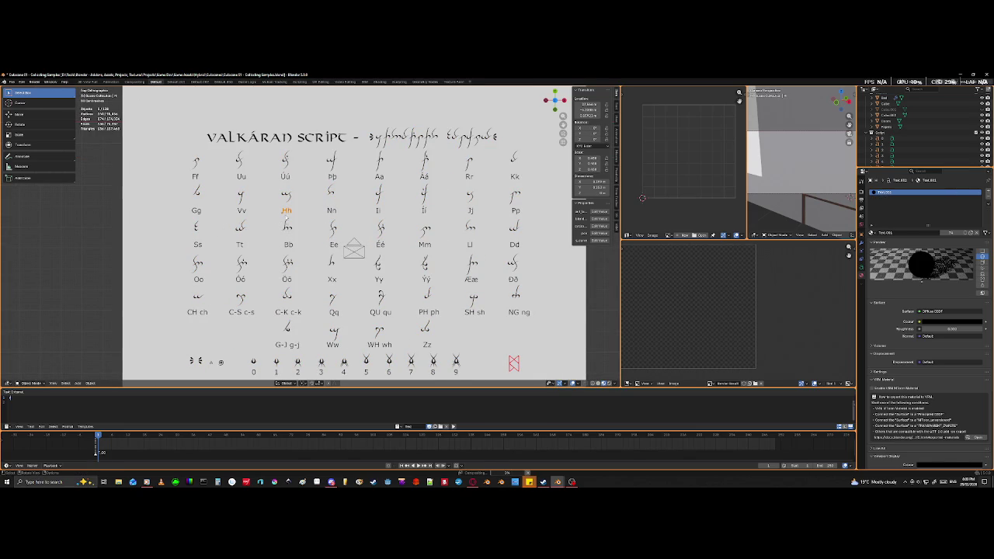
key("a")
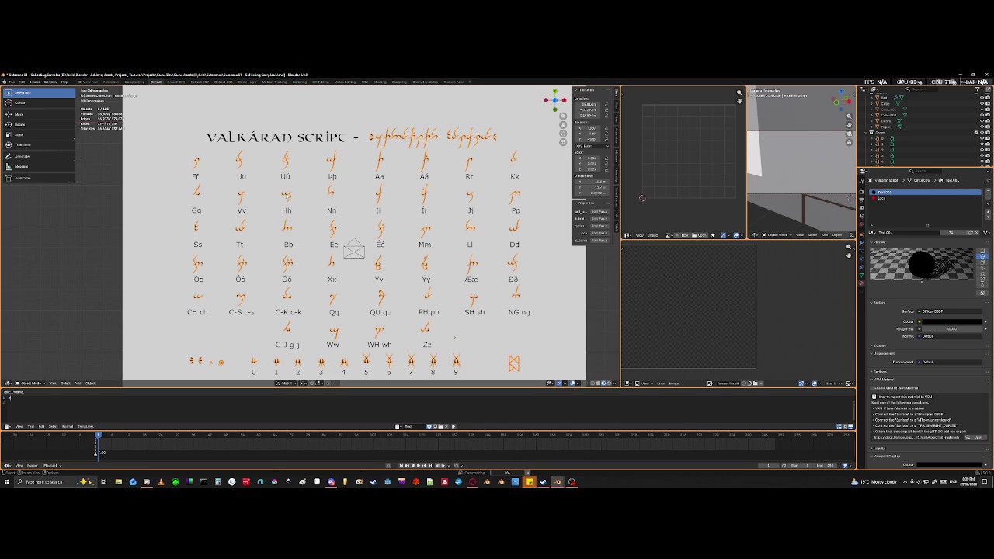
key("g")
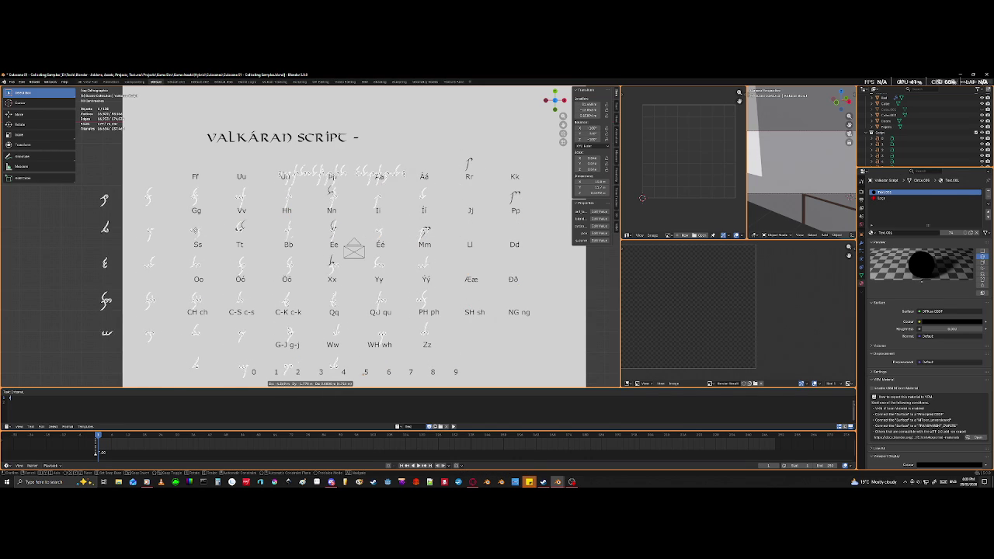
right_click(408, 359)
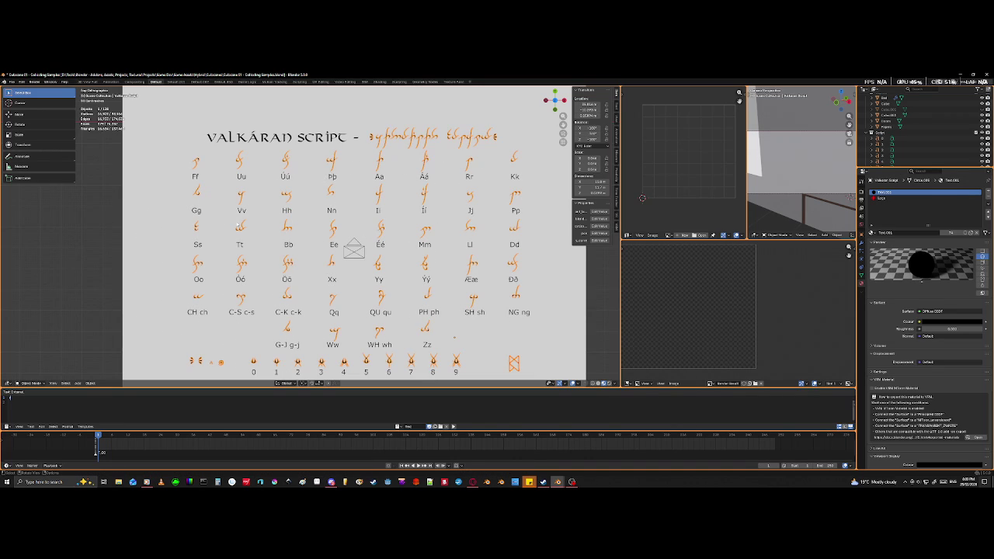
key("h")
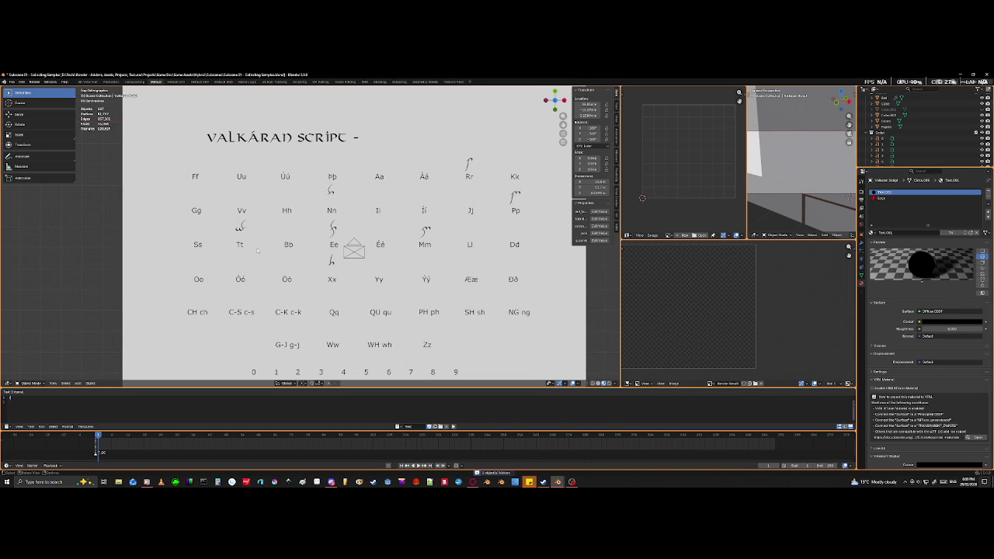
- Select the remaining visible glyphs and move them beside the room
key("a")
scroll(353, 233, "down", 6)
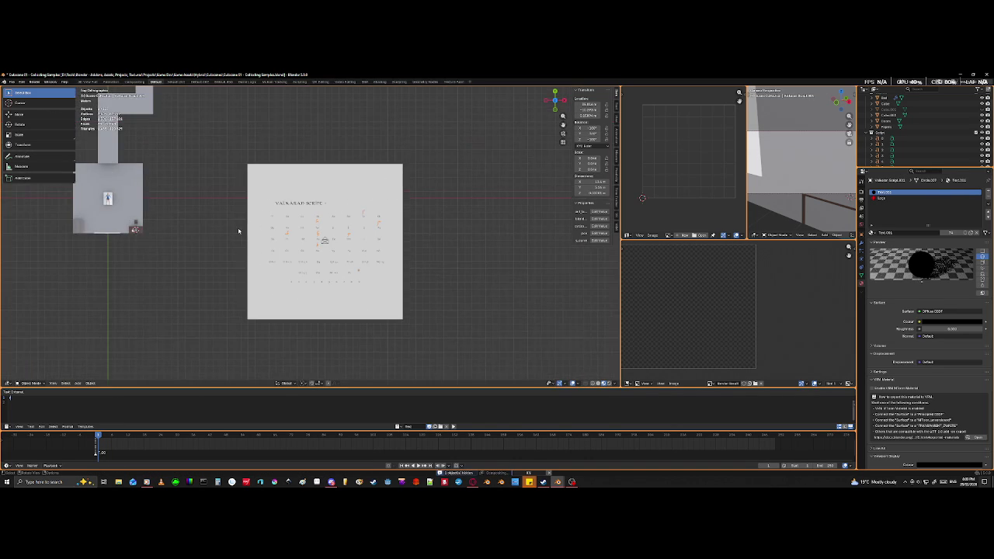
scroll(353, 233, "up", 4)
scroll(260, 292, "down", 4)
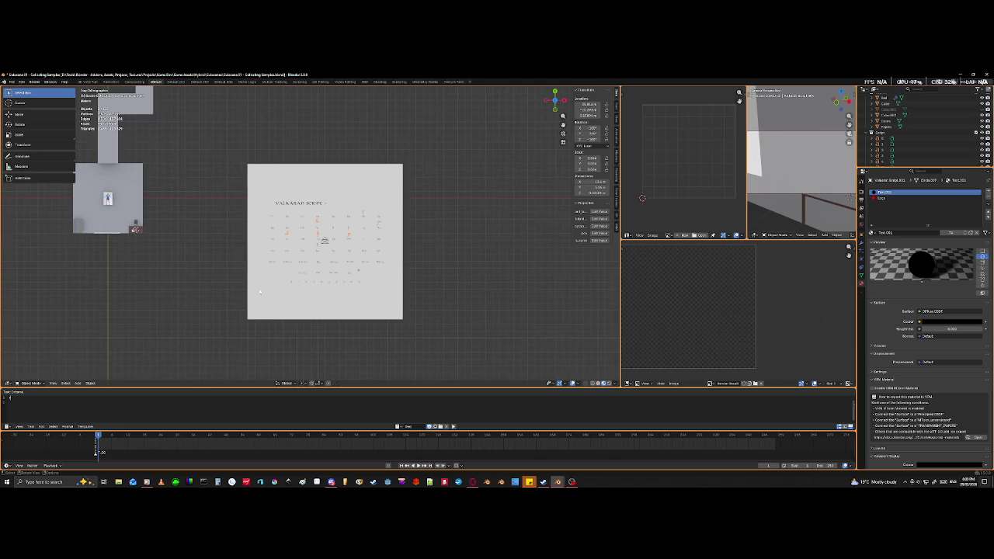
key("g")
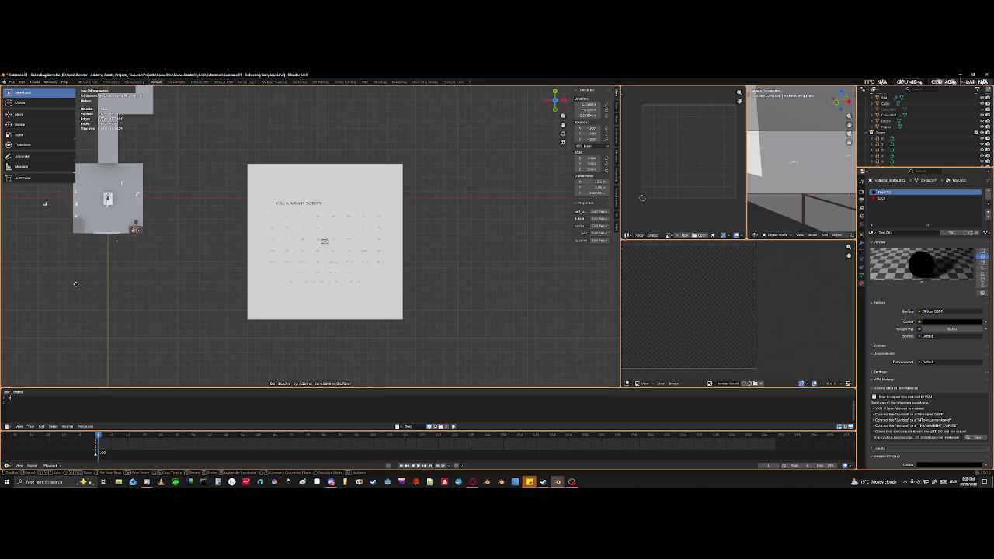
left_click(76, 284)
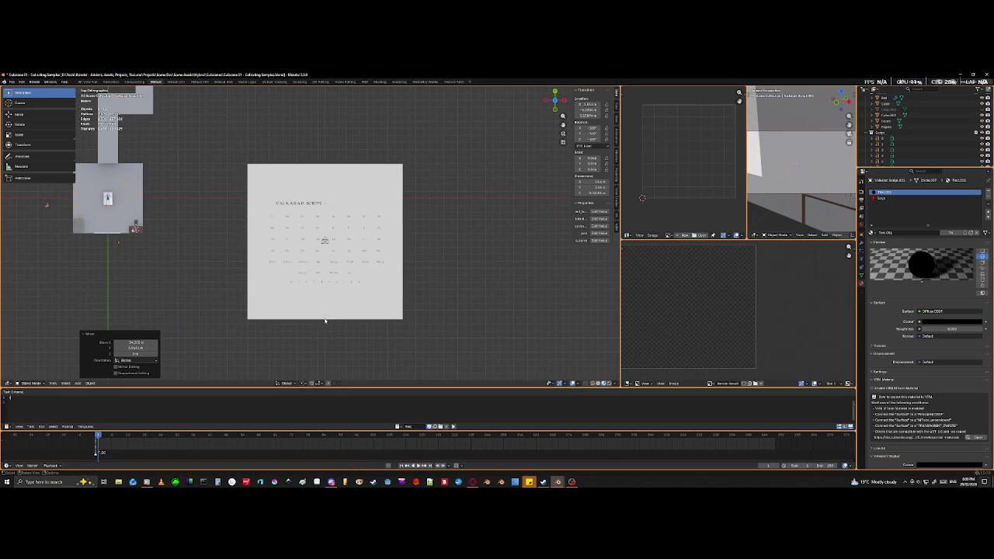
- Unhide all glyphs with Alt+H and switch to the top view
scroll(324, 323, "up", 4)
scroll(339, 335, "up", 1)
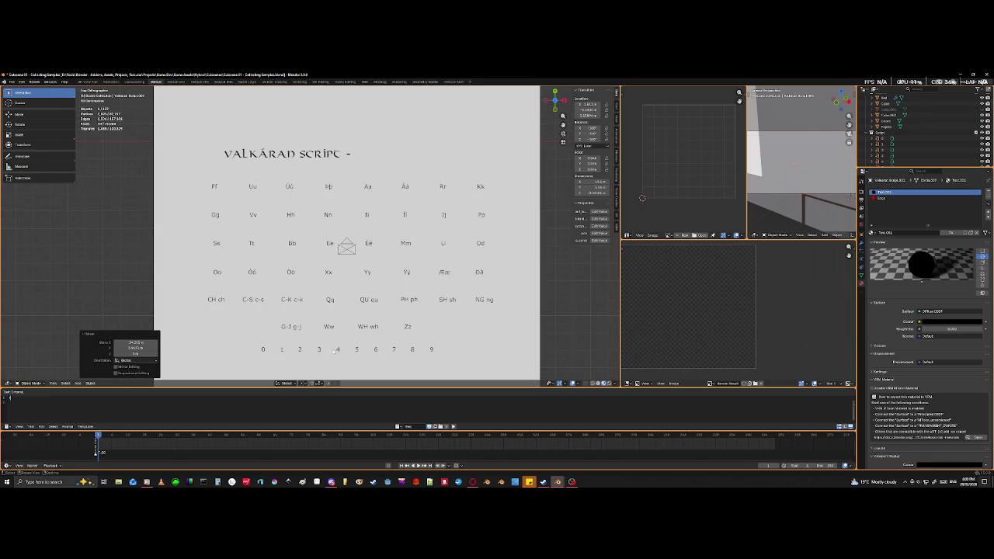
key("alt+h")
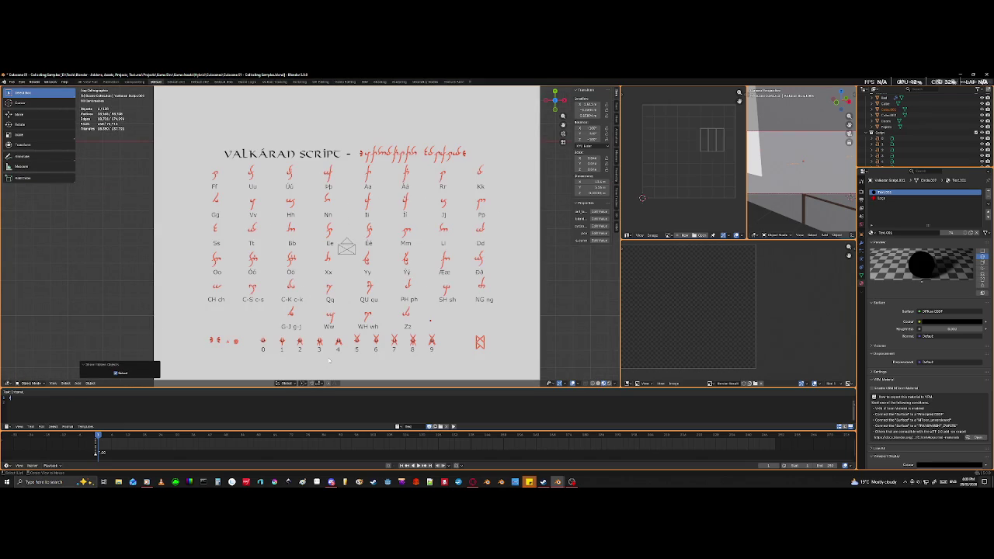
middle_click_drag(328, 360, 327, 288, "shift")
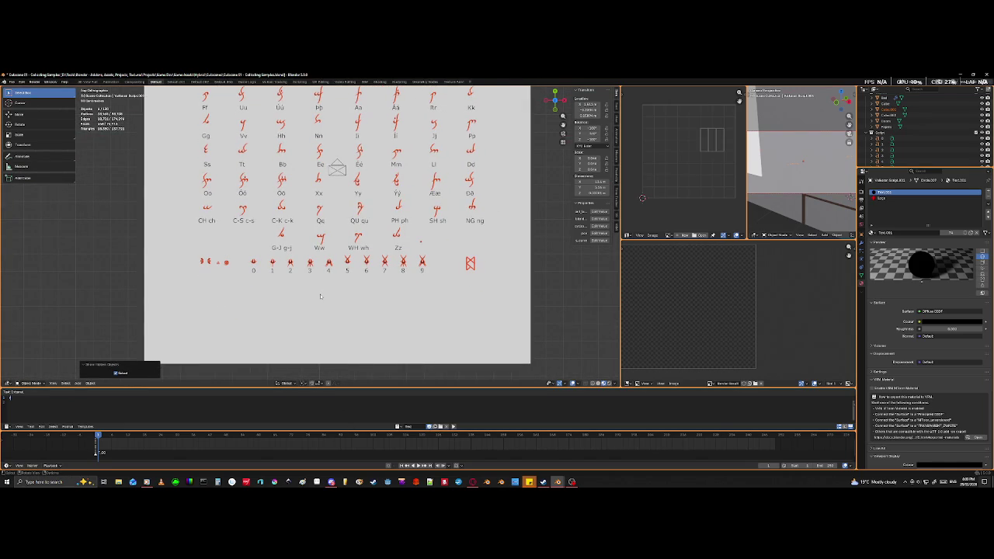
scroll(319, 297, "down", 2)
key("KP_7")
scroll(306, 227, "down", 5)
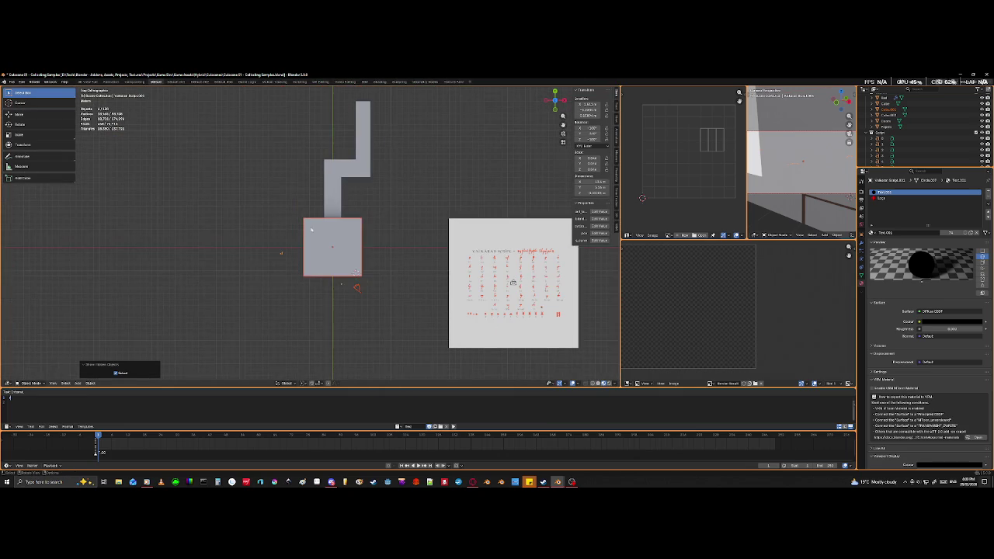
- Hide the room's roof block to reveal the interior
middle_click_drag(339, 258, 282, 286)
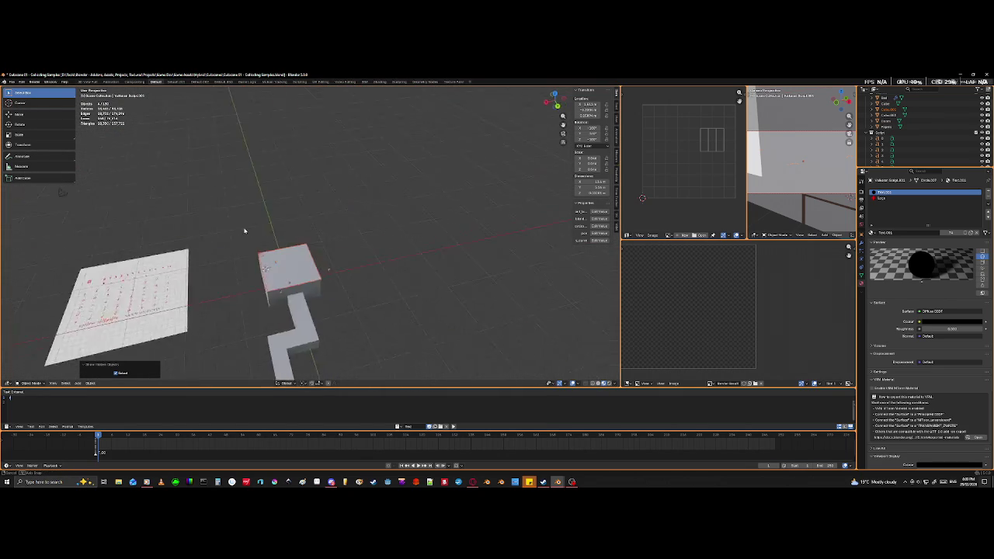
scroll(282, 286, "up", 4)
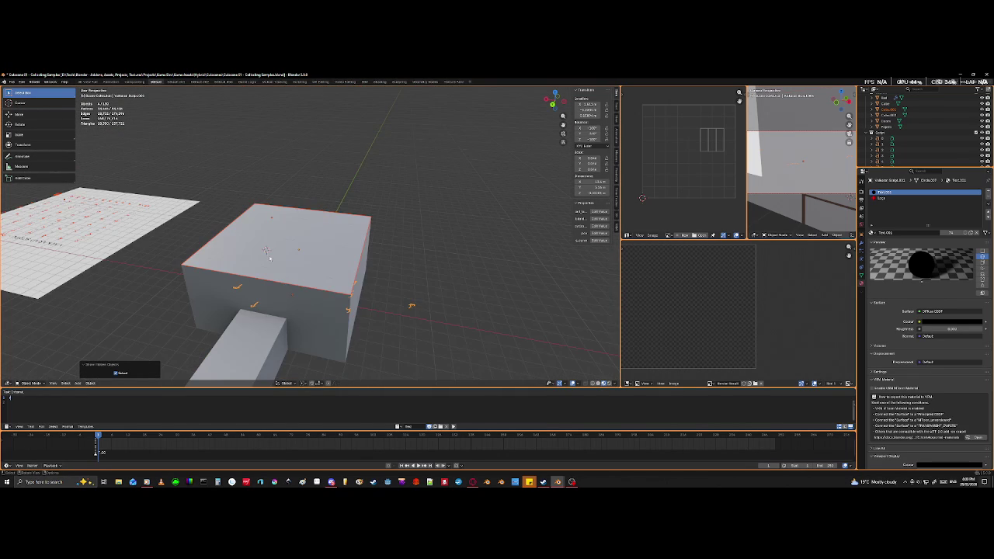
middle_click_drag(290, 278, 275, 284)
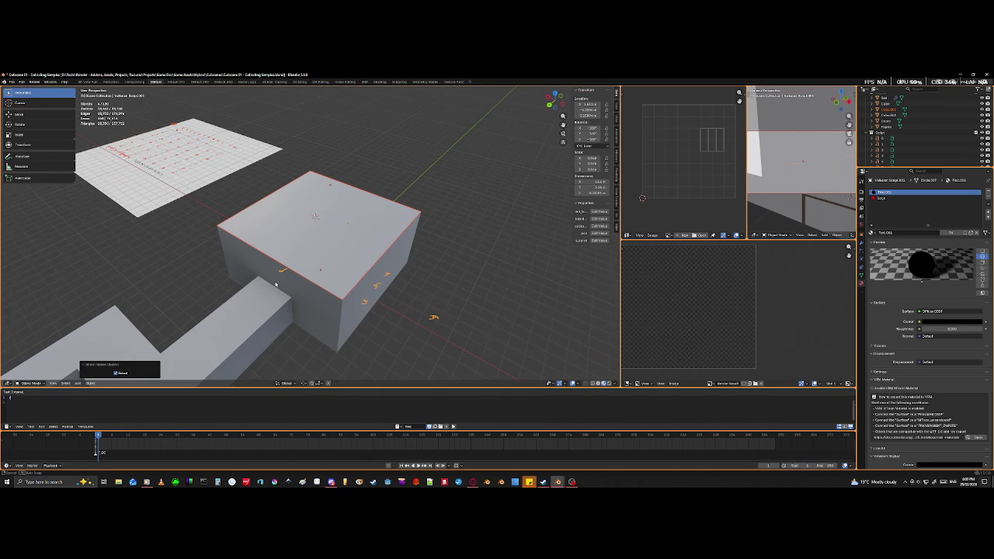
left_click(351, 259)
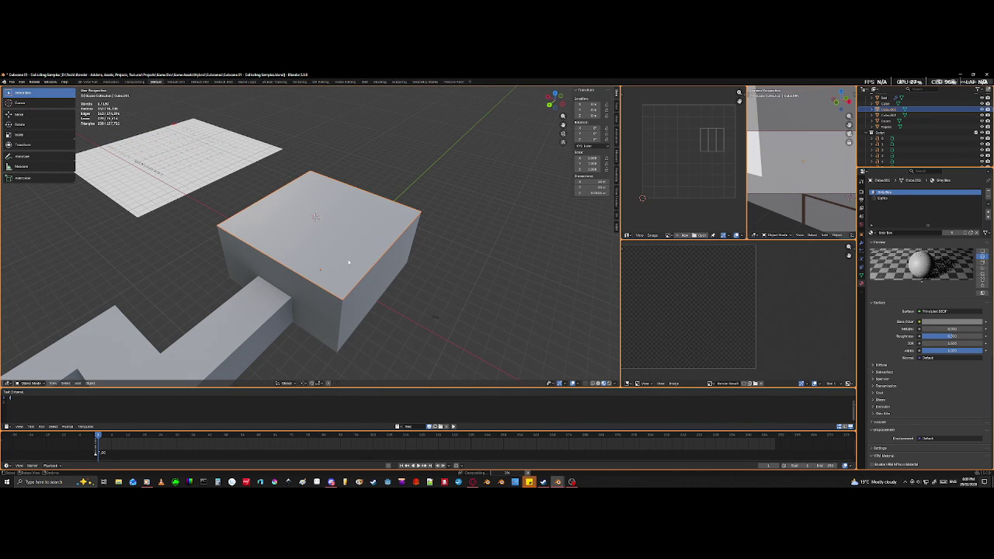
key("h")
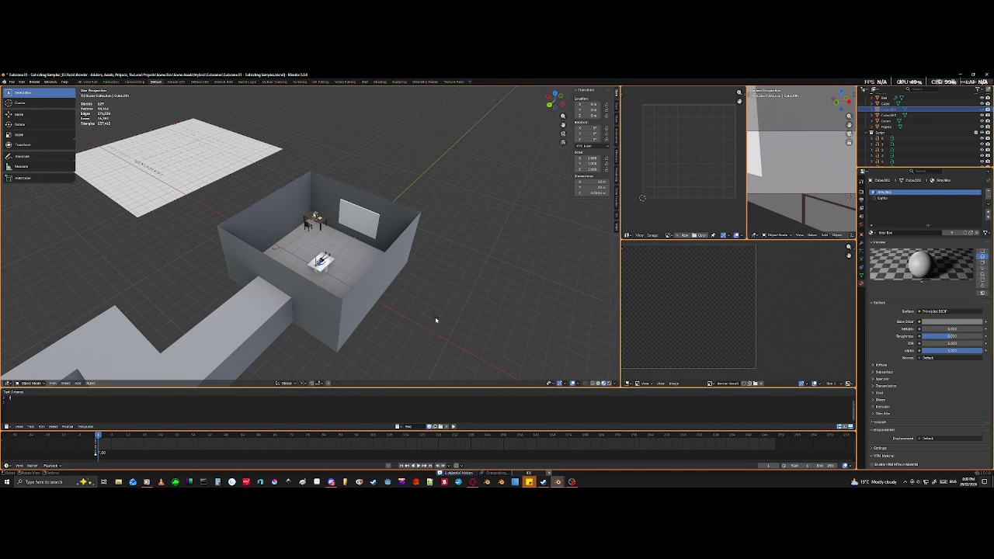
- Isolate the glyph objects inside the room in Local View and enter Edit Mode
left_click(434, 319)
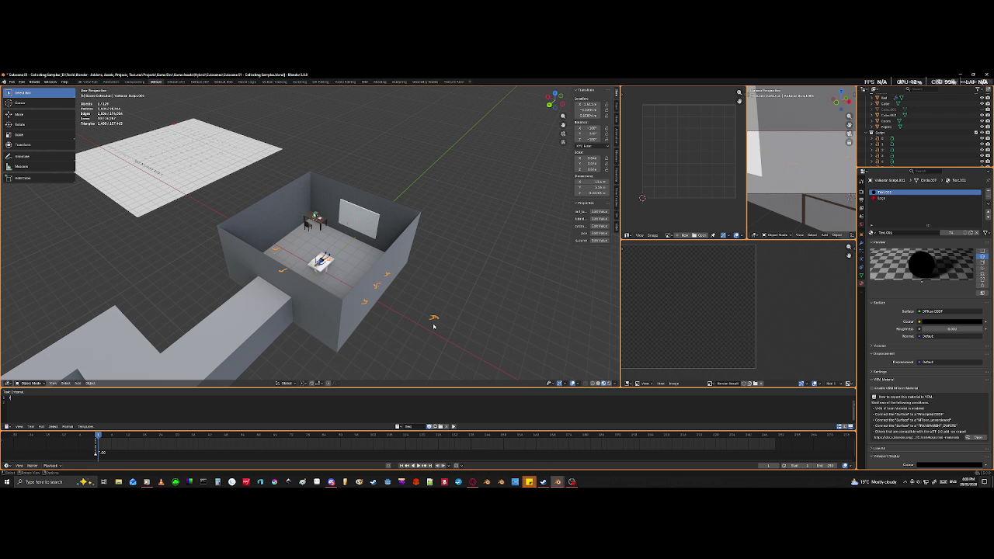
scroll(433, 326, "down", 2)
middle_click_drag(437, 310, 477, 321)
scroll(476, 321, "up", 3)
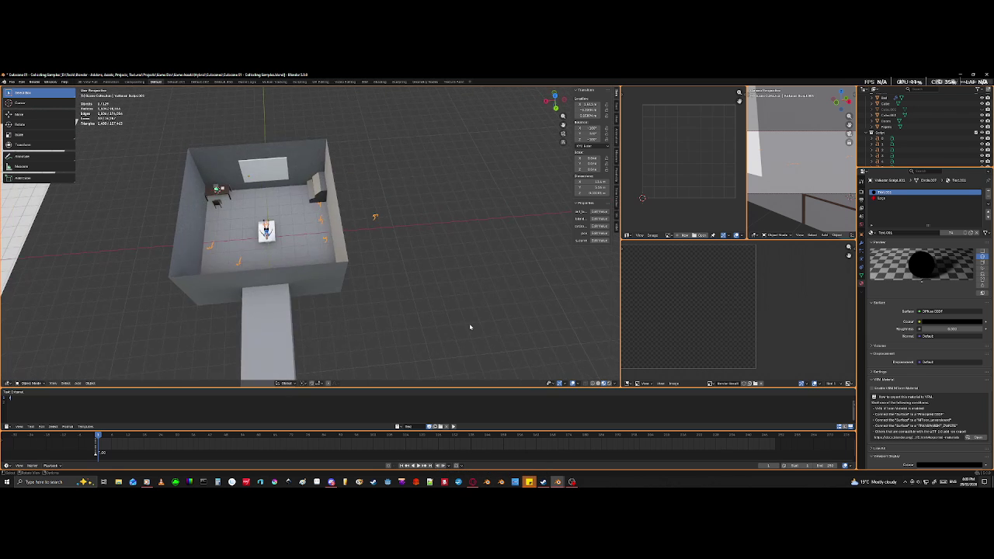
key("KP_Divide")
key("Tab")
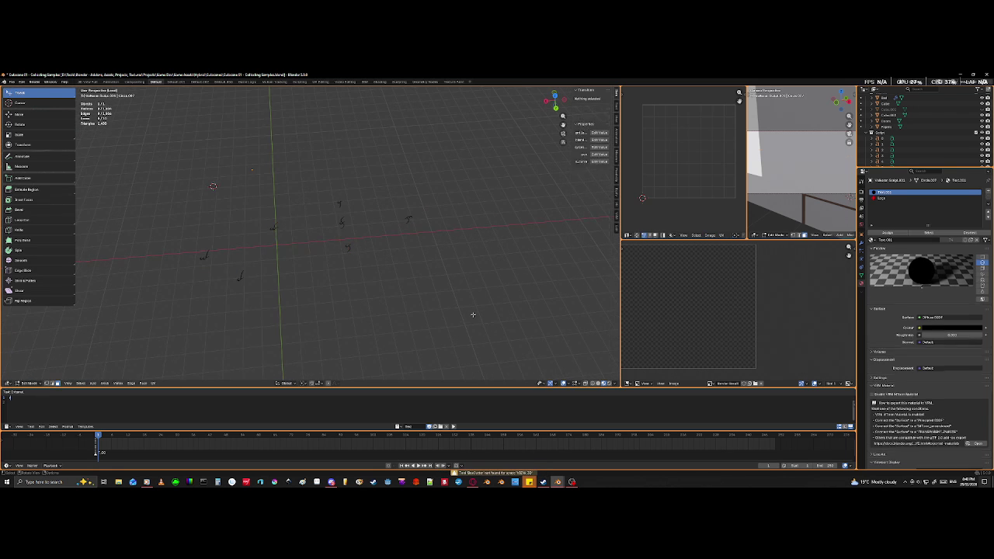
- In top view, move the leftmost glyph stroke beside the middle glyph
key("KP_7")
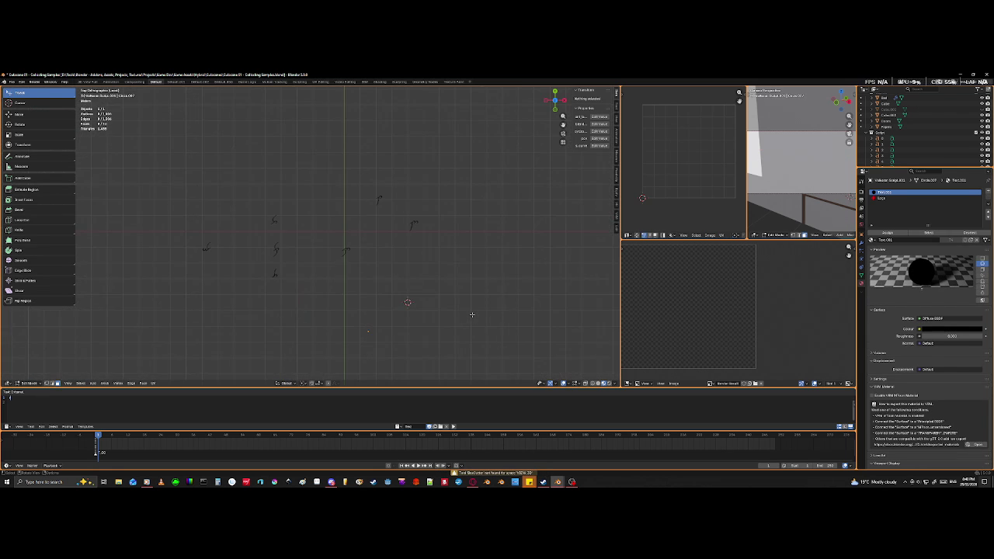
scroll(368, 293, "up", 3)
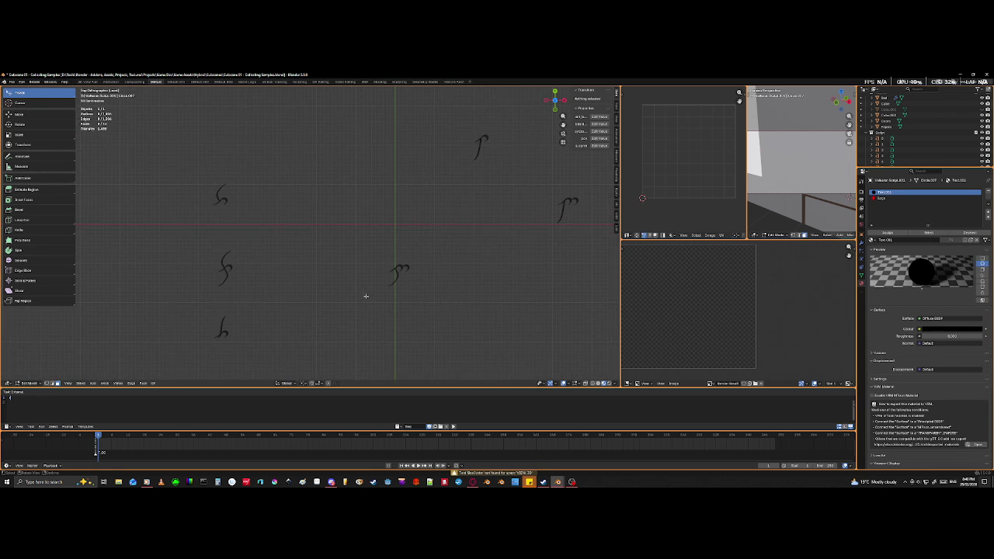
scroll(365, 298, "down", 1)
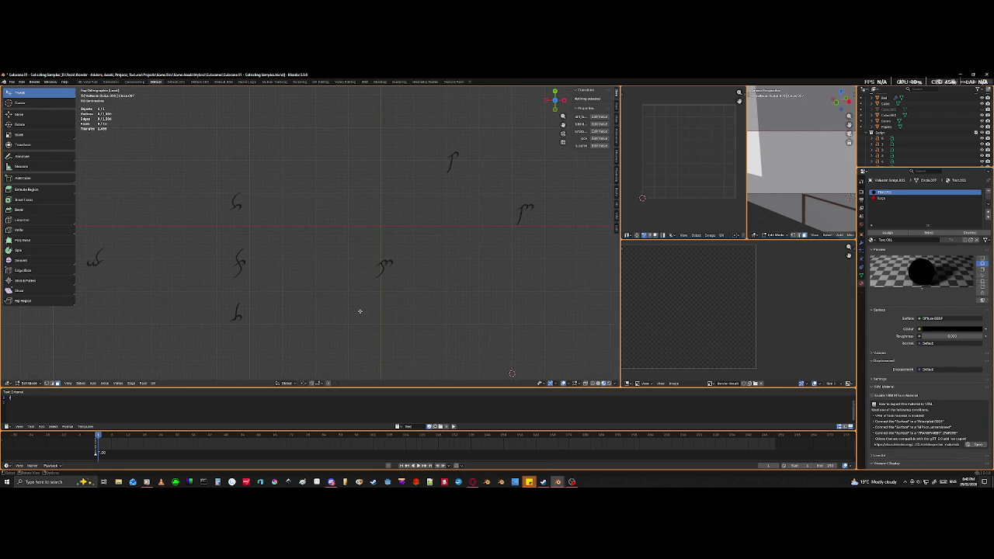
scroll(320, 304, "down", 1)
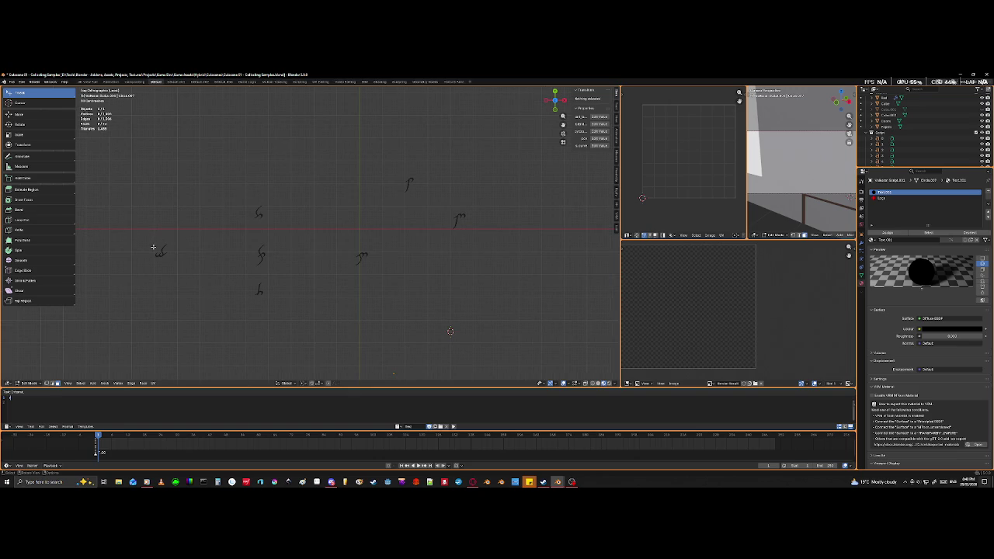
left_click_drag(152, 248, 186, 274)
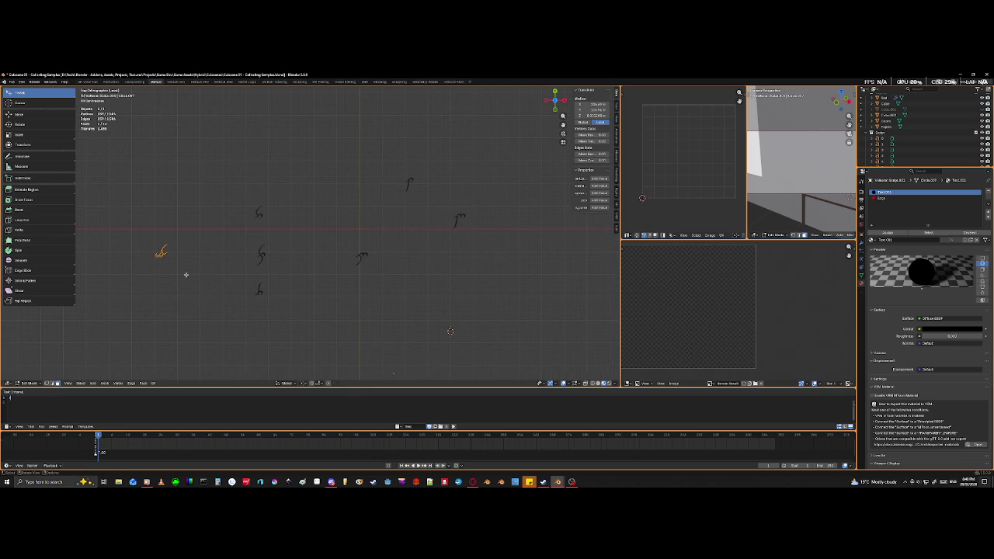
key("g")
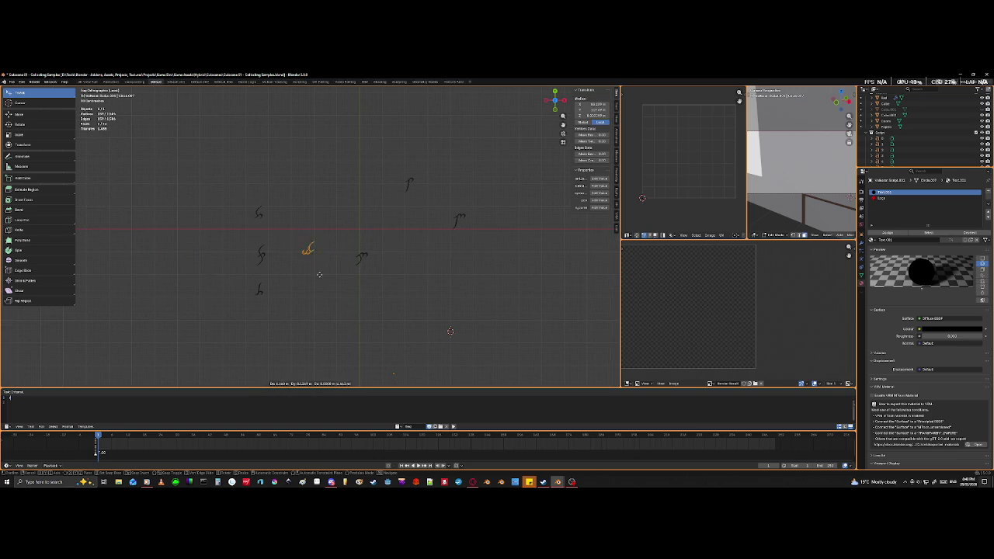
left_click(301, 280)
left_click(234, 280)
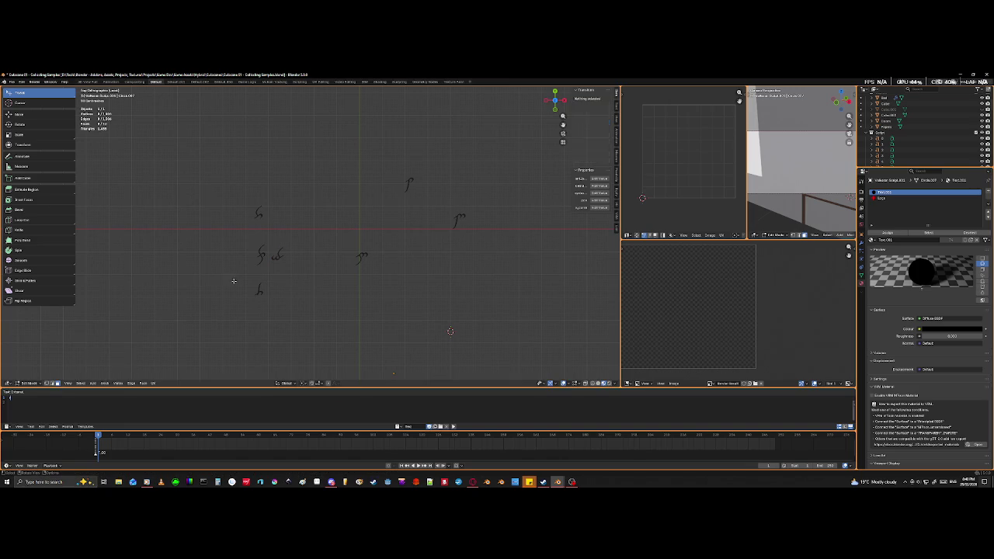
- Box-select the bottom glyph stroke and move it to the end of the word row
key("b")
left_click_drag(244, 271, 264, 295)
key("b")
key("Escape")
key("g")
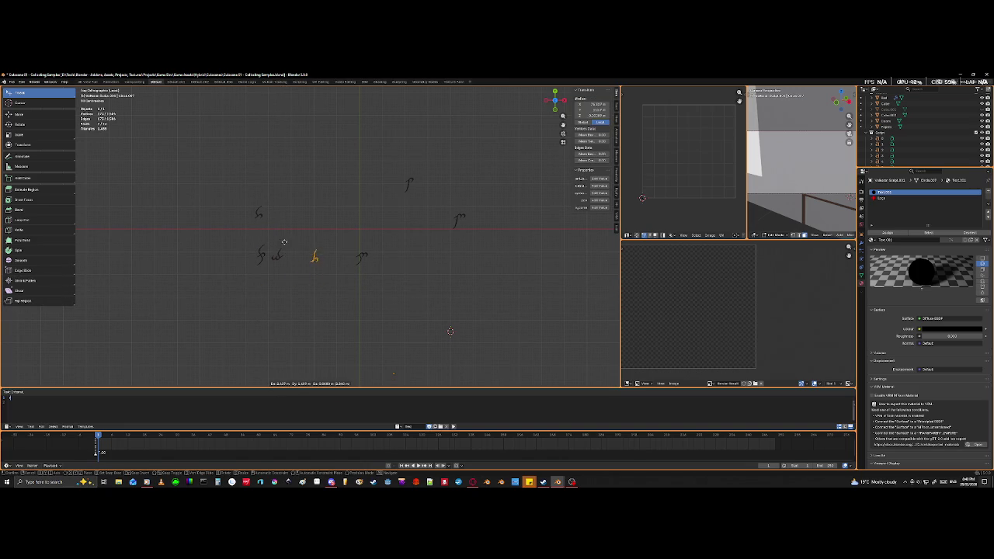
left_click(268, 240)
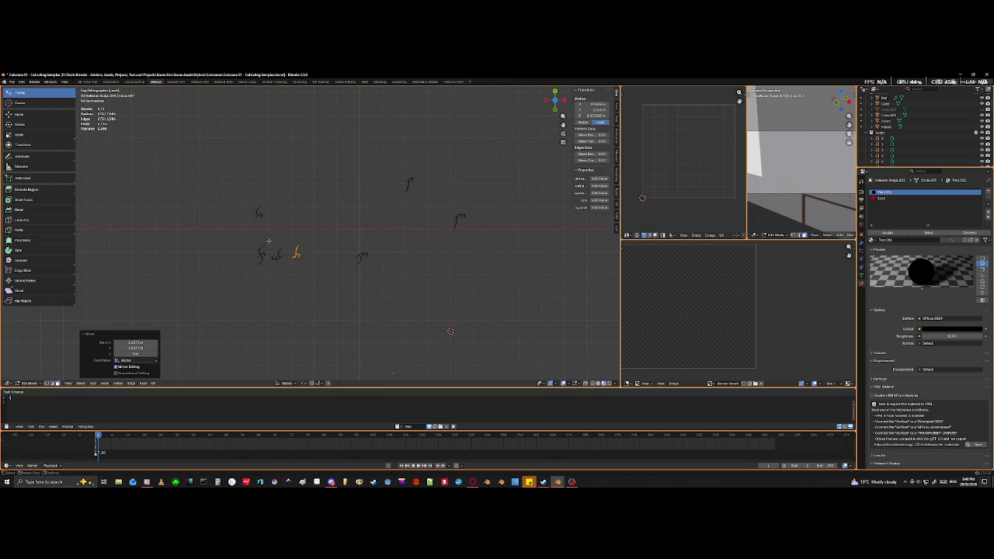
left_click(383, 175)
- Move the top stroke and the lone glyph above the row into the row
left_click_drag(388, 167, 423, 208)
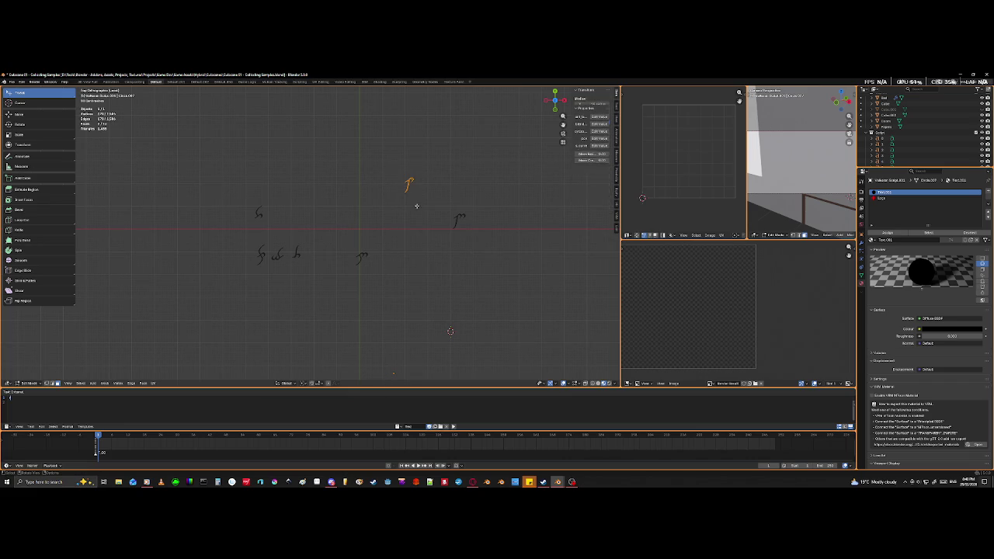
key("g")
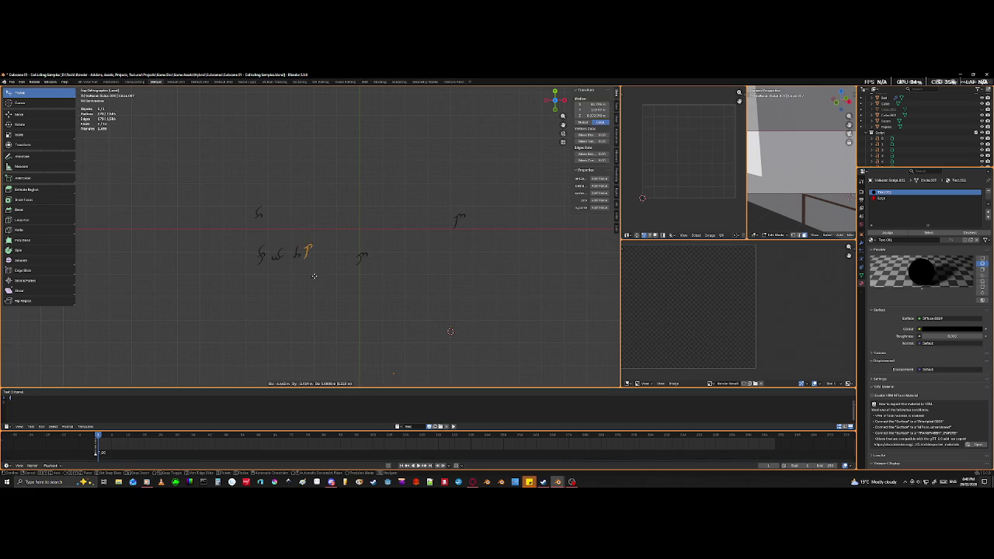
left_click(316, 278)
left_click(284, 225)
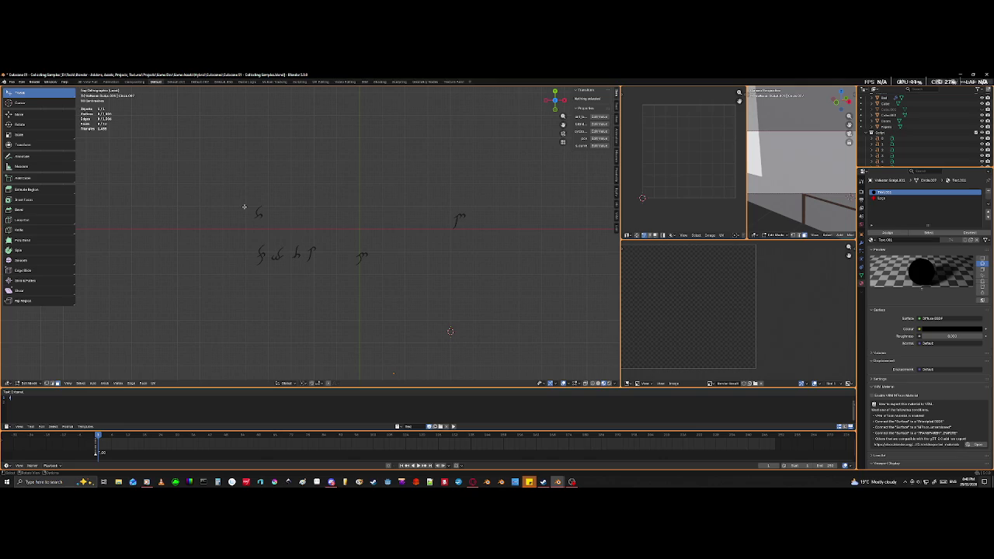
left_click_drag(244, 205, 271, 226)
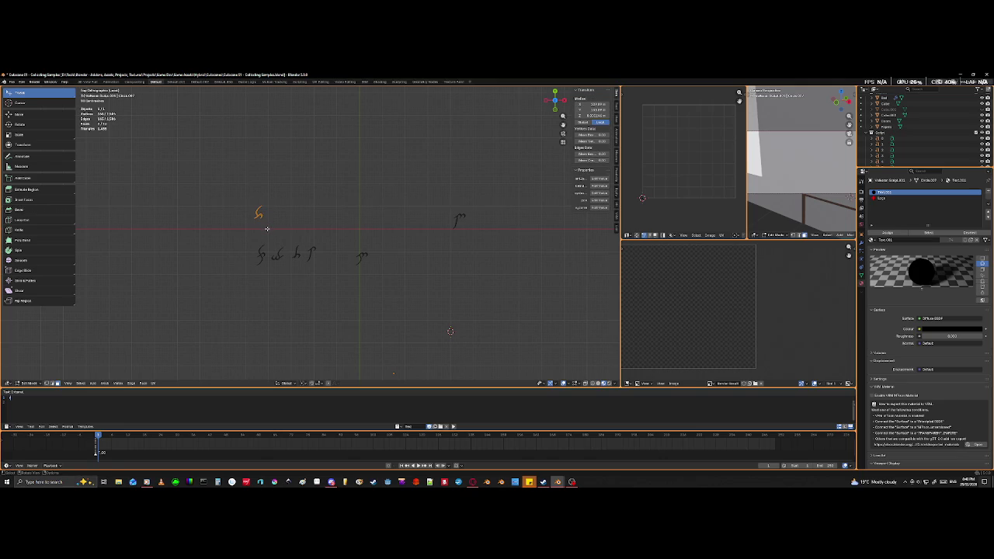
key("g")
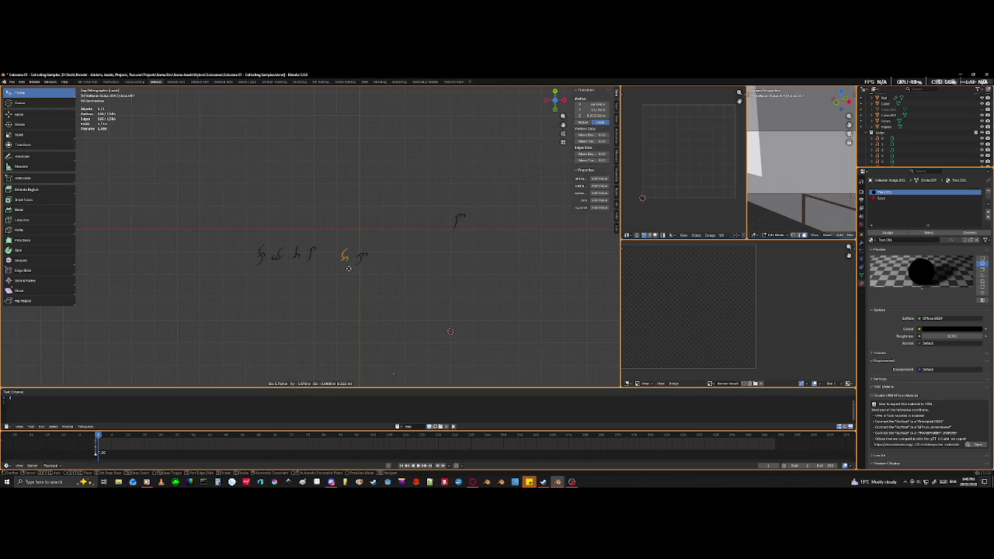
left_click(333, 268)
left_click(435, 231)
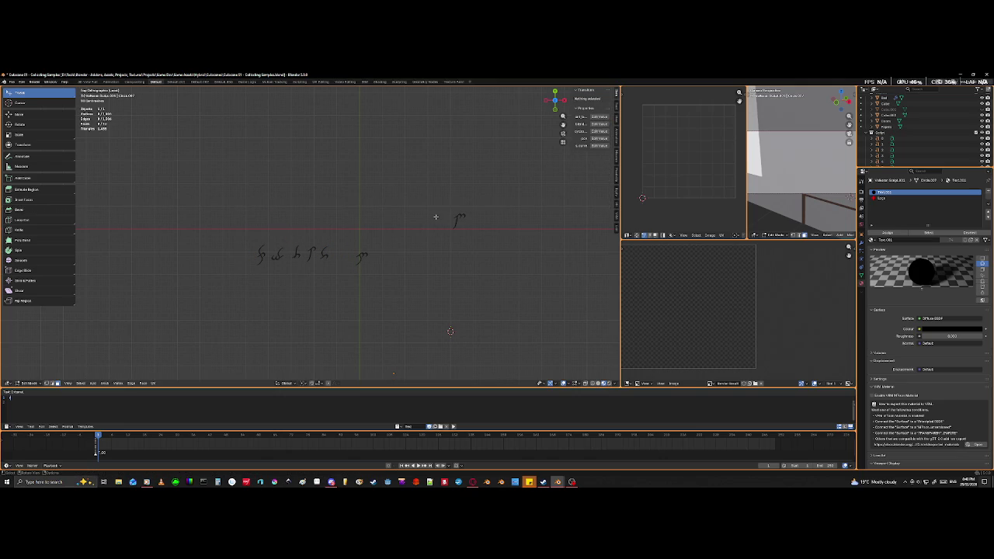
- Move the upper-right stray glyph to the row's end, then select the whole row
left_click_drag(428, 200, 496, 238)
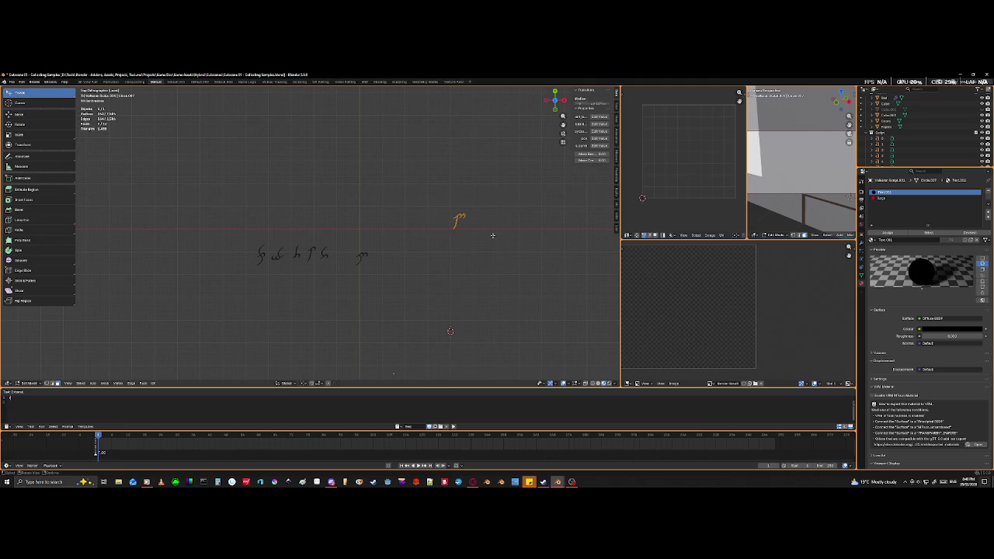
key("Delete")
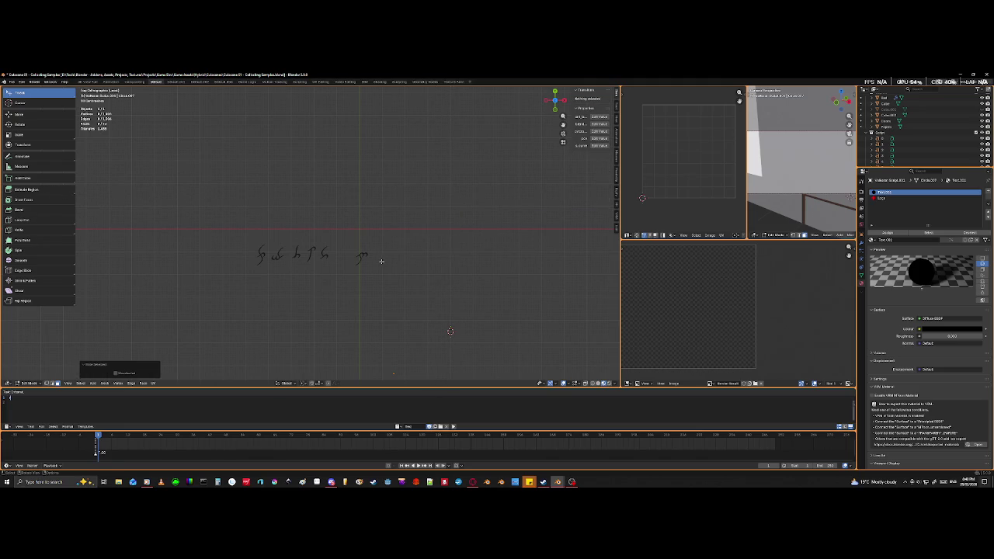
key("ctrl+z")
key("g")
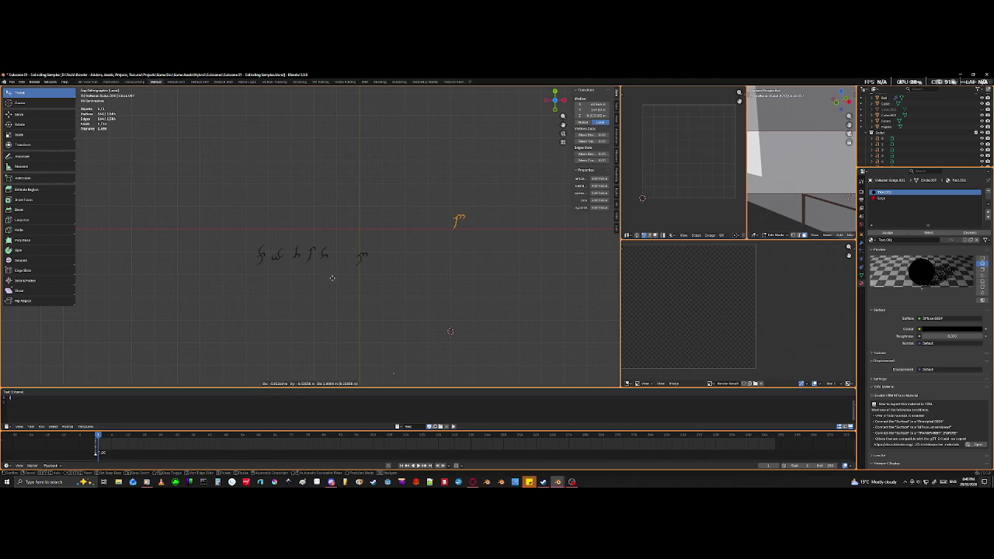
left_click(264, 294)
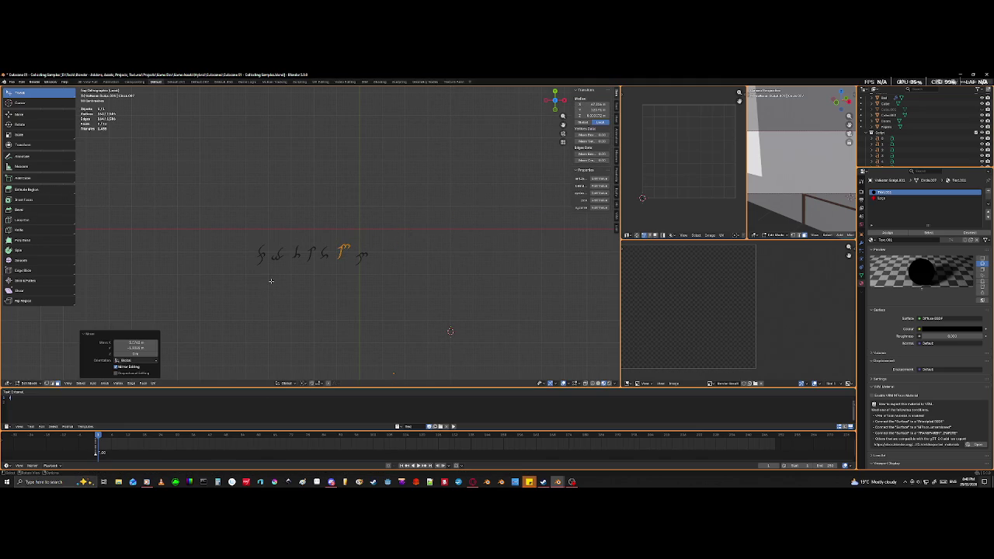
key("alt+a")
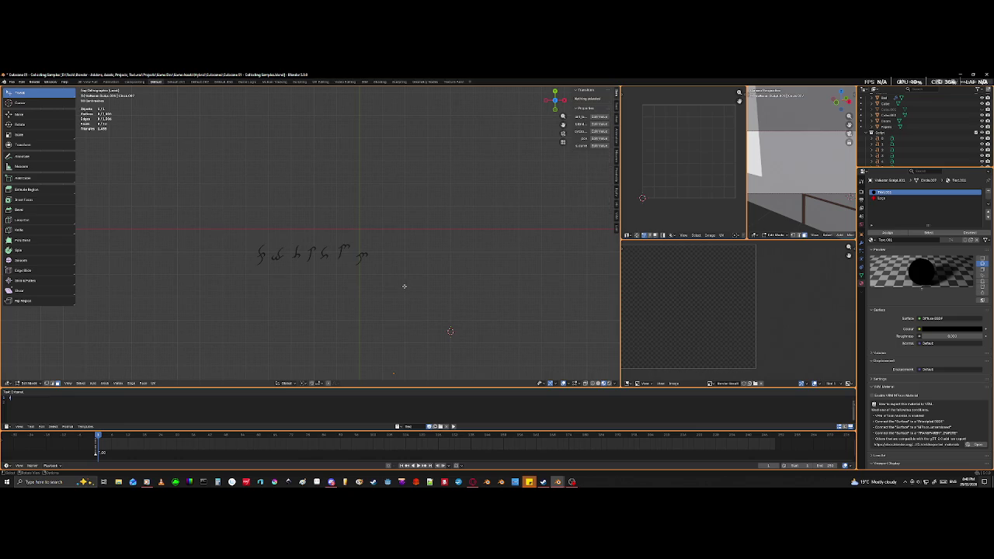
left_click_drag(228, 230, 374, 293)
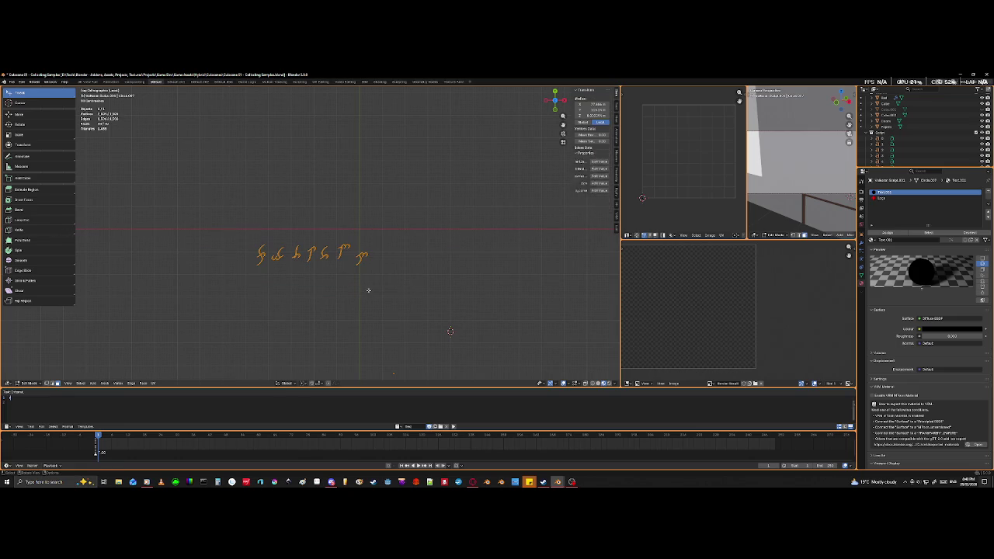
- Move the whole word lower and orbit to view the room from the front
key("g")
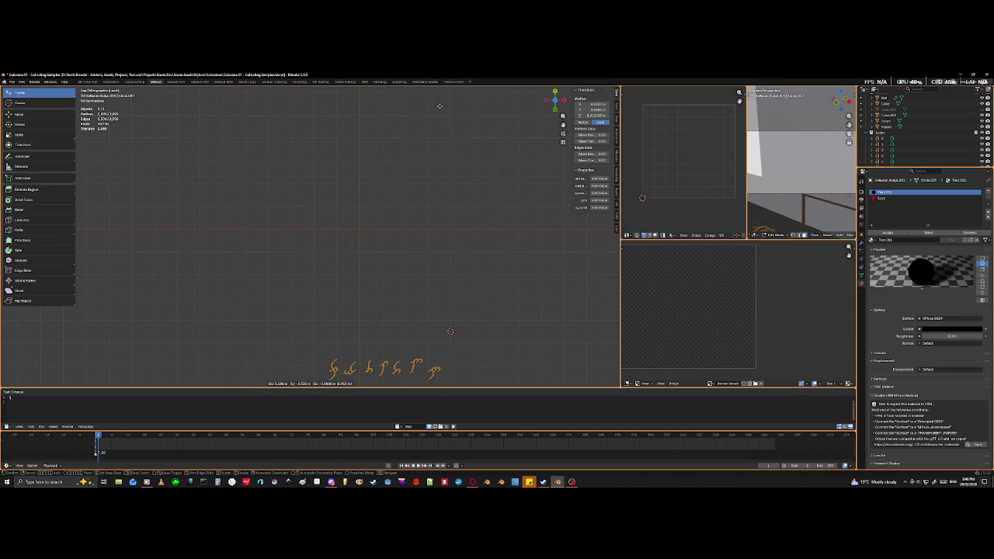
left_click(437, 107)
scroll(436, 107, "down", 3)
mouse_move(423, 327)
middle_mouse_down("shift")
mouse_move(384, 261)
mouse_move(332, 247)
middle_mouse_up("shift")
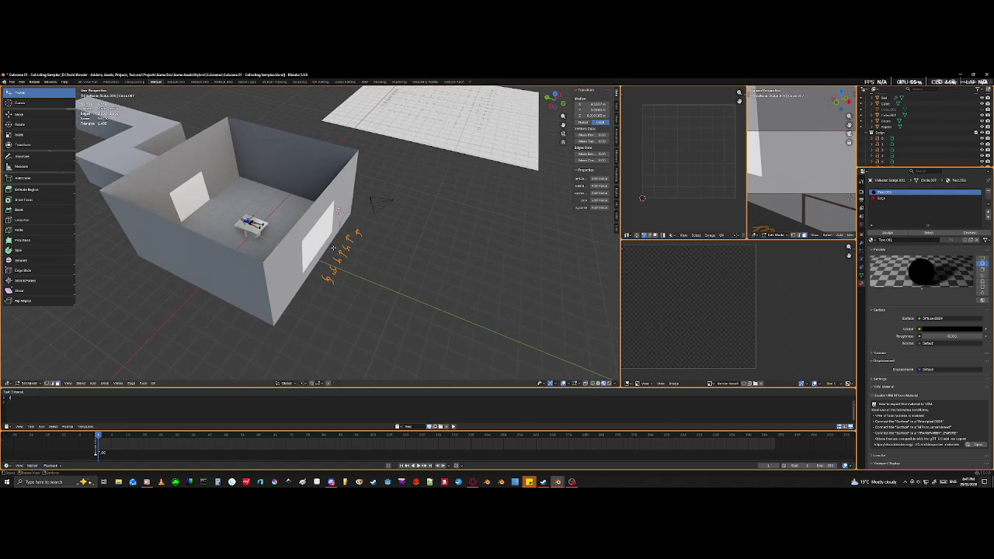
mouse_move(422, 290)
middle_mouse_down()
mouse_move(419, 282)
mouse_move(375, 299)
middle_mouse_up()
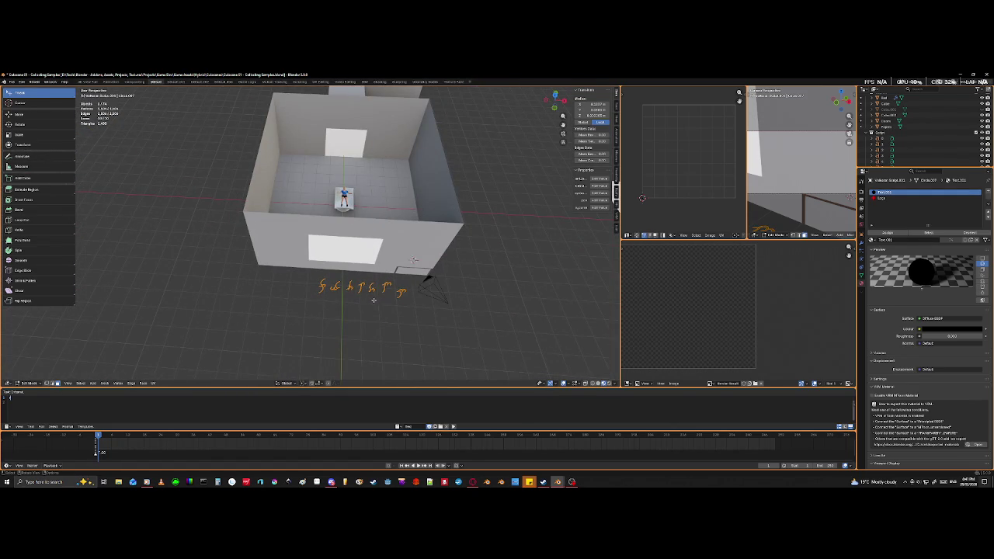
- Rotate the word 180° in top view, then 90° in side view to stand it upright
key("KP_7")
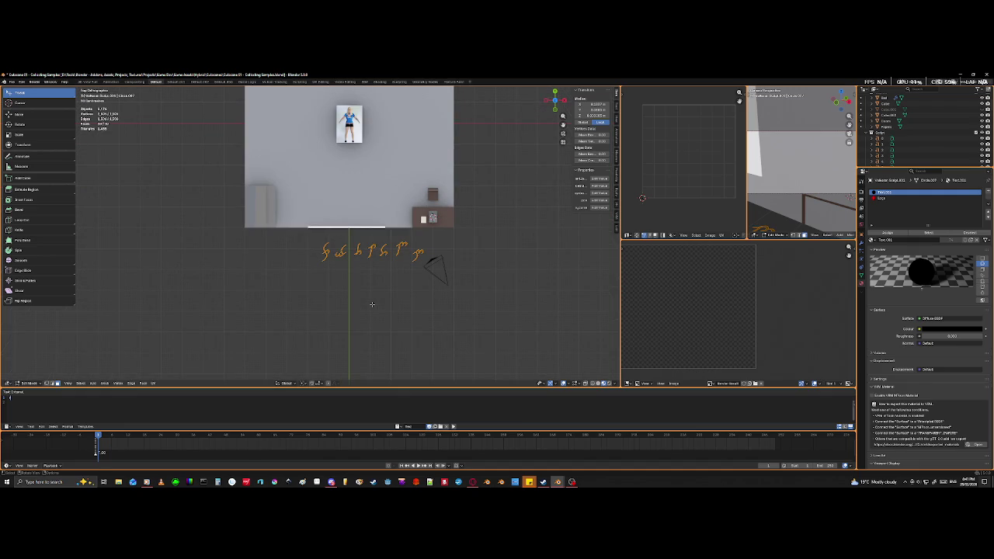
type("r")
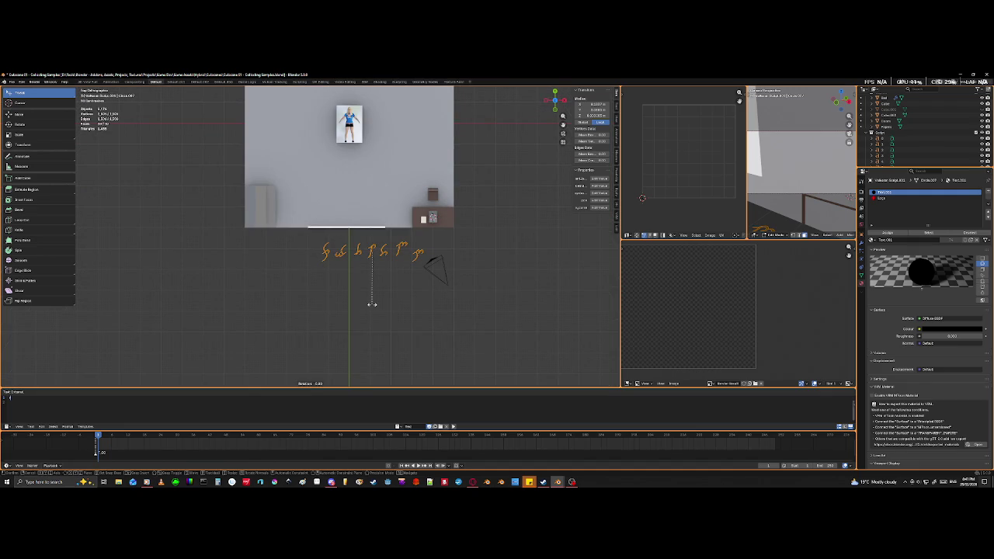
type("180")
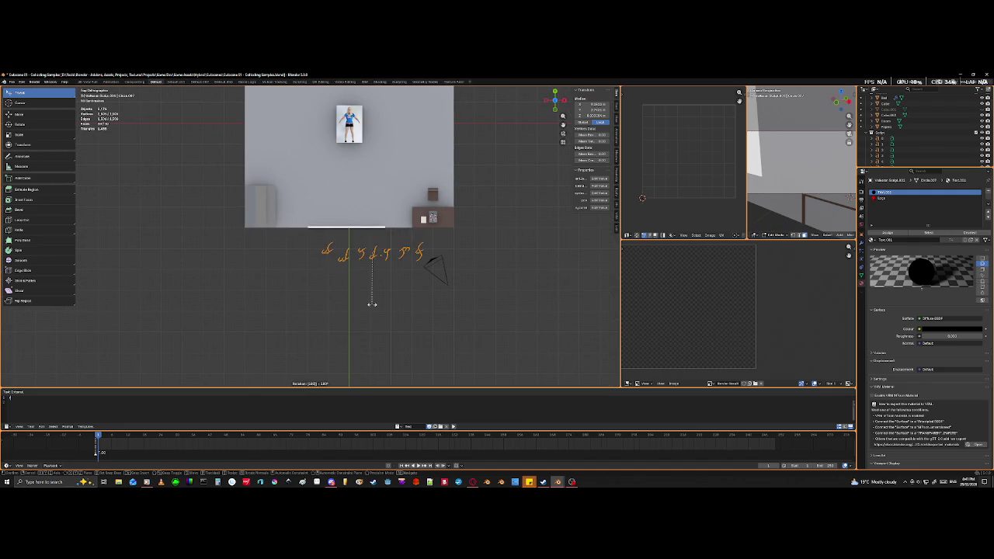
key("Return")
key("KP_3")
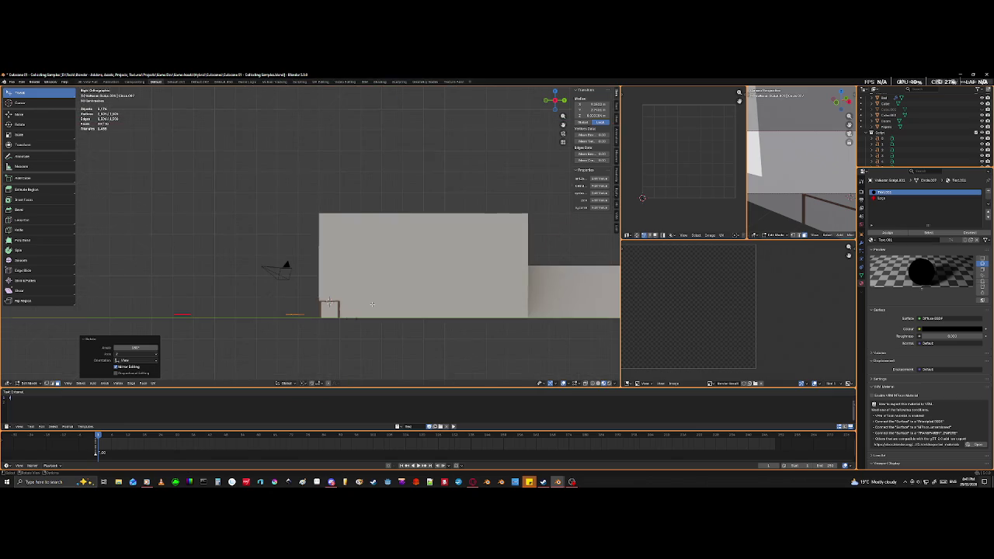
type("r90")
key("Return")
- Orbit into a perspective view of the room and start moving the word
key("ctrl+KP_3")
scroll(372, 305, "down", 2)
mouse_move(372, 304)
middle_mouse_down()
mouse_move(416, 268)
mouse_move(315, 287)
mouse_move(335, 270)
middle_mouse_up()
key("g")
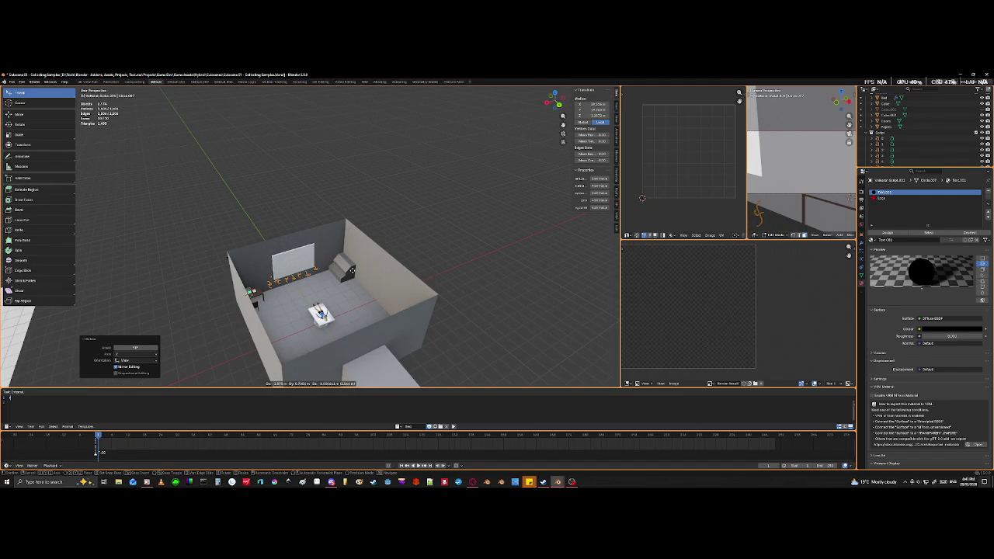
- Drop the word near the whiteboard wall and orbit to face the wall
left_click(334, 310)
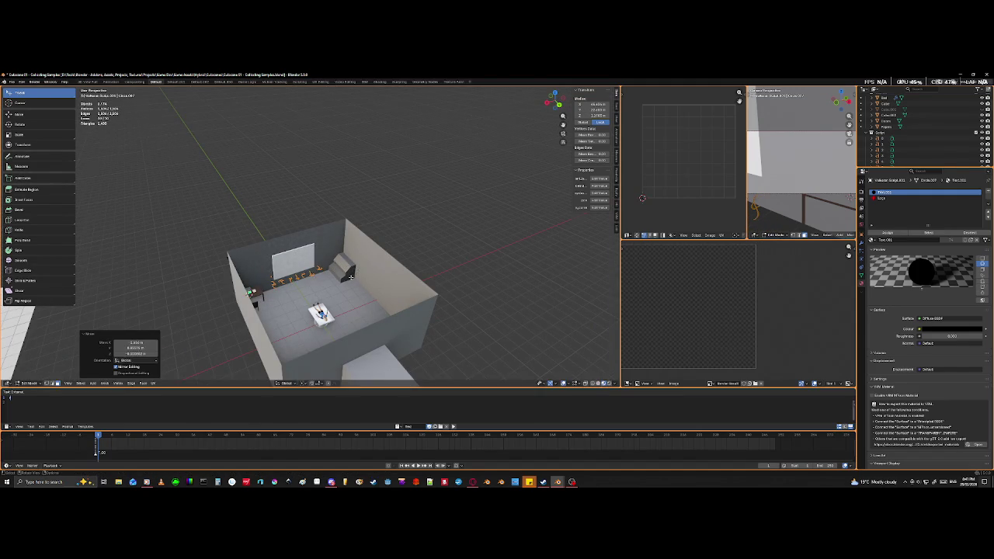
scroll(329, 319, "up", 5)
middle_click_drag(329, 319, 356, 285)
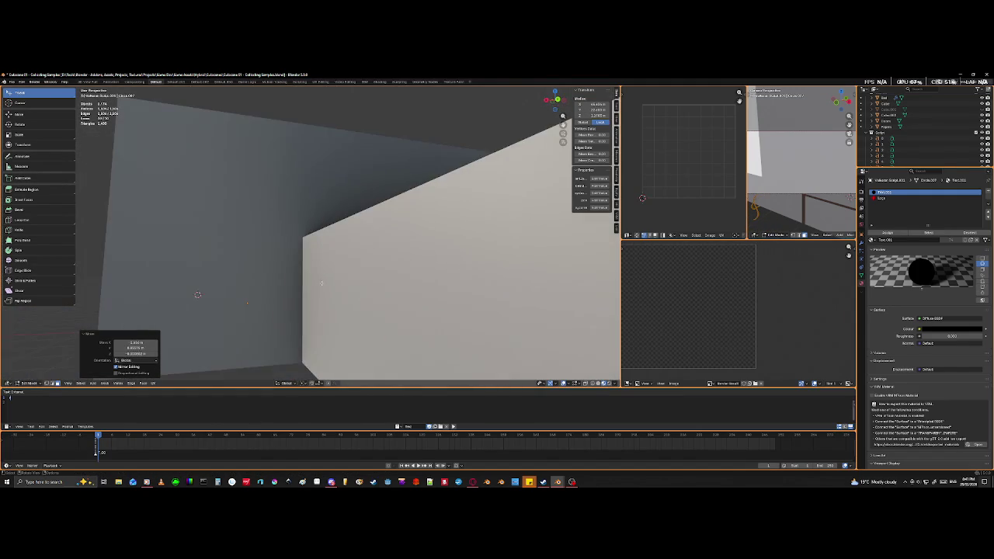
scroll(356, 286, "down", 4)
middle_click_drag(346, 278, 373, 283)
scroll(372, 288, "up", 4)
- Push the word along the Y axis against the wall
key("g")
key("y")
left_click(392, 282)
mouse_move(392, 281)
middle_mouse_down()
mouse_move(358, 293)
mouse_move(345, 272)
mouse_move(113, 274)
middle_mouse_up()
scroll(359, 294, "down", 4)
scroll(346, 268, "up", 3)
scroll(340, 261, "down", 2)
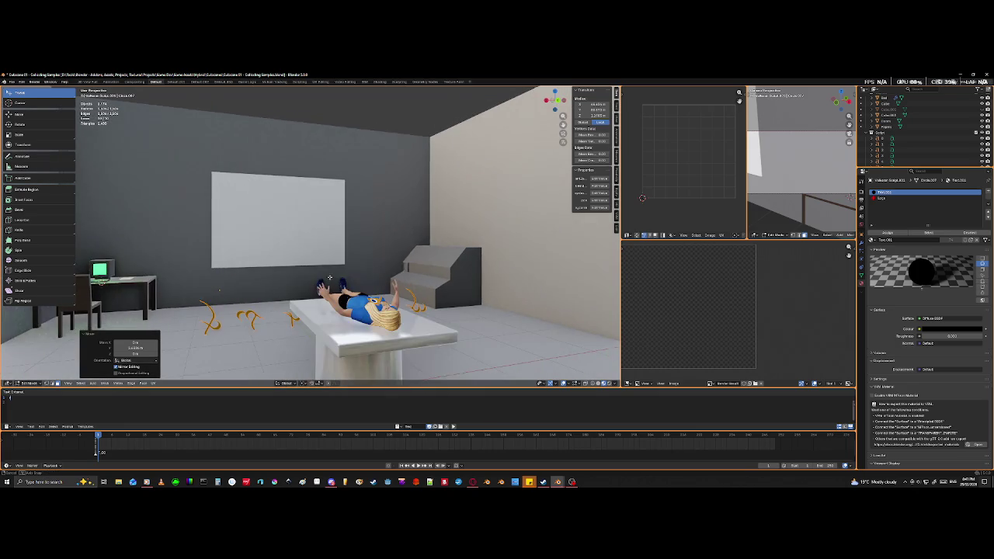
- Raise the word up the wall so it runs across the whiteboard
mouse_move(349, 273)
middle_mouse_down()
mouse_move(257, 273)
mouse_move(322, 273)
middle_mouse_up()
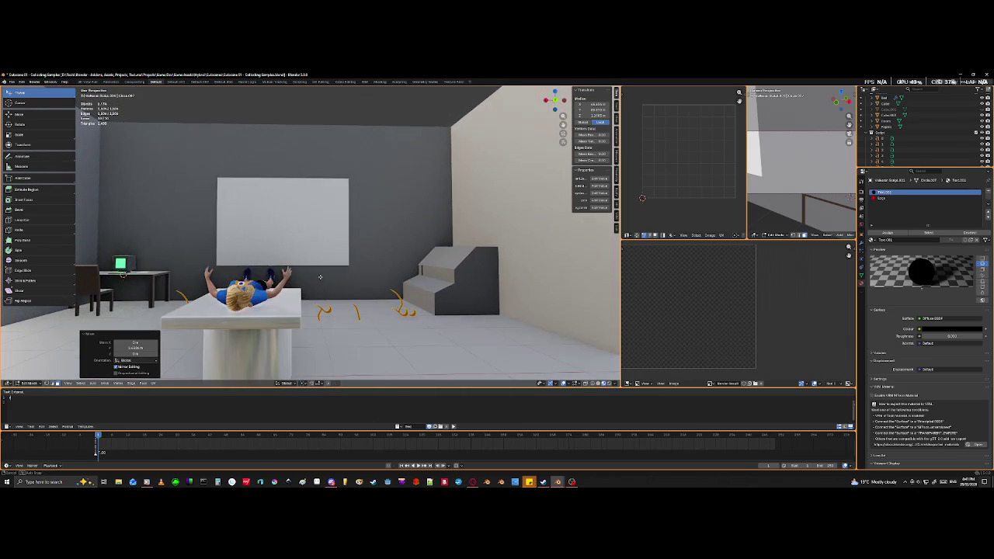
key("g")
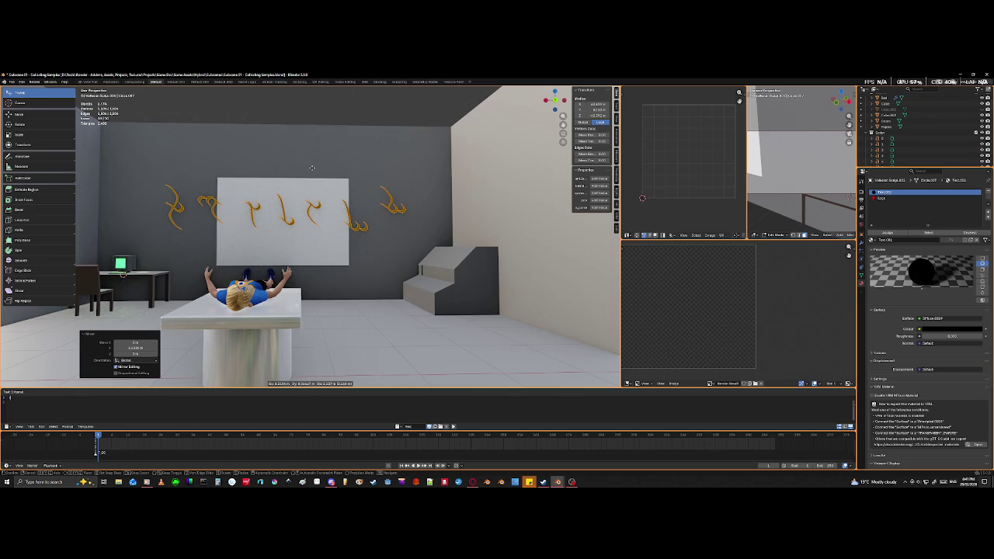
left_click(312, 168)
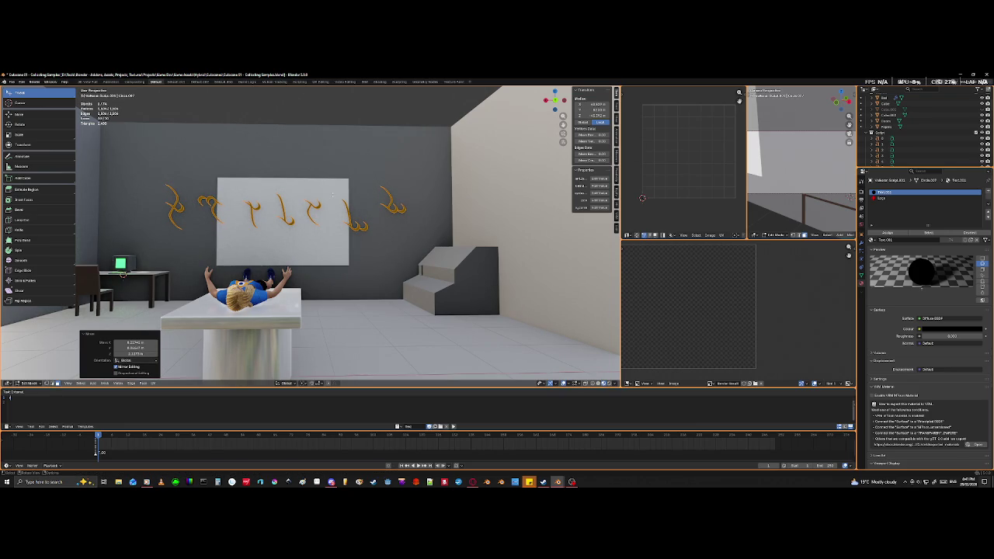
mouse_move(332, 196)
middle_mouse_down()
mouse_move(391, 217)
mouse_move(354, 208)
mouse_move(349, 225)
middle_mouse_up()
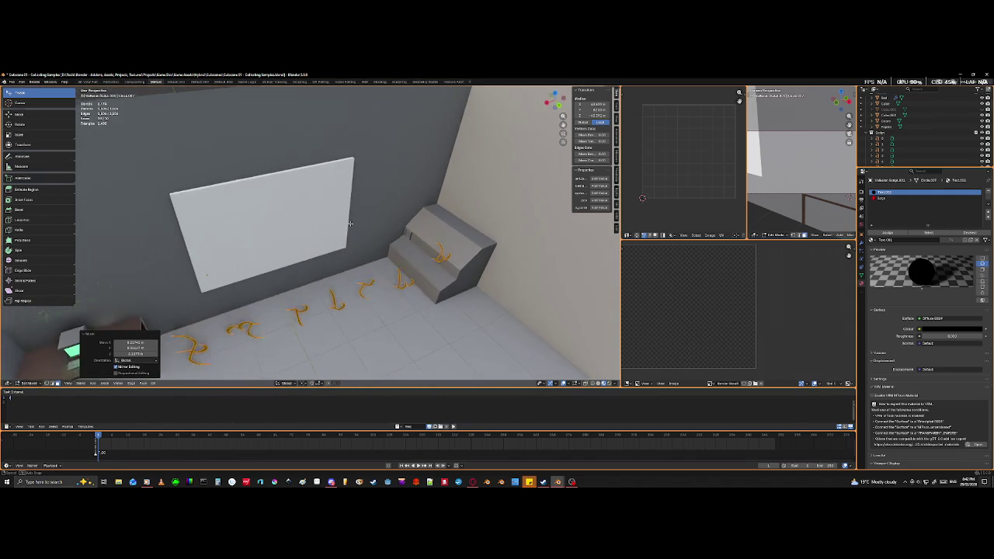
- In Object Mode, apply Set Origin > Origin to Geometry to the glyph word
key("Tab")
right_click(342, 304)
mouse_move(325, 301)
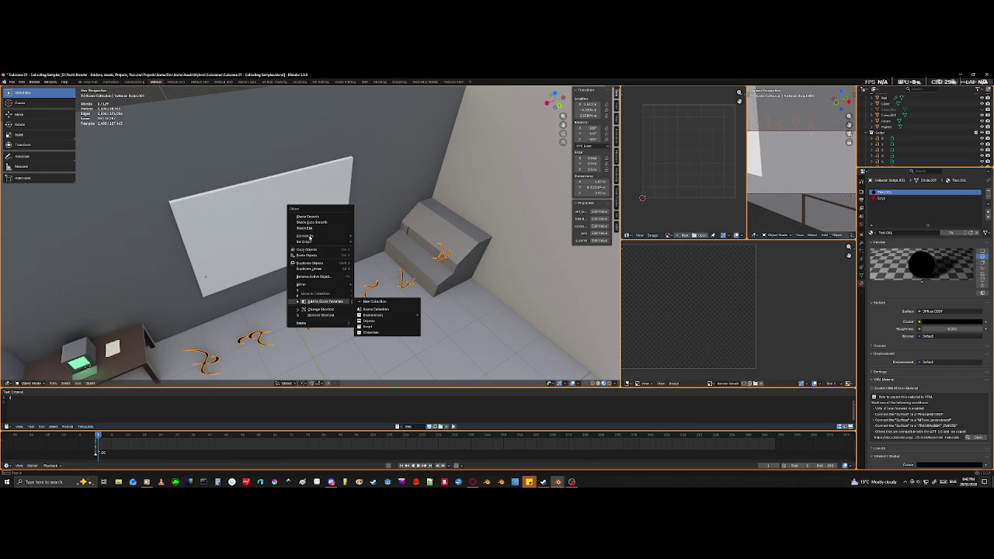
key("Escape")
right_click(311, 286)
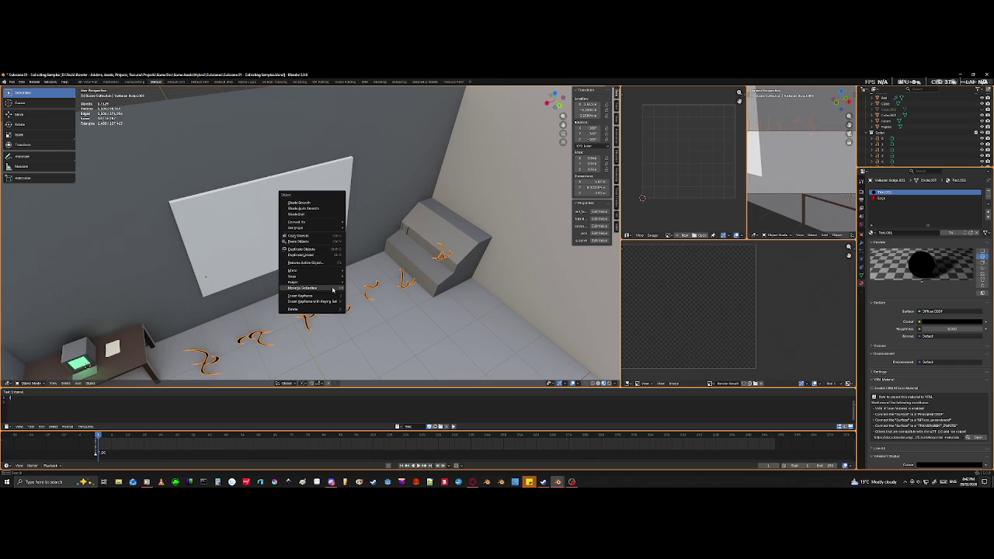
mouse_move(299, 228)
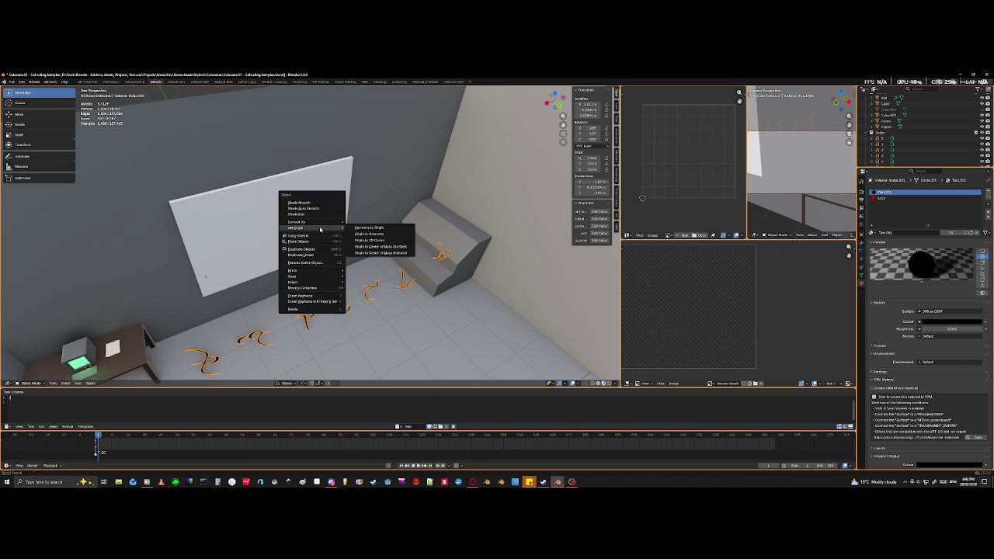
left_click(383, 236)
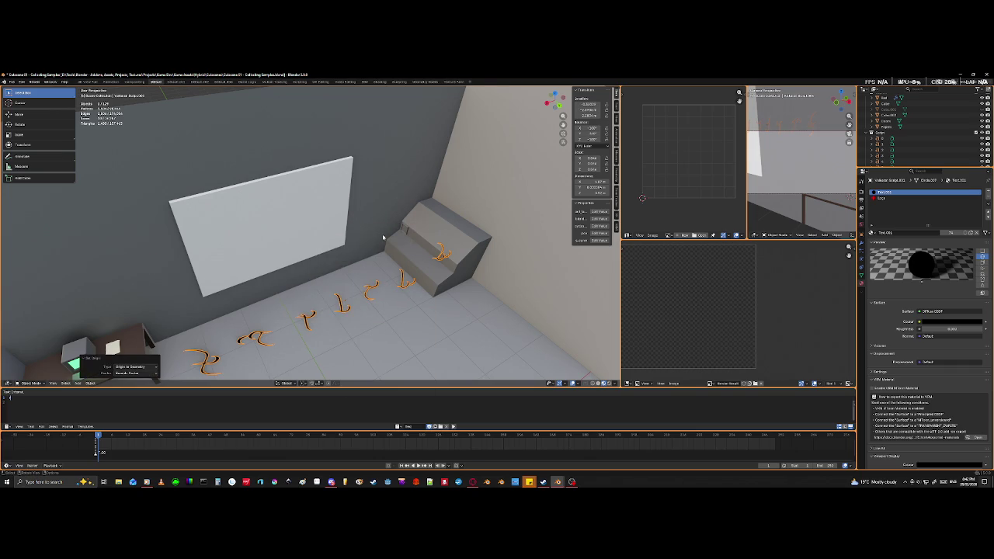
mouse_move(382, 236)
middle_mouse_down()
mouse_move(333, 310)
mouse_move(382, 316)
middle_mouse_up()
- Move the glyph letters along global Y onto the whiteboard wall, then orbit out over the room
key("g")
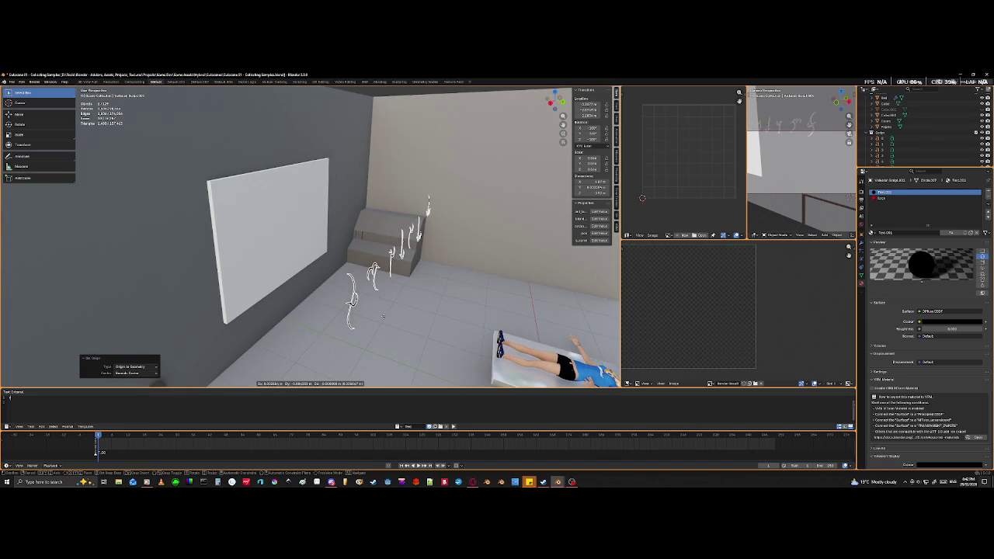
key("y")
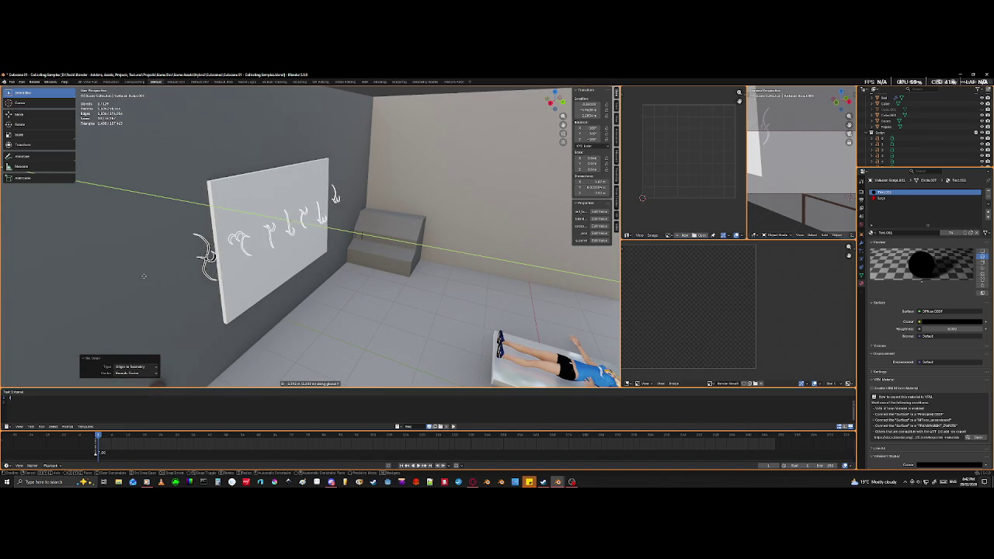
left_click(223, 293)
mouse_move(223, 293)
middle_mouse_down()
mouse_move(333, 300)
mouse_move(310, 310)
mouse_move(373, 295)
mouse_move(348, 312)
mouse_move(322, 296)
middle_mouse_up()
scroll(302, 295, "up", 5)
scroll(362, 311, "down", 4)
scroll(316, 284, "down", 5)
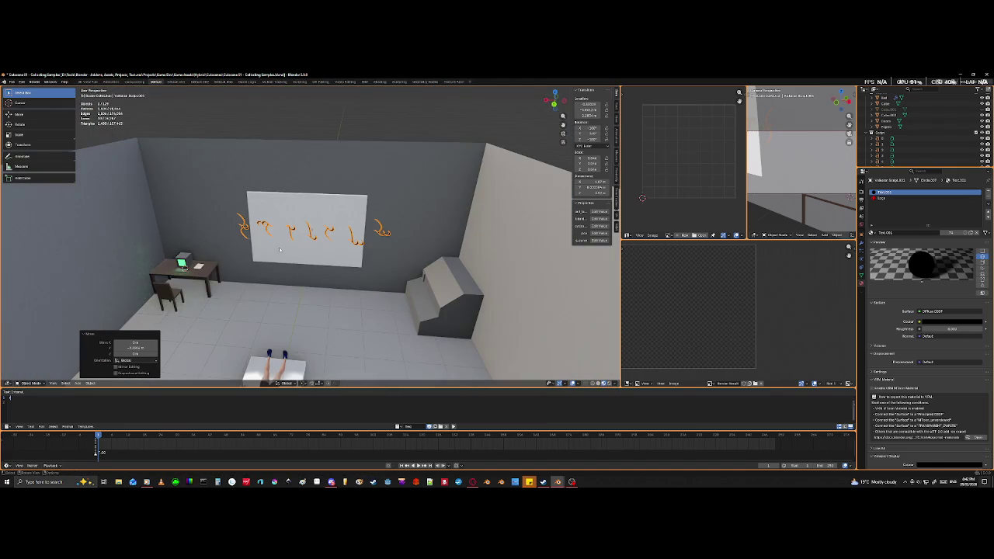
scroll(368, 256, "down", 3)
mouse_move(368, 255)
middle_mouse_down()
mouse_move(334, 280)
mouse_move(273, 297)
mouse_move(246, 286)
mouse_move(148, 315)
mouse_move(125, 298)
middle_mouse_up()
scroll(260, 290, "down", 4)
middle_click_drag(333, 324, 200, 311, "shift")
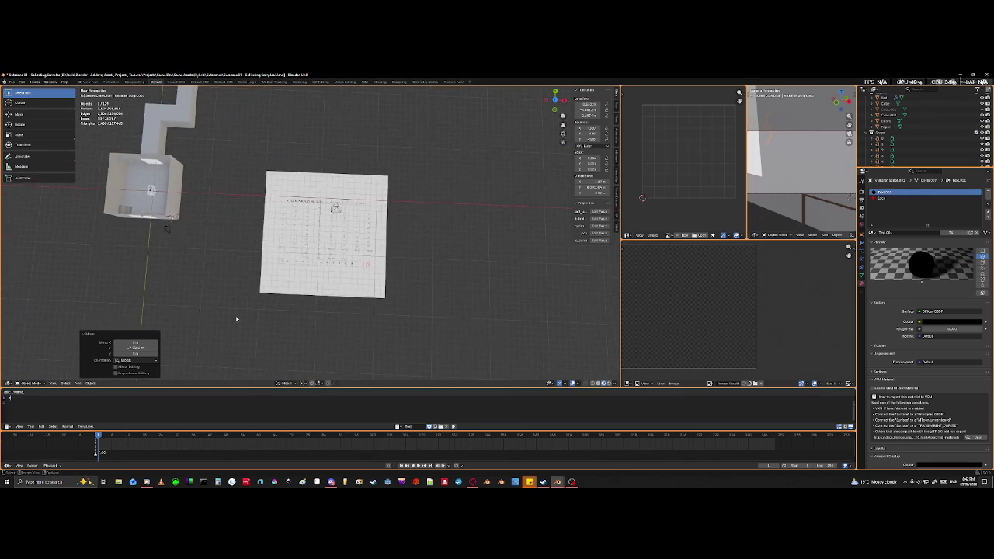
scroll(199, 311, "up", 7)
scroll(259, 321, "up", 1)
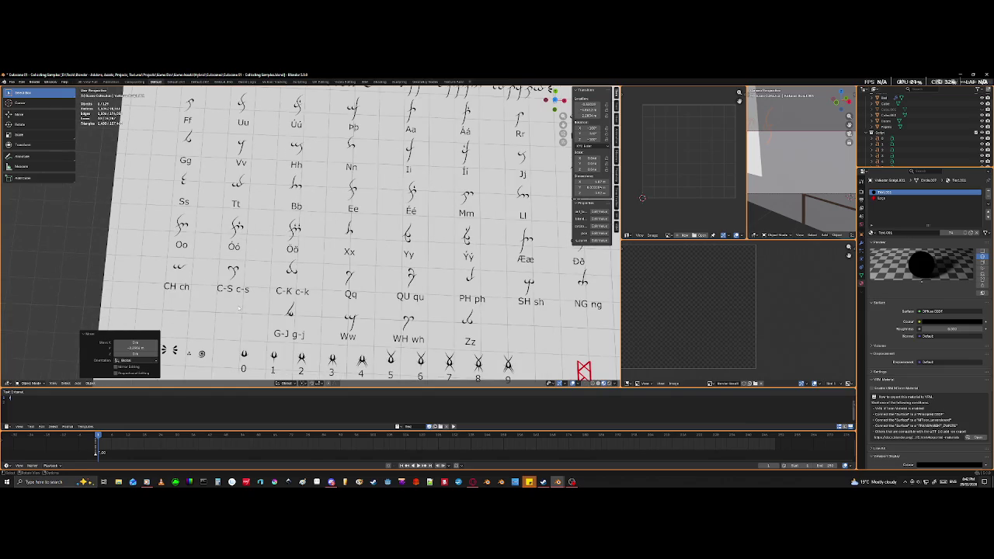
scroll(239, 307, "down", 5)
scroll(238, 307, "down", 5)
mouse_move(238, 307)
middle_mouse_down()
mouse_move(421, 306)
mouse_move(337, 284)
mouse_move(204, 282)
mouse_move(346, 303)
middle_mouse_up()
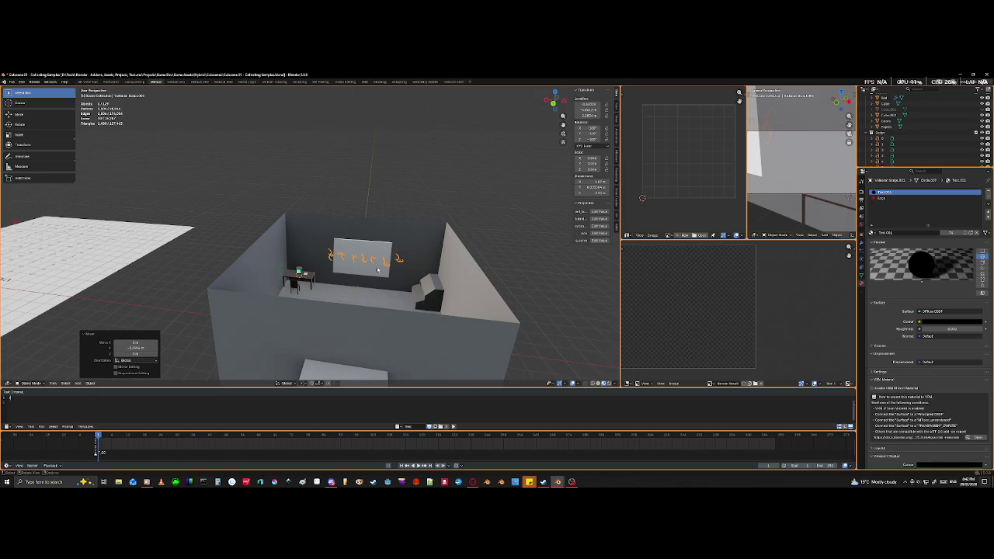
- Rotate the glyph letters 180° around the global Z axis
key("r")
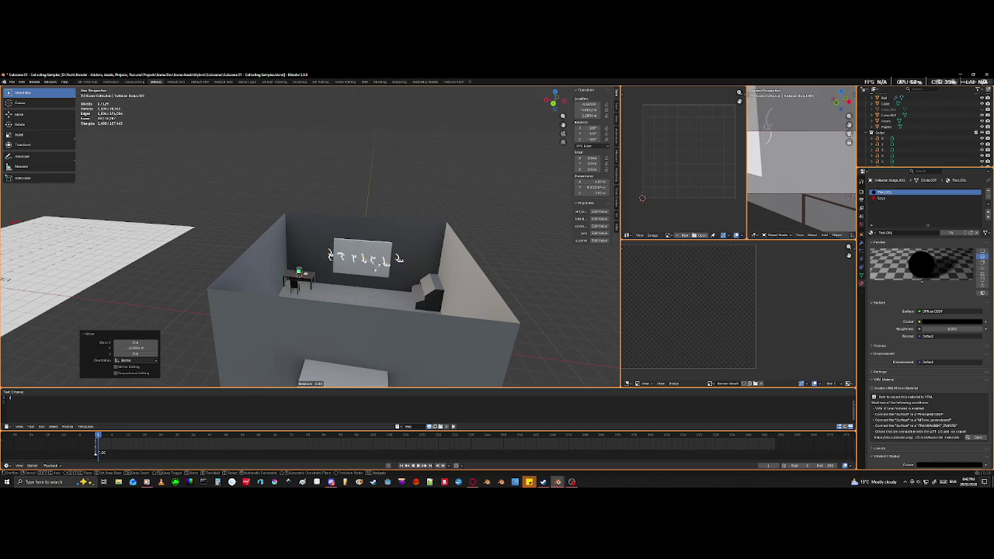
type("z16")
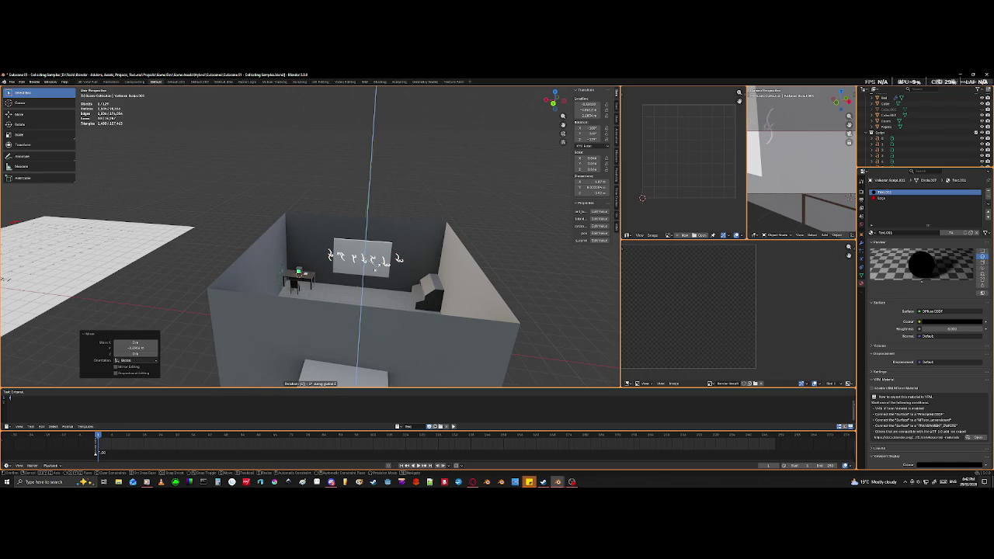
type("0")
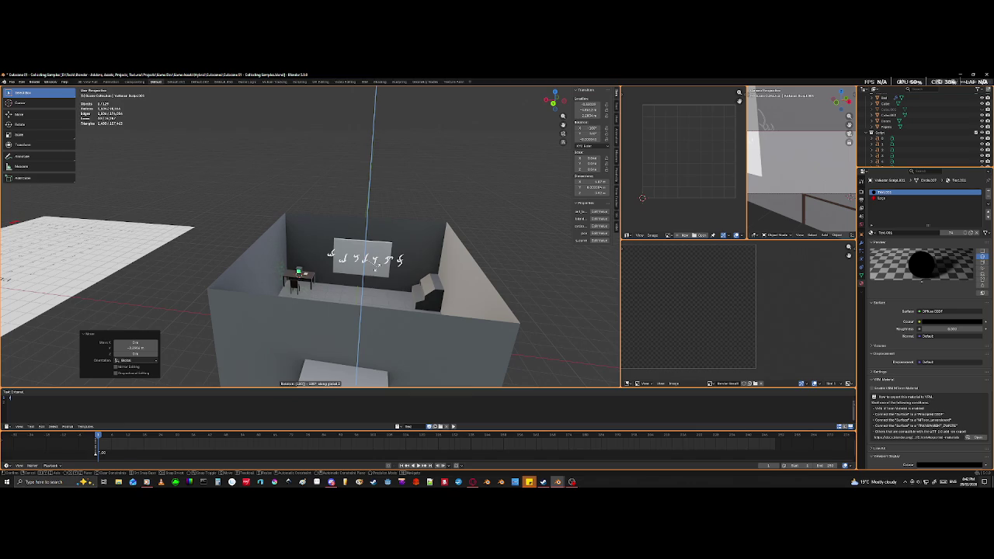
key("Return")
scroll(377, 269, "up", 5)
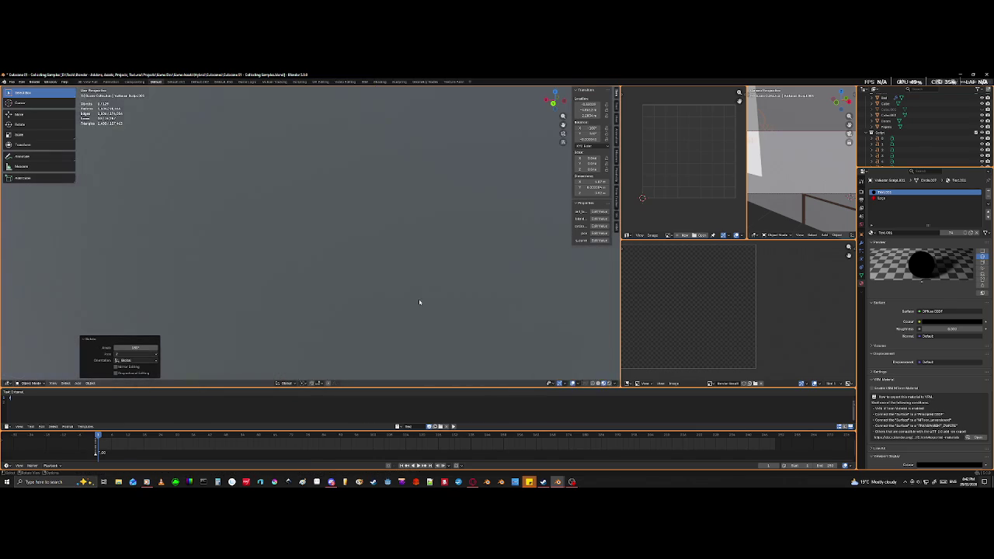
- Orbit and zoom around the room to inspect the whiteboard and the script chart
mouse_move(420, 303)
middle_mouse_down()
mouse_move(440, 315)
mouse_move(429, 307)
middle_mouse_up()
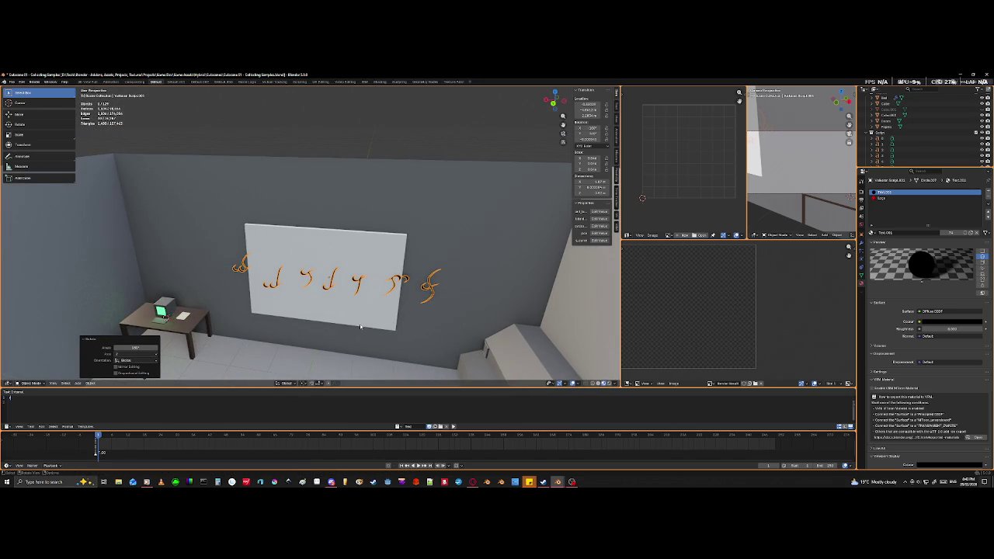
scroll(281, 316, "down", 8)
middle_click_drag(244, 332, 239, 346)
scroll(403, 329, "up", 3)
middle_click_drag(402, 329, 265, 262)
scroll(266, 262, "up", 4)
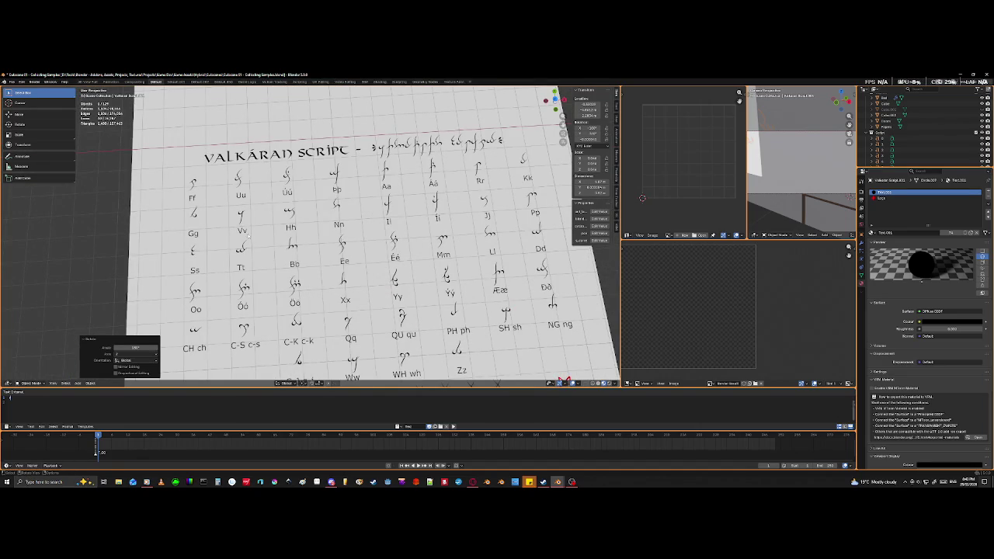
scroll(257, 247, "down", 5)
mouse_move(257, 246)
middle_mouse_down()
mouse_move(360, 178)
mouse_move(410, 182)
mouse_move(393, 241)
mouse_move(430, 305)
middle_mouse_up()
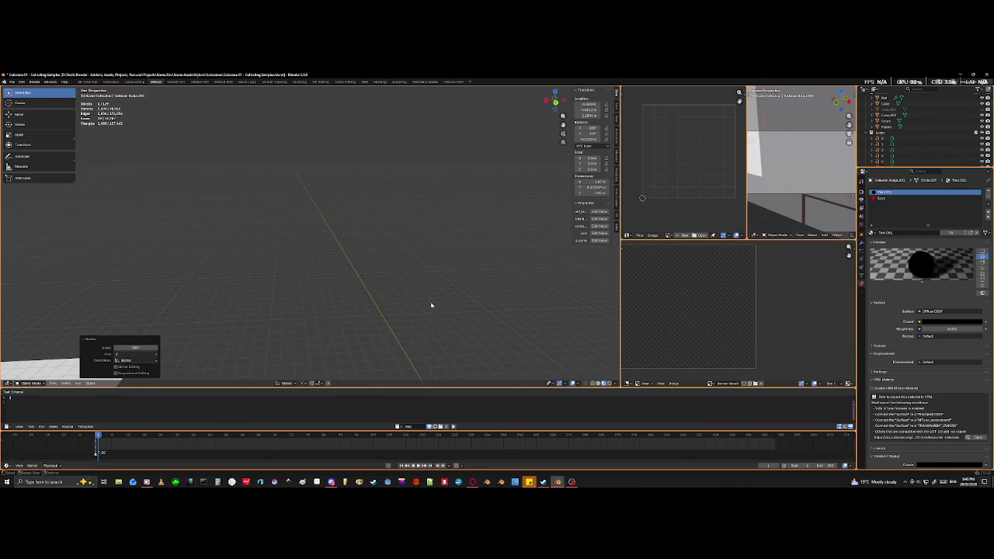
- Frame the glyph letters and rotate them another 180° about Z
key("KP_Decimal")
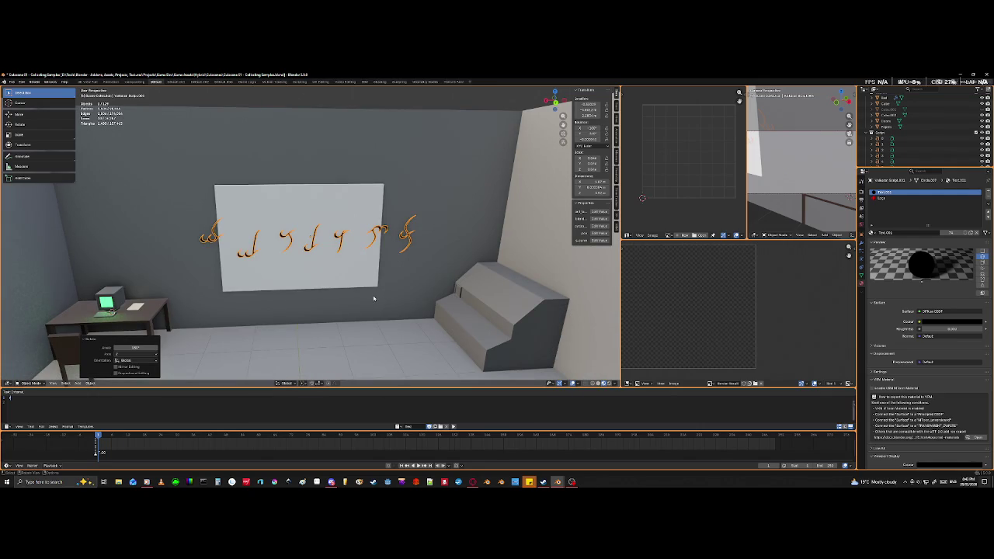
middle_click_drag(375, 297, 360, 297)
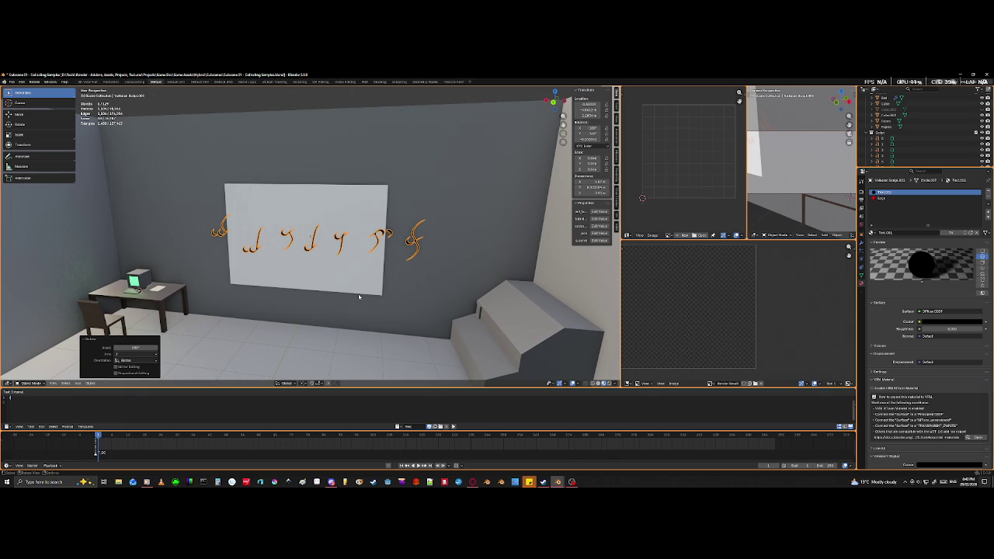
key("r")
key("z")
key("1")
key("8")
key("0")
key("Return")
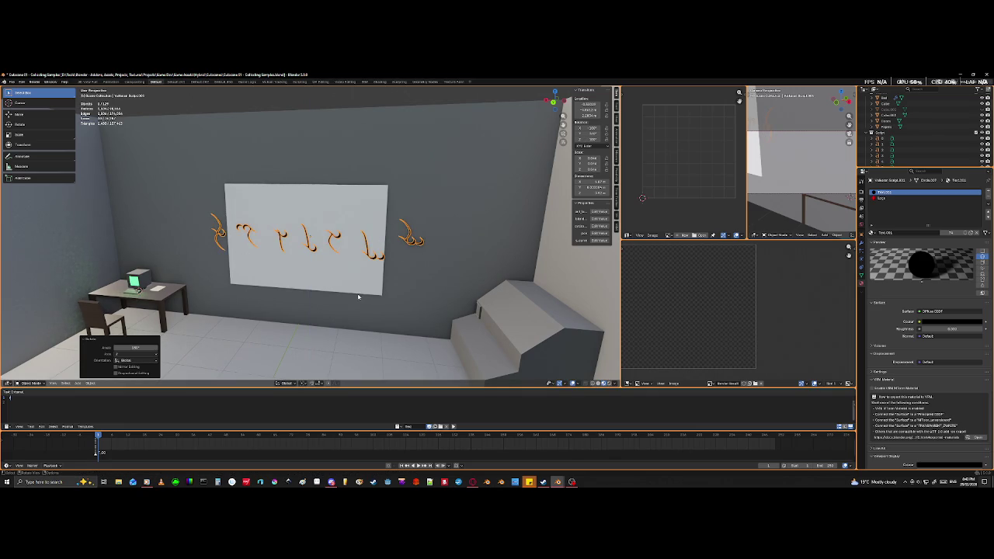
- Orbit and zoom out to an overview of the room
middle_click_drag(358, 296, 439, 302)
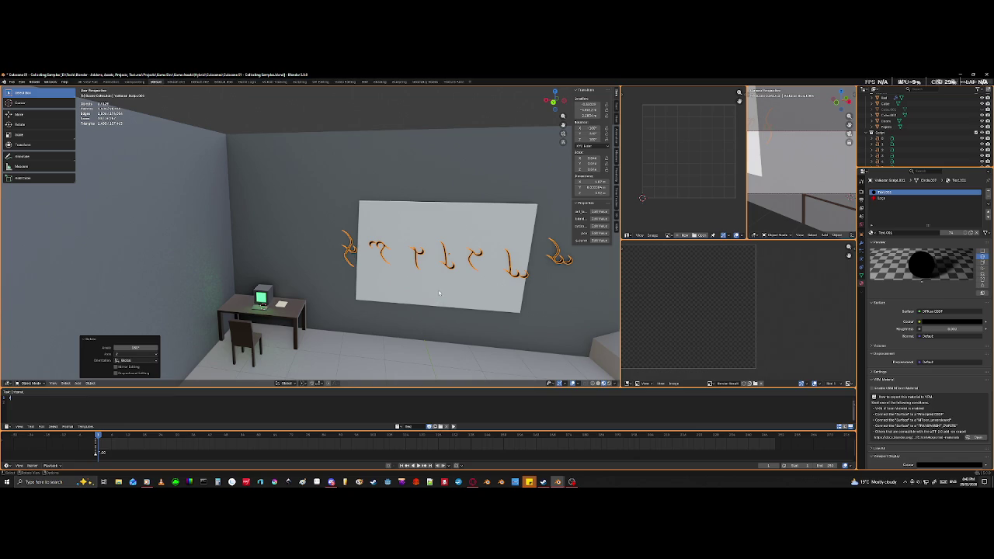
scroll(439, 293, "down", 5)
middle_click_drag(439, 292, 337, 311)
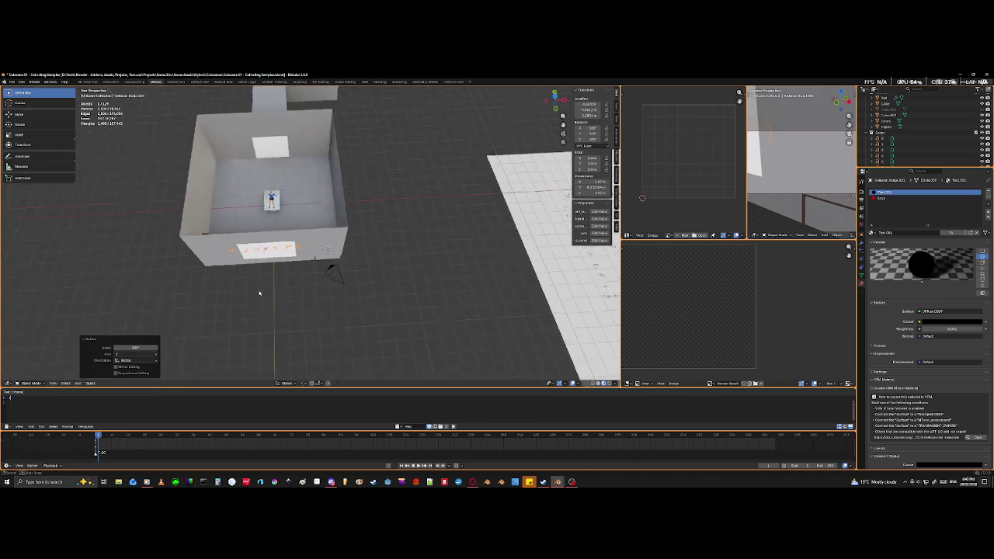
- Frame and box-select the whole script chart with its letters
key("KP_Decimal")
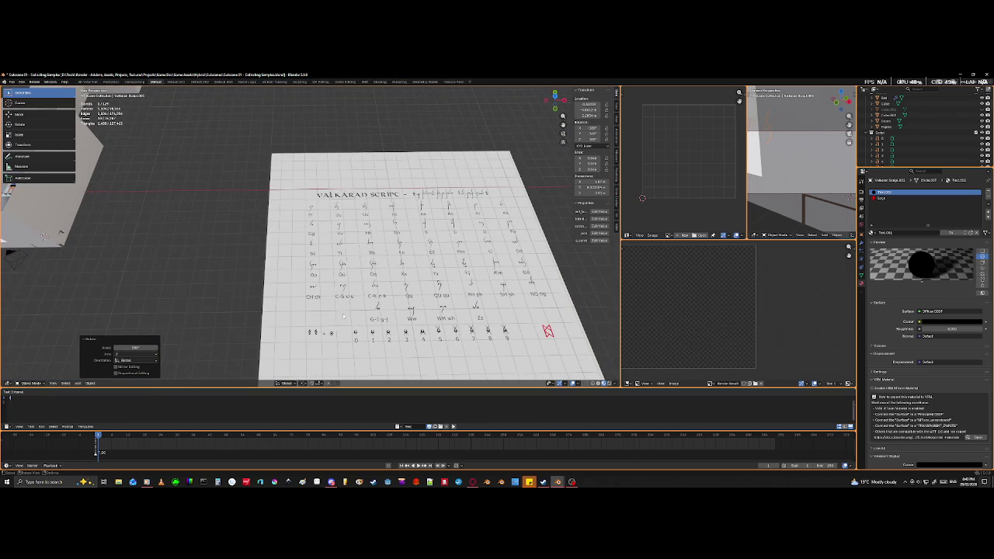
scroll(345, 312, "down", 5)
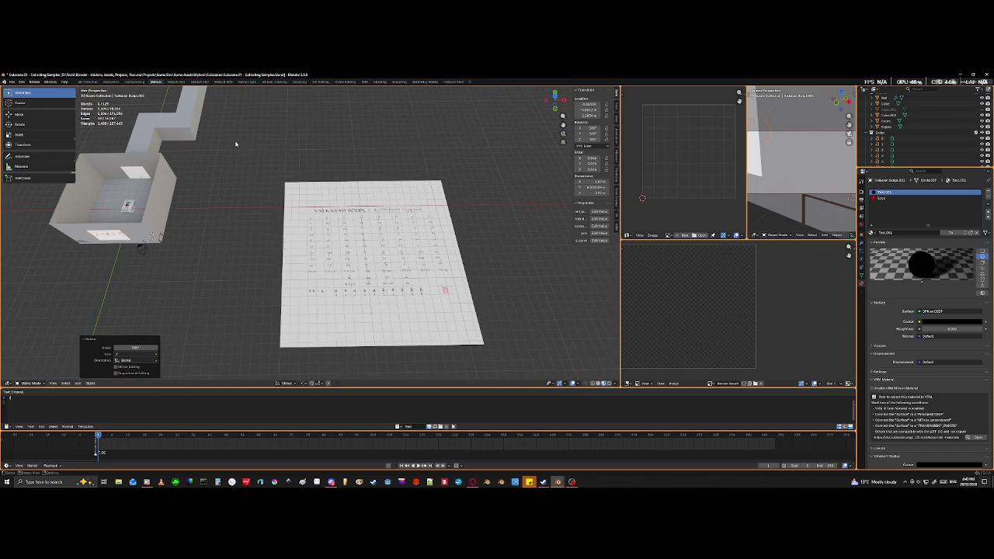
left_click_drag(241, 149, 297, 207)
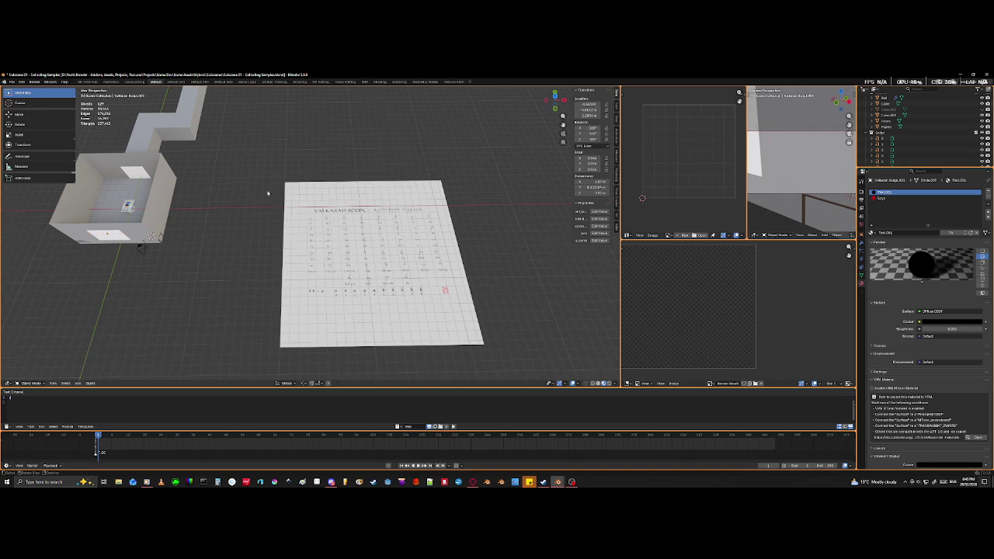
left_click_drag(267, 160, 505, 379)
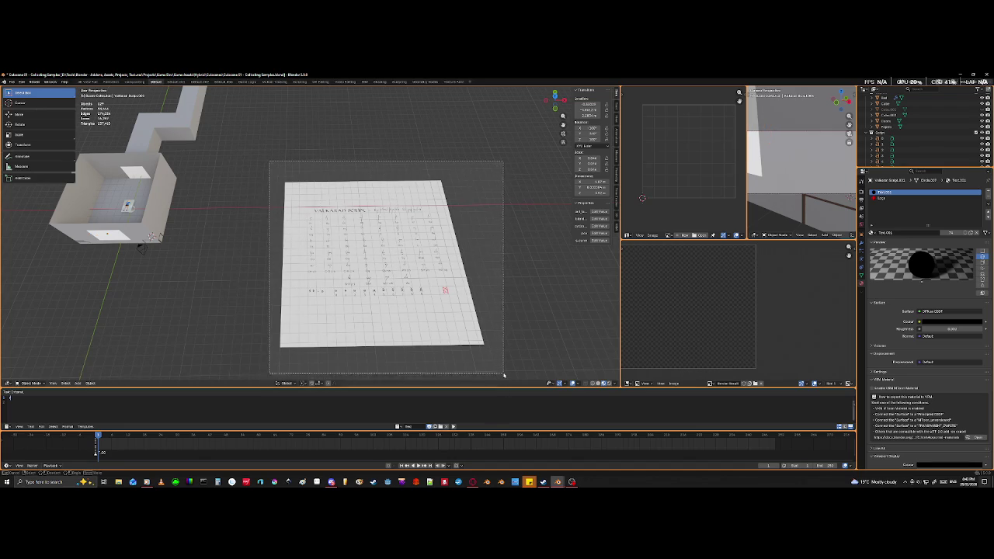
mouse_move(501, 370)
middle_mouse_down()
mouse_move(513, 317)
mouse_move(476, 284)
middle_mouse_up()
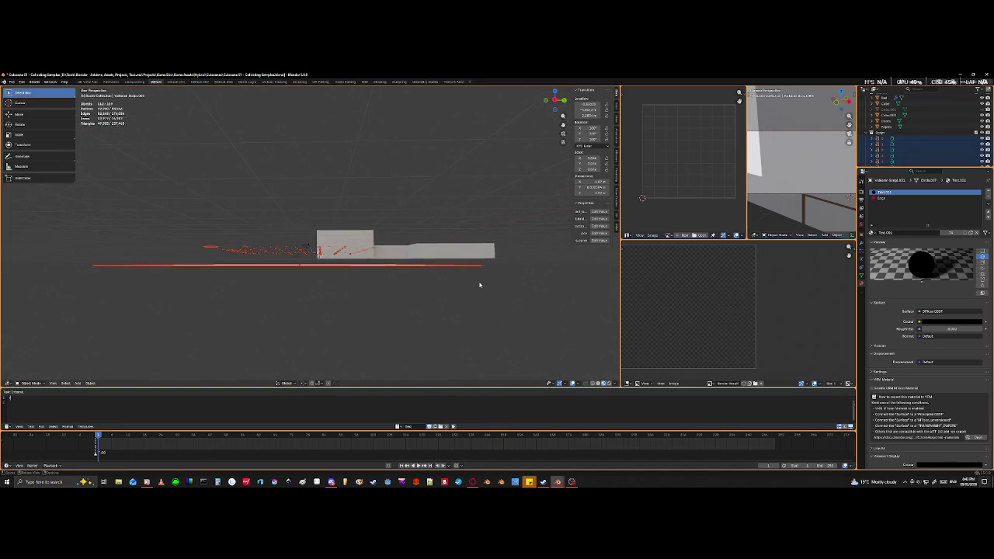
- Stand the chart upright with a 90° rotation in side view, then turn it 180° from top view
key("KP_3")
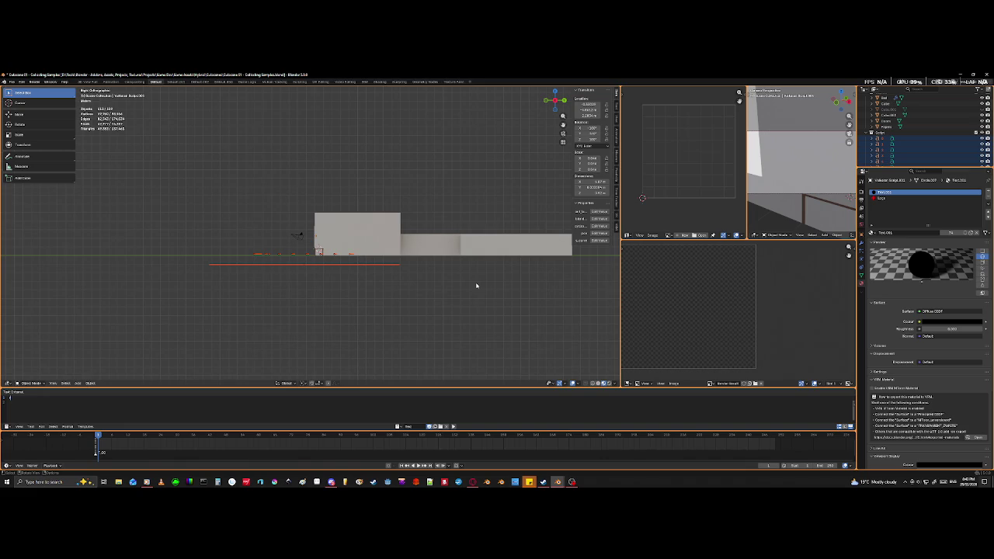
key("r")
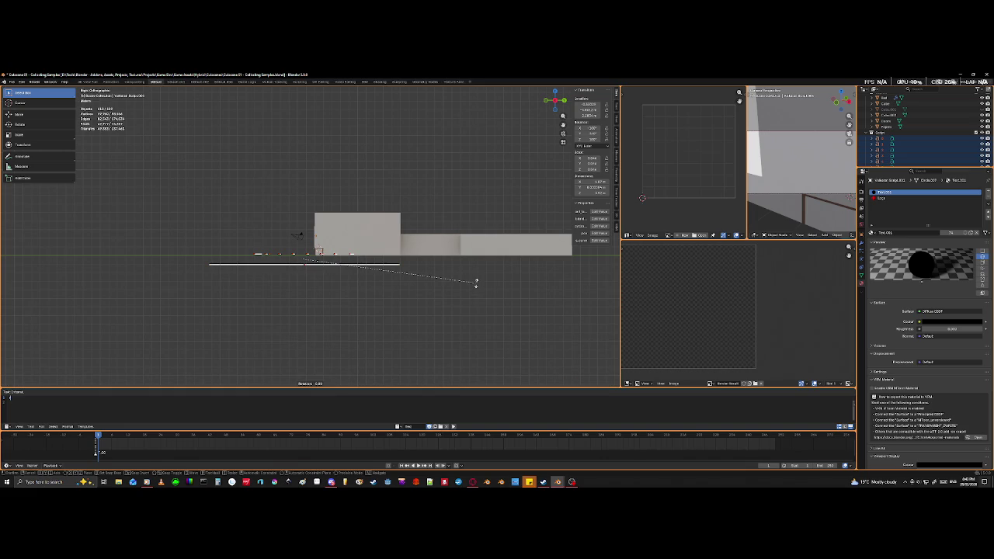
type("90")
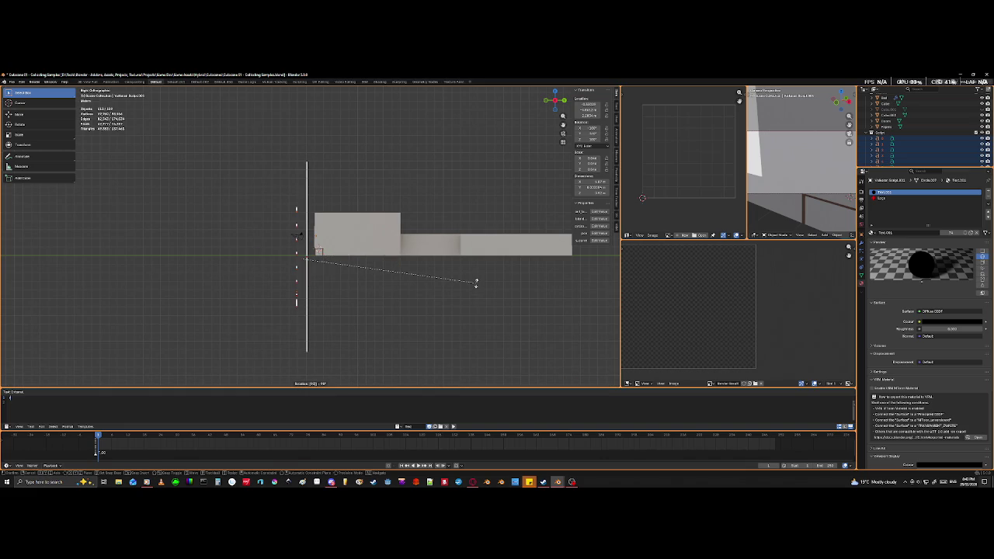
key("Return")
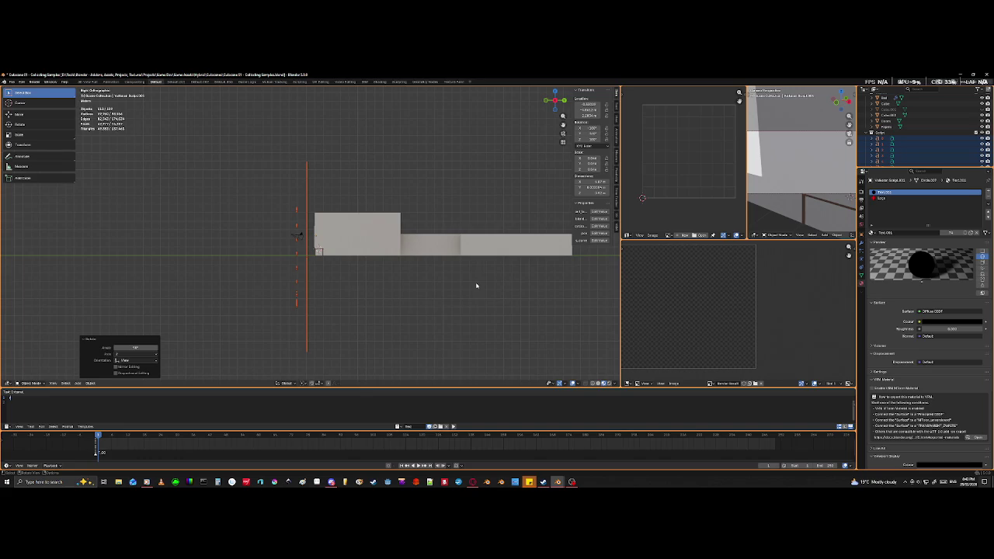
key("KP_7")
type("r180")
key("Return")
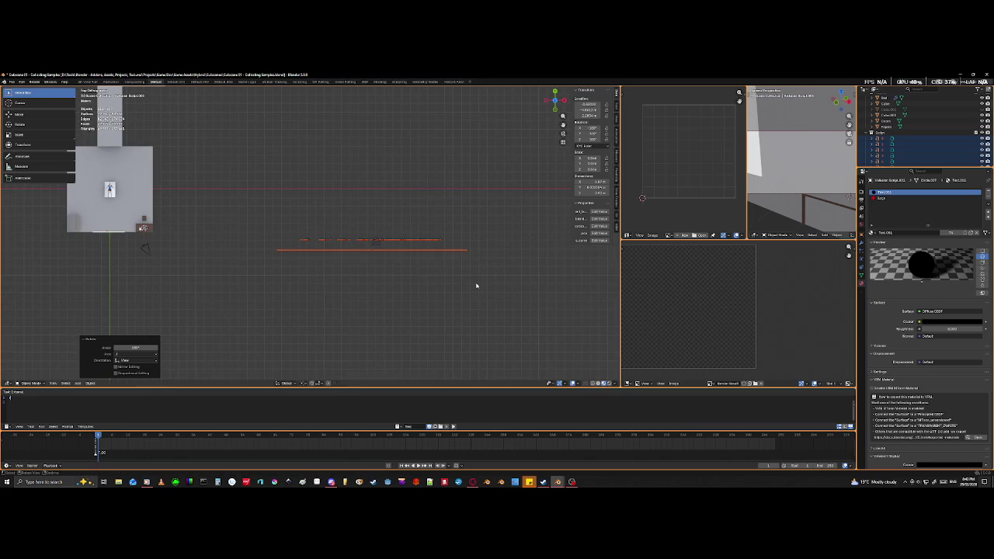
mouse_move(275, 342)
middle_mouse_down()
mouse_move(406, 311)
mouse_move(404, 277)
mouse_move(395, 288)
middle_mouse_up()
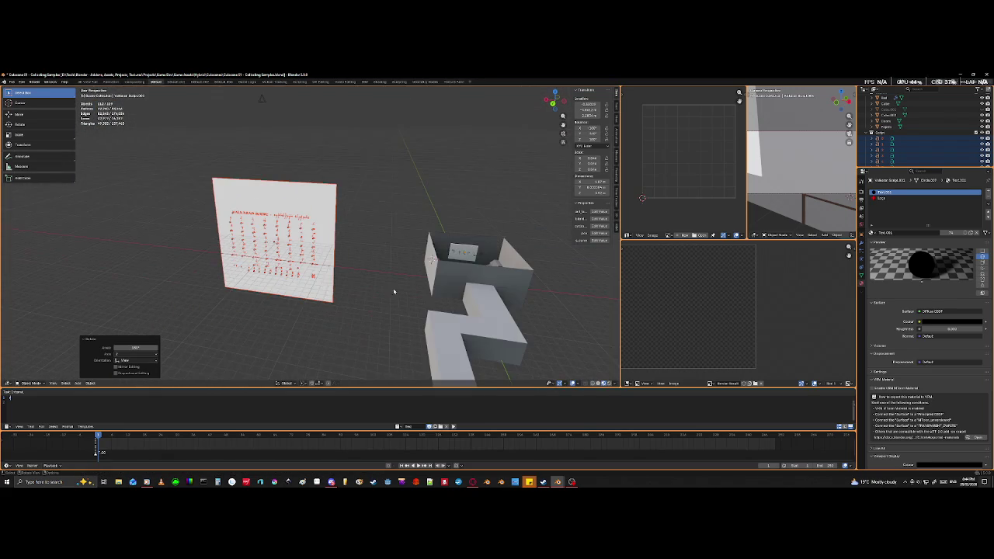
- Move the glyph word object to a new spot in top view
key("KP_7")
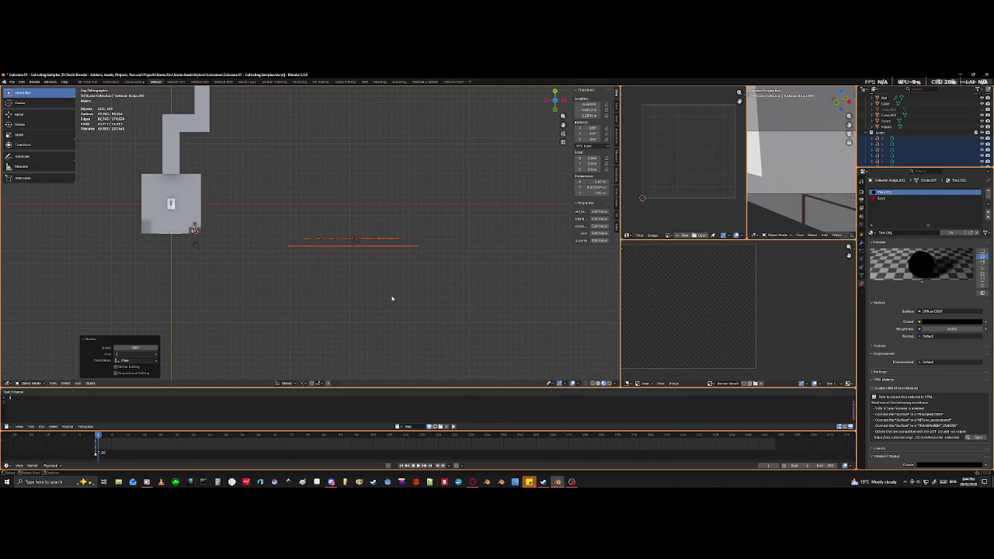
key("g")
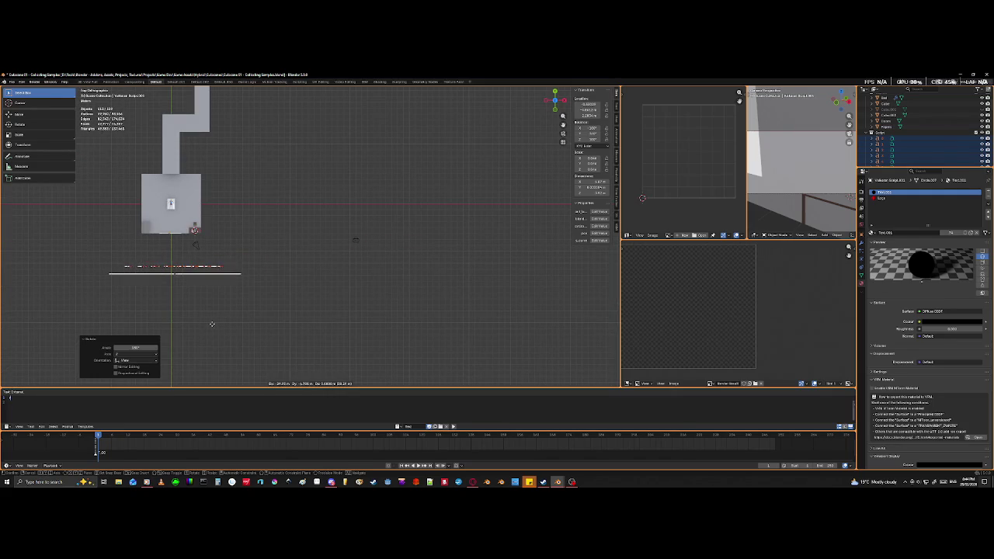
left_click(210, 327)
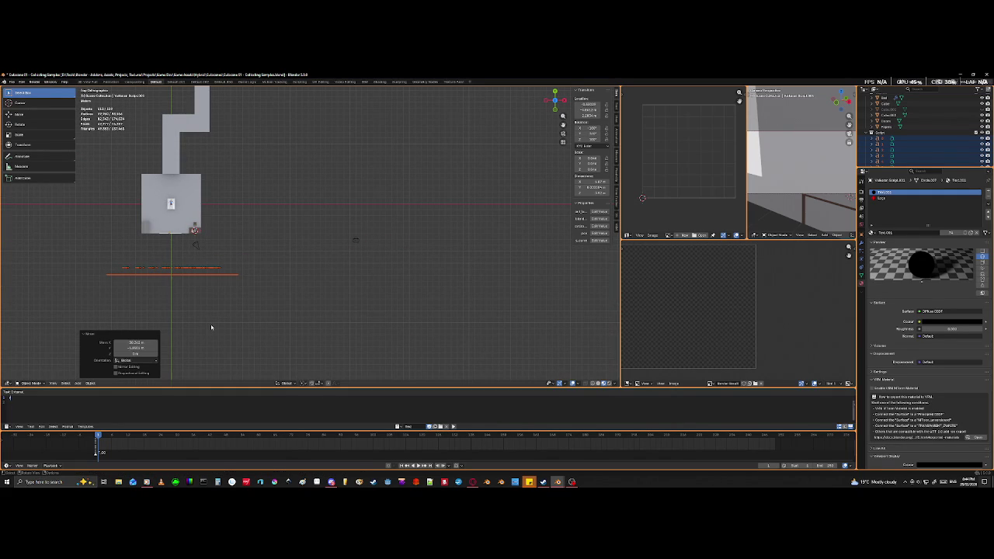
- Delete the stray empty object and select the script chart plane
left_click_drag(330, 207, 399, 270)
key("x")
left_click(407, 277)
mouse_move(406, 280)
middle_mouse_down()
mouse_move(278, 265)
mouse_move(333, 248)
mouse_move(339, 283)
mouse_move(383, 275)
mouse_move(368, 233)
middle_mouse_up()
left_click_drag(308, 160, 259, 346)
mouse_move(259, 344)
middle_mouse_down()
mouse_move(455, 313)
mouse_move(419, 303)
middle_mouse_up()
- Move the script chart plane up along Z and zoom to view the whole raised chart
key("g")
key("z")
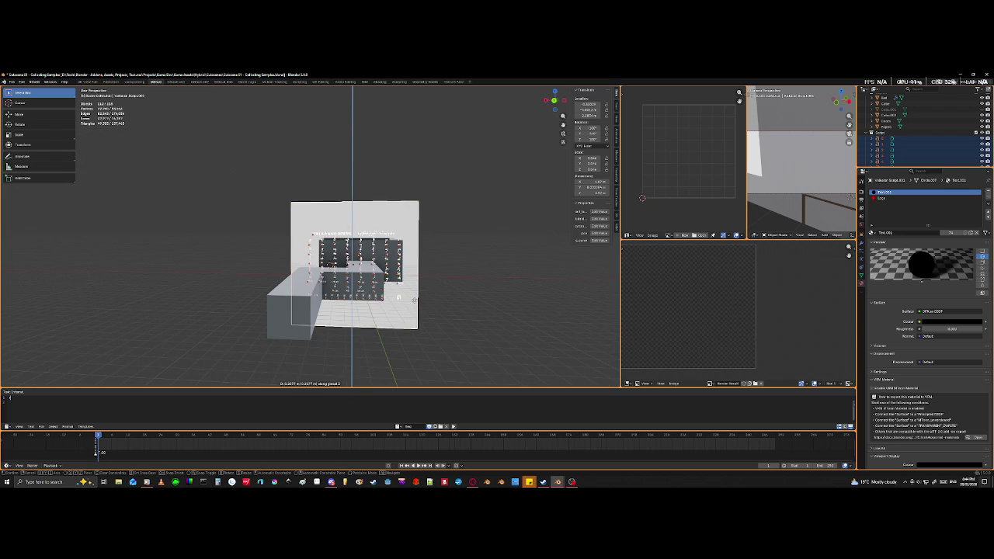
left_click(418, 268)
scroll(418, 268, "up", 5)
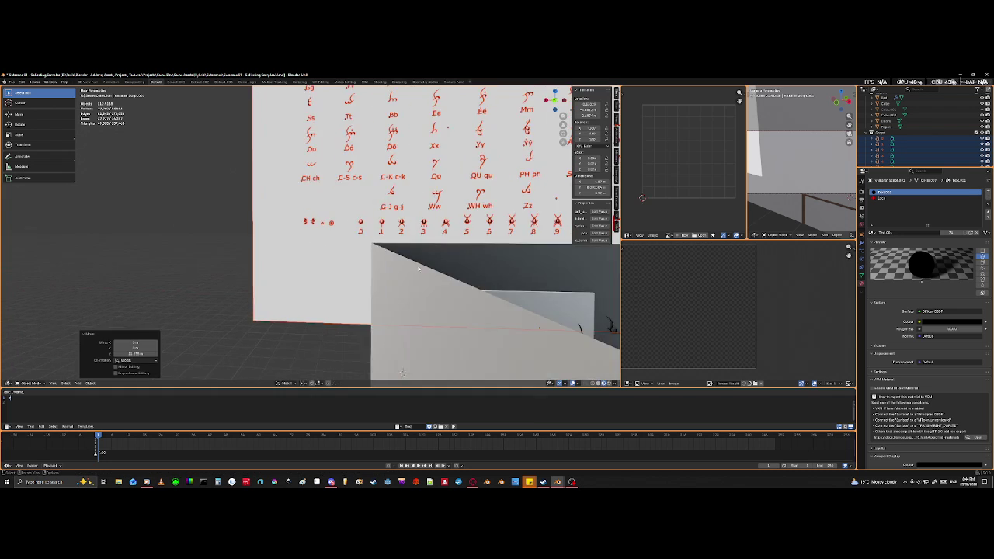
middle_click_drag(418, 268, 350, 335, "shift")
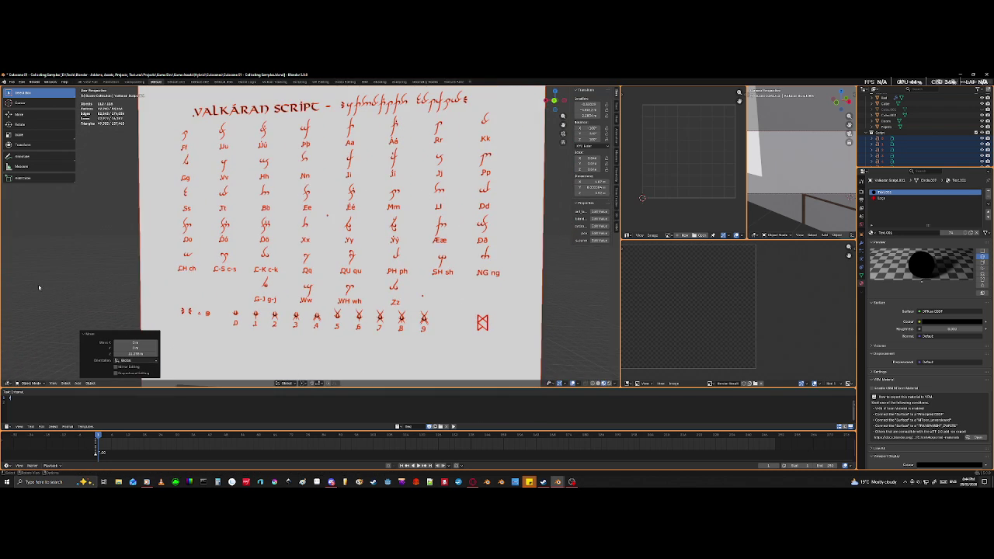
scroll(41, 285, "down", 2)
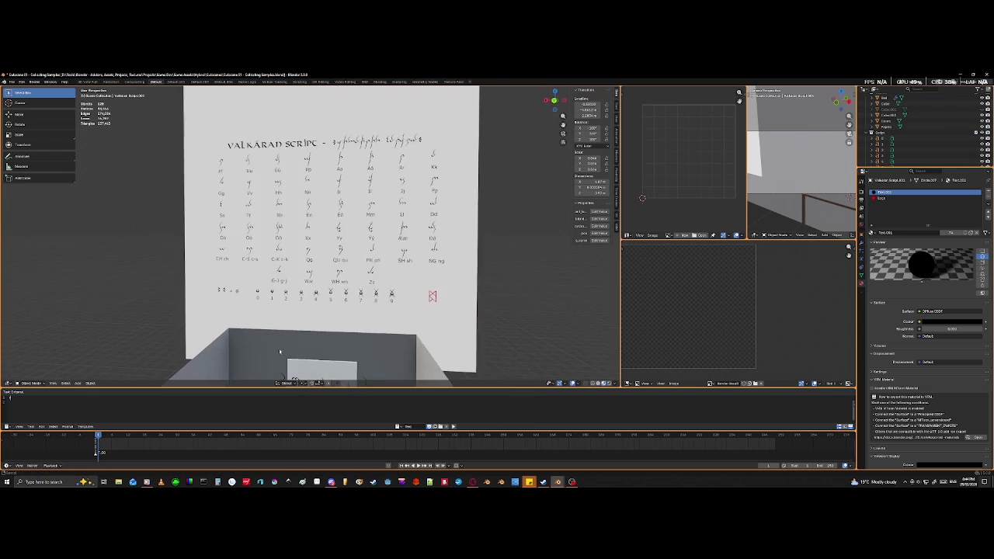
scroll(279, 349, "up", 3)
scroll(351, 349, "up", 2)
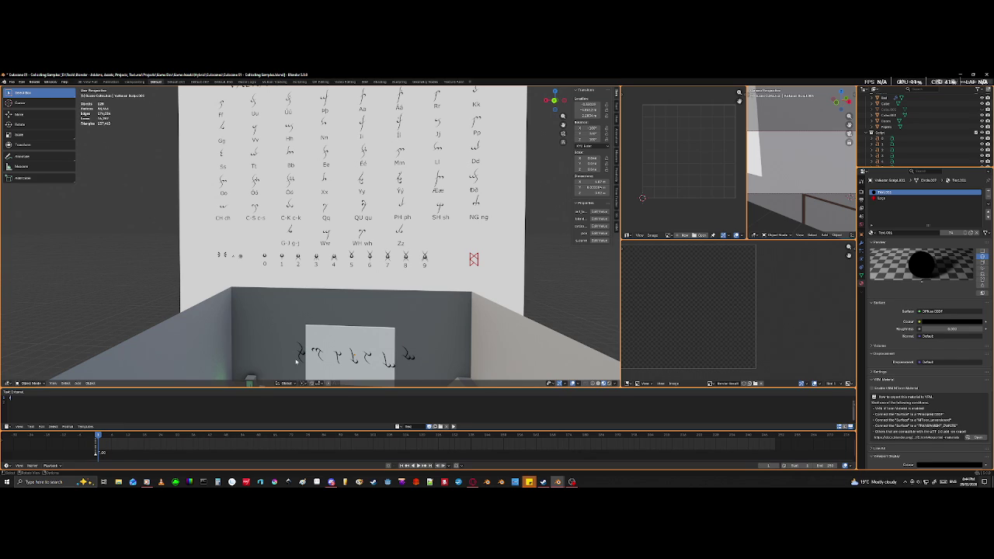
- Select the glyph word, rotate it about the X axis, and enter Edit Mode
left_click(302, 354)
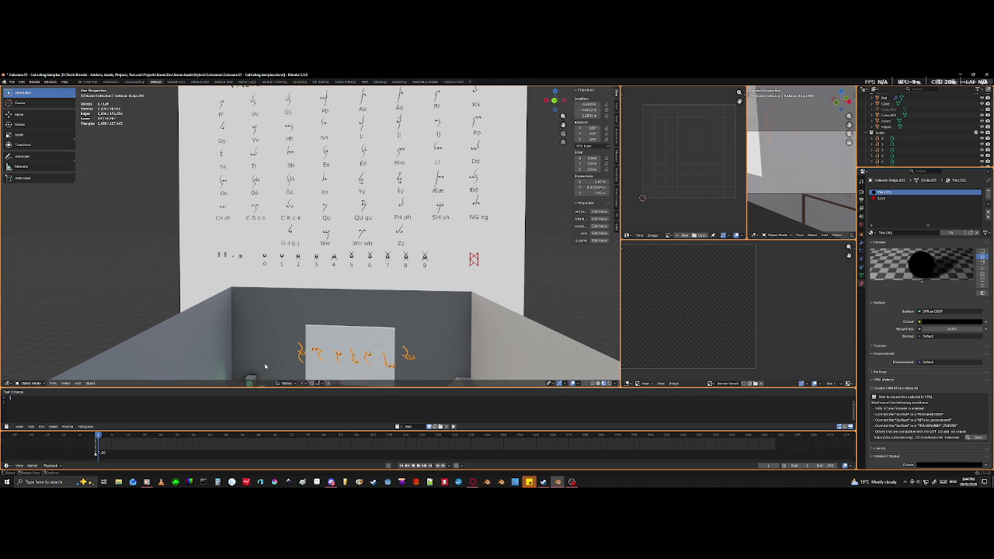
key("r")
type("x")
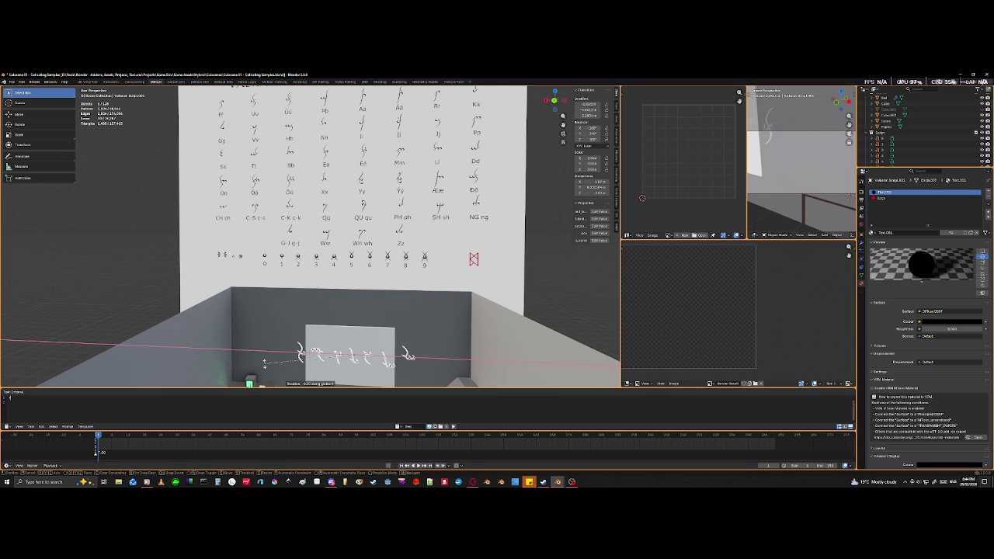
type("0")
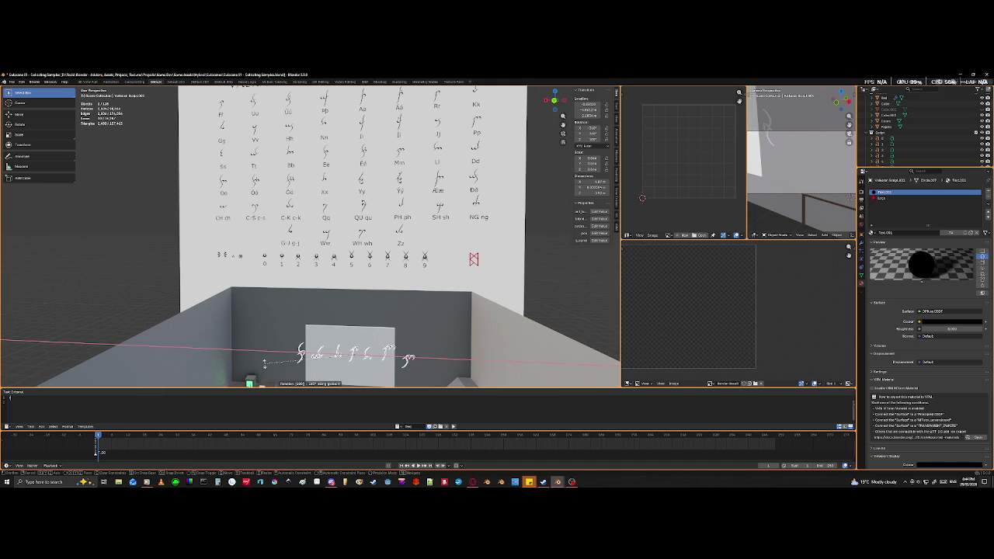
key("Return")
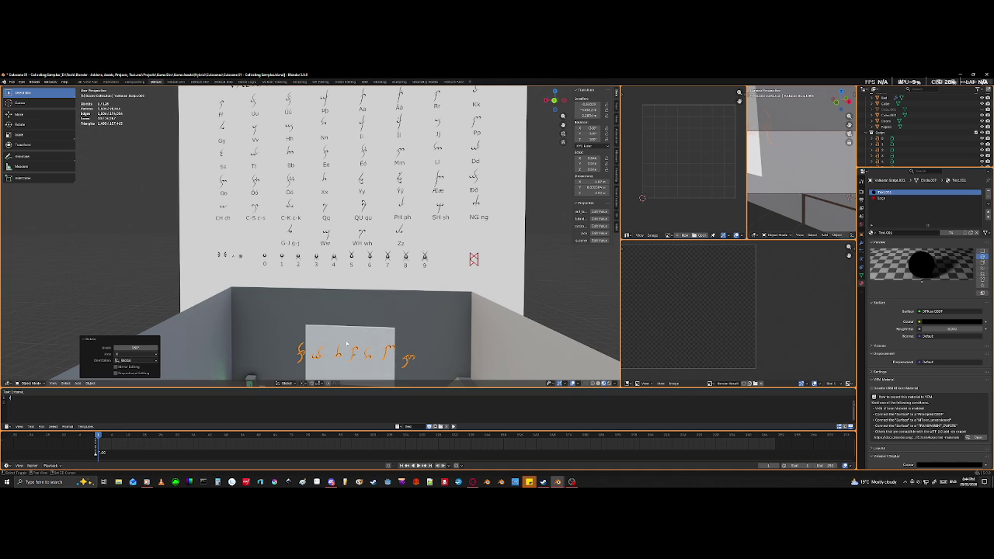
middle_click_drag(333, 376, 352, 317, "shift")
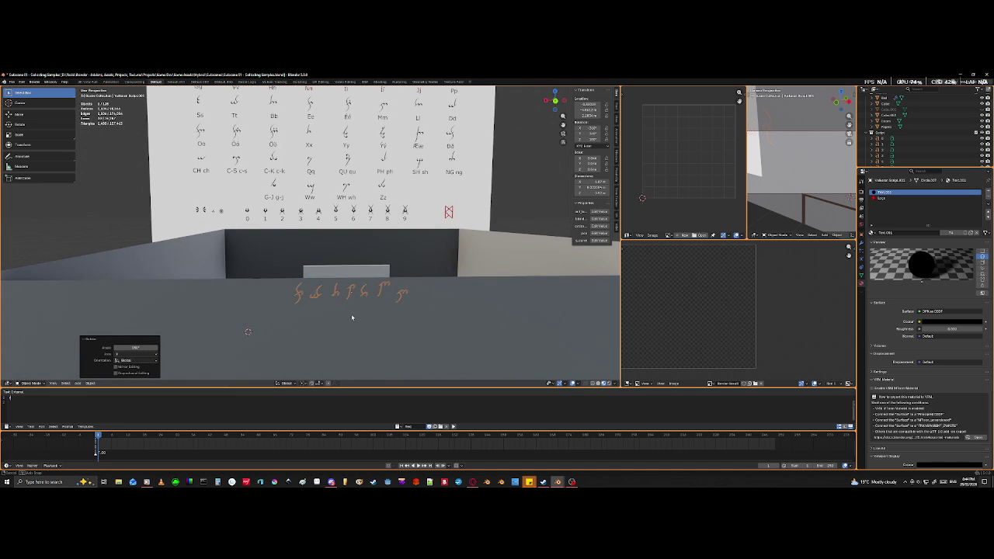
scroll(352, 317, "down", 3)
scroll(350, 322, "down", 2)
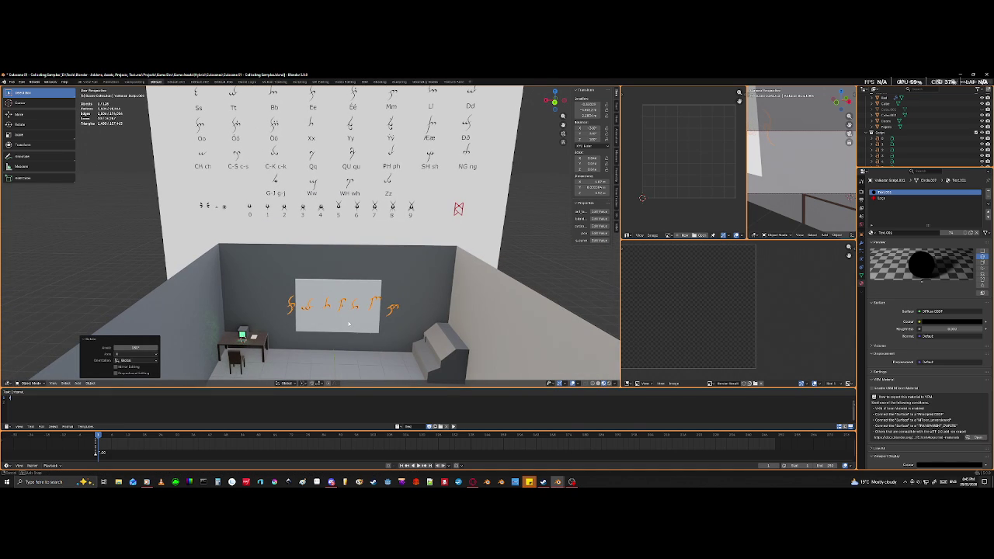
key("Tab")
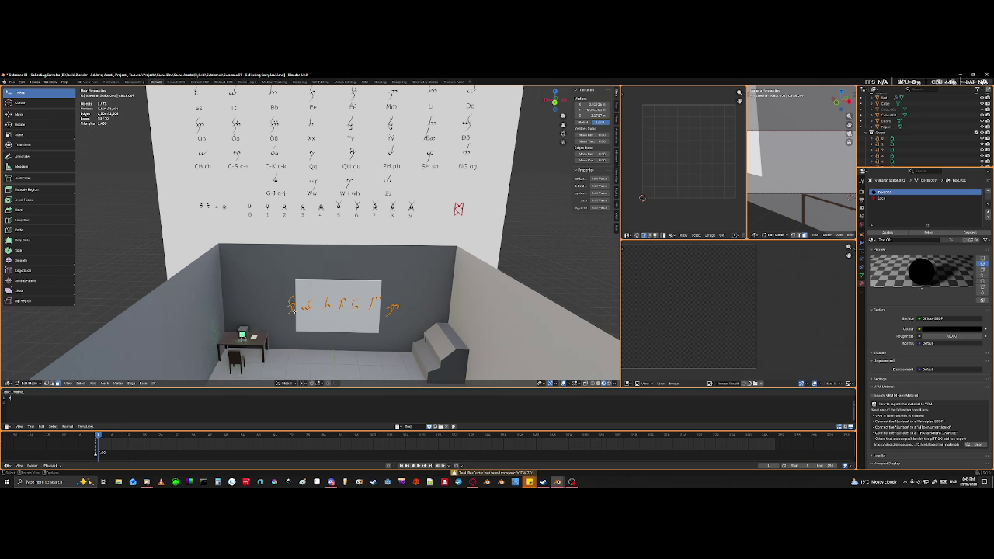
- Select the word's second glyph and slide it along X to the word's right end
middle_click_drag(294, 310, 295, 329)
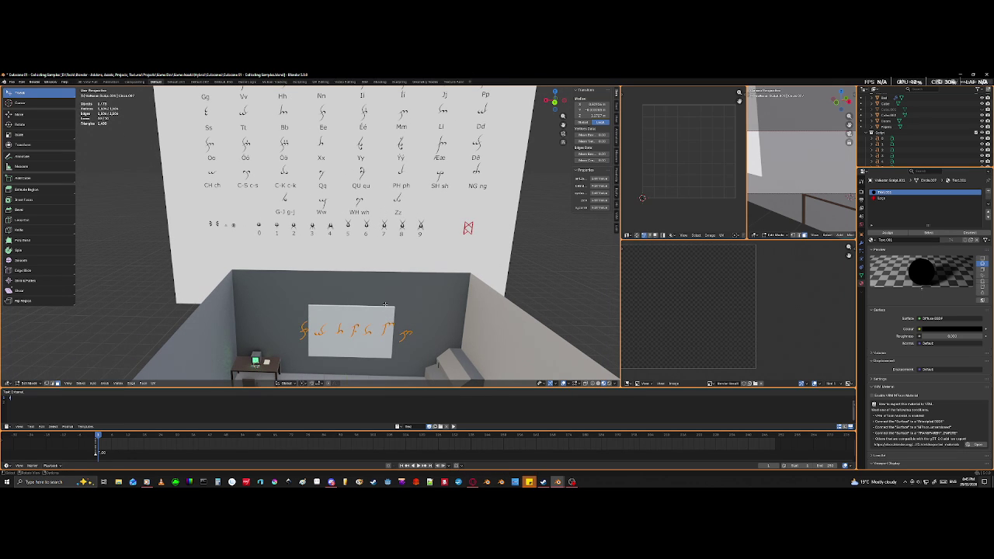
key("alt+a")
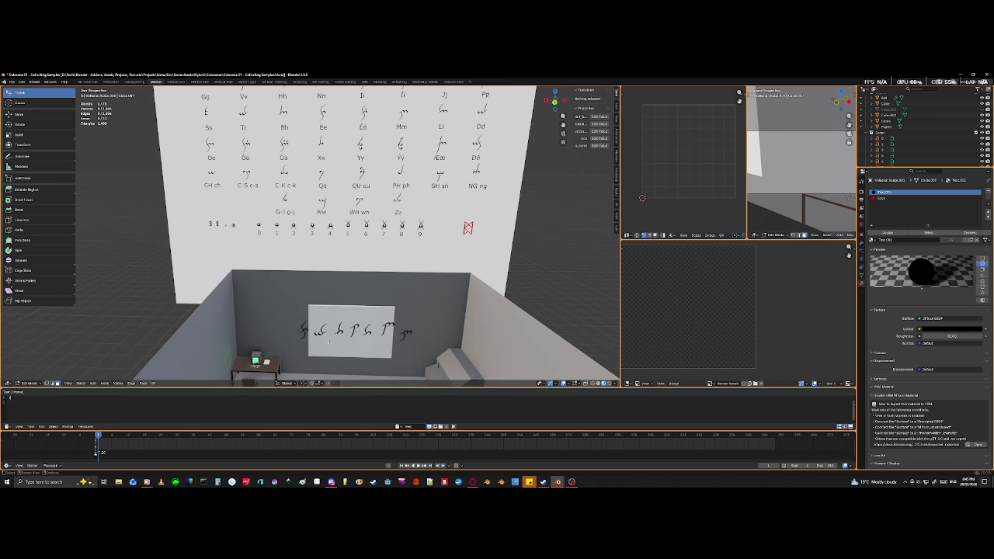
scroll(330, 338, "up", 3)
scroll(318, 322, "up", 2)
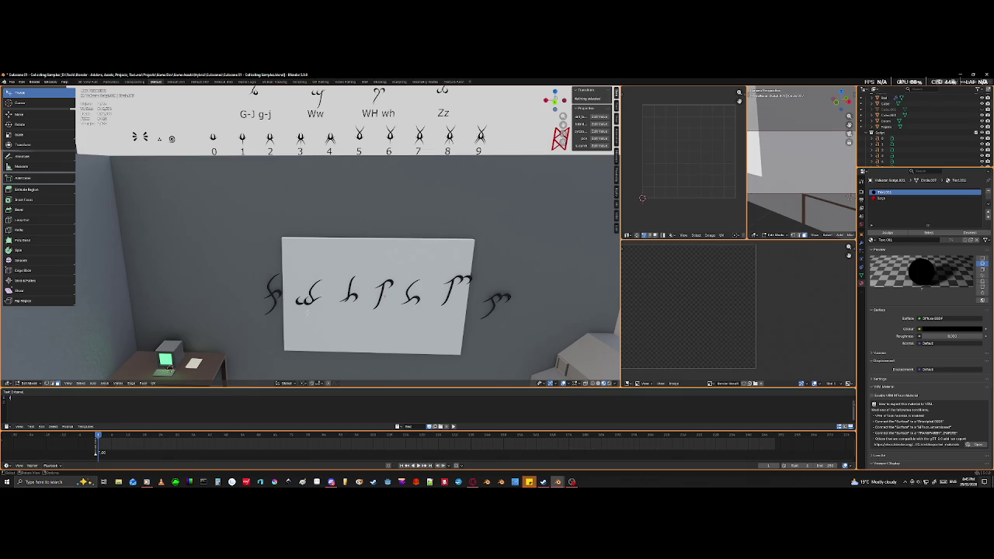
key("l")
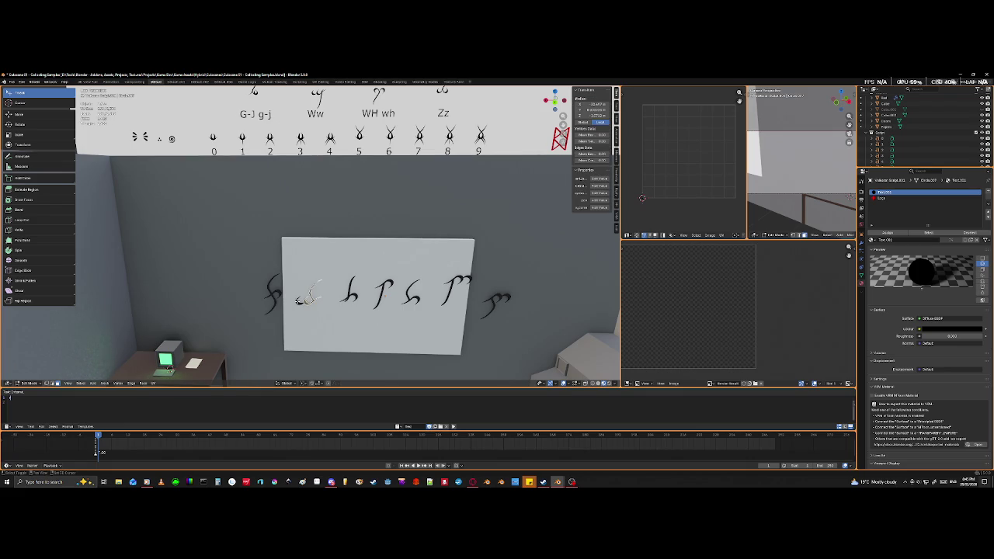
key("l")
key("g")
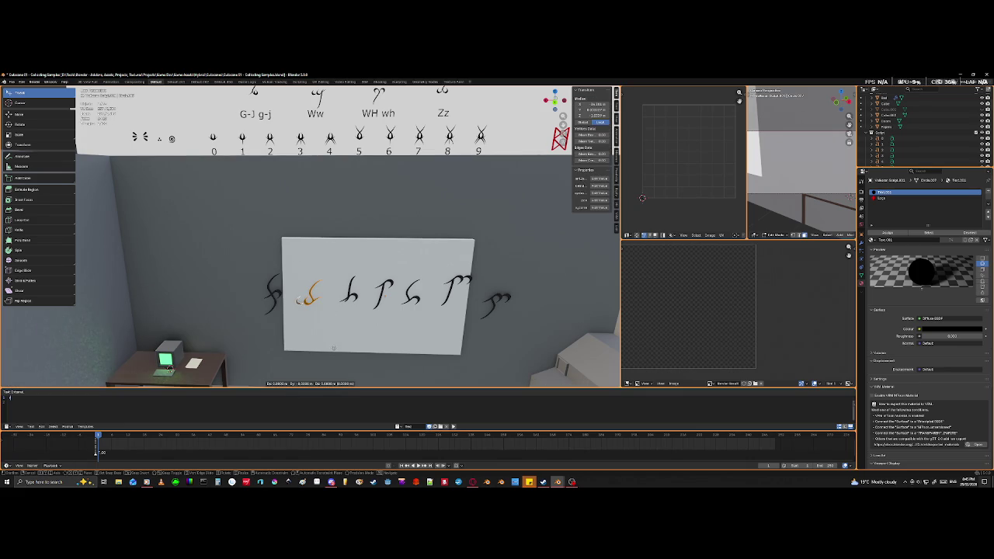
key("x")
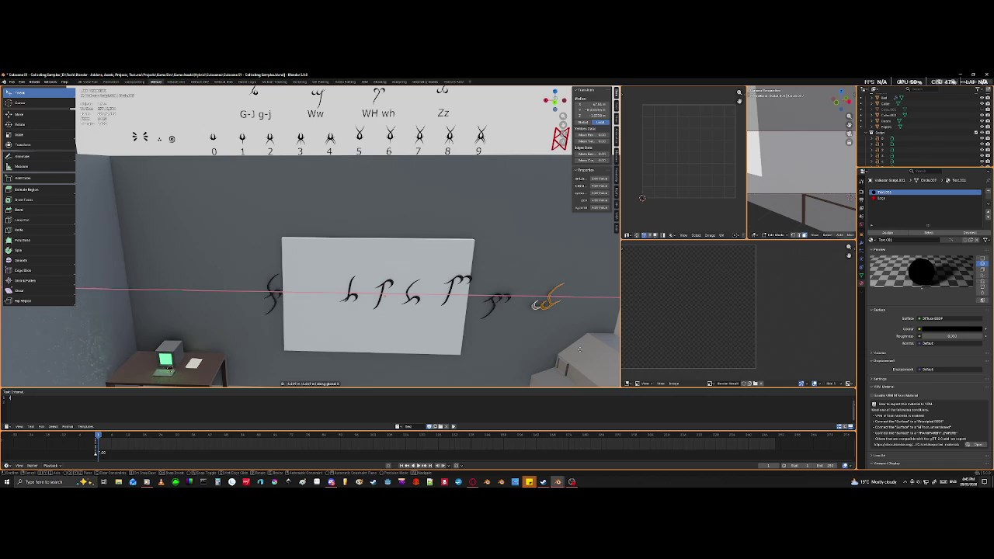
left_click(578, 349)
- Slide the third glyph along X so it sits beside the first glyph
left_click(349, 295)
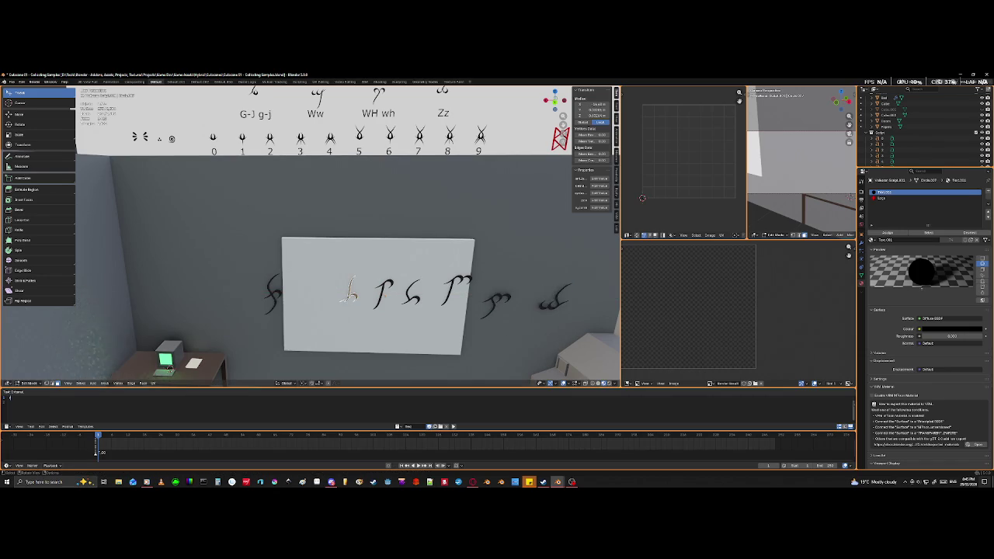
key("g")
key("x")
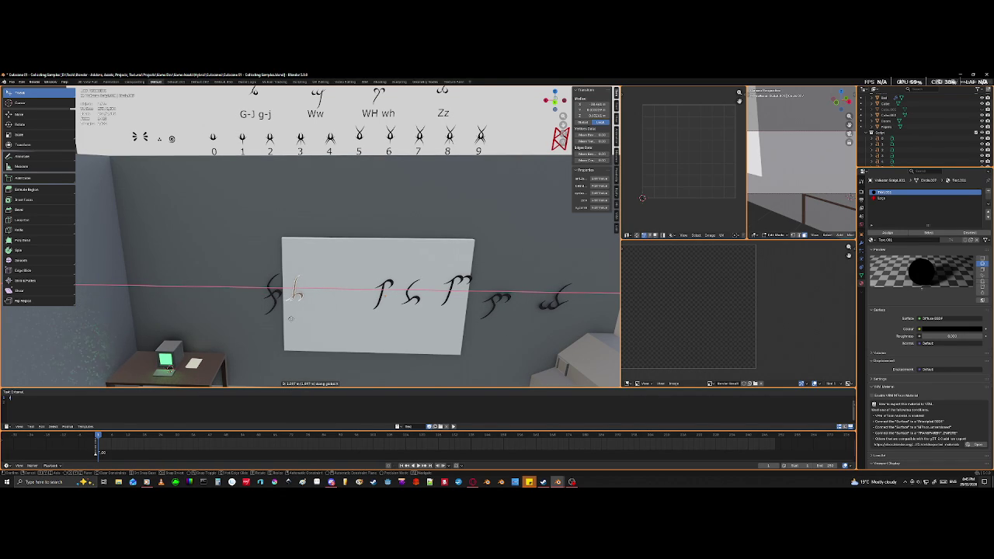
left_click(290, 318)
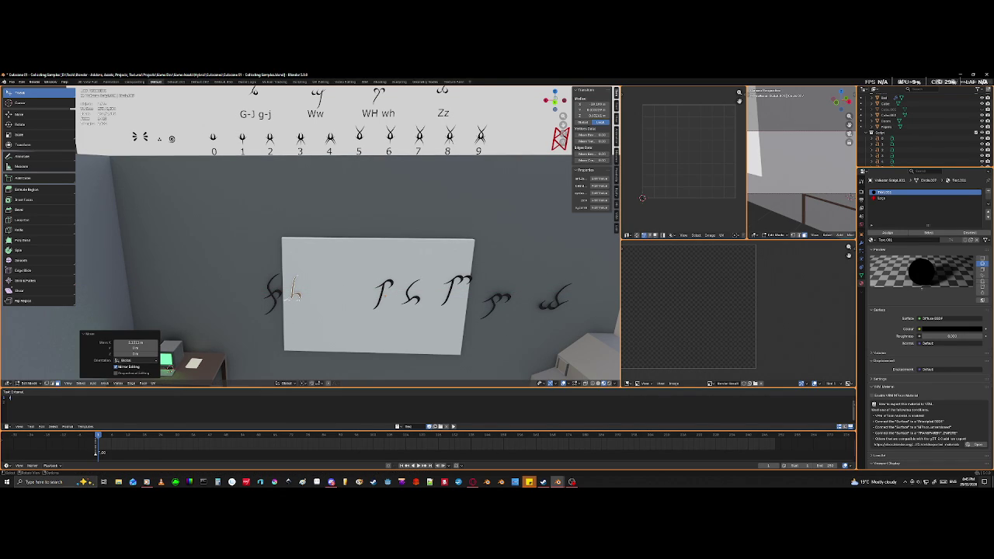
- Zoom and pan the view over the room, then deselect all mesh elements
scroll(382, 320, "down", 2)
scroll(384, 302, "down", 2)
scroll(388, 272, "down", 2)
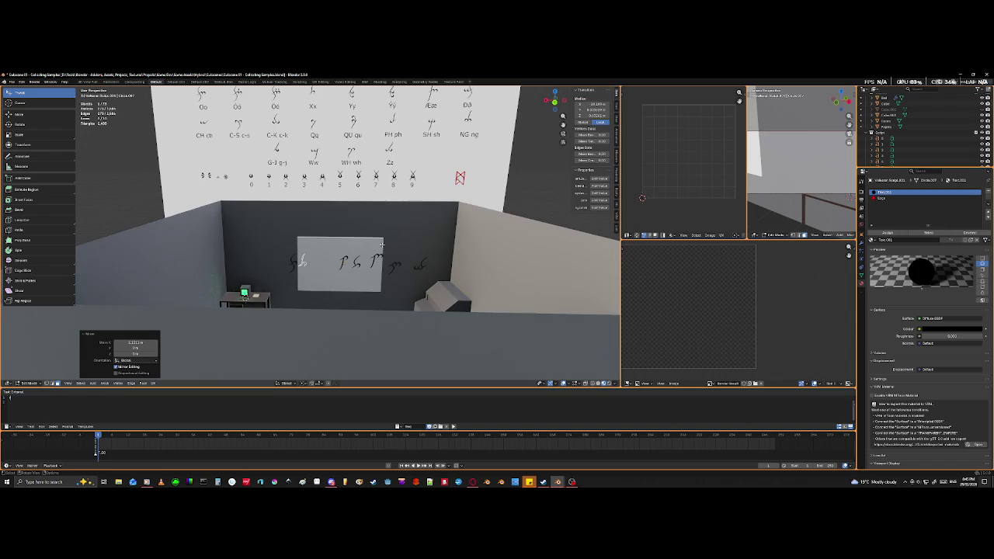
scroll(391, 245, "down", 2)
middle_click_drag(391, 246, 374, 292, "shift")
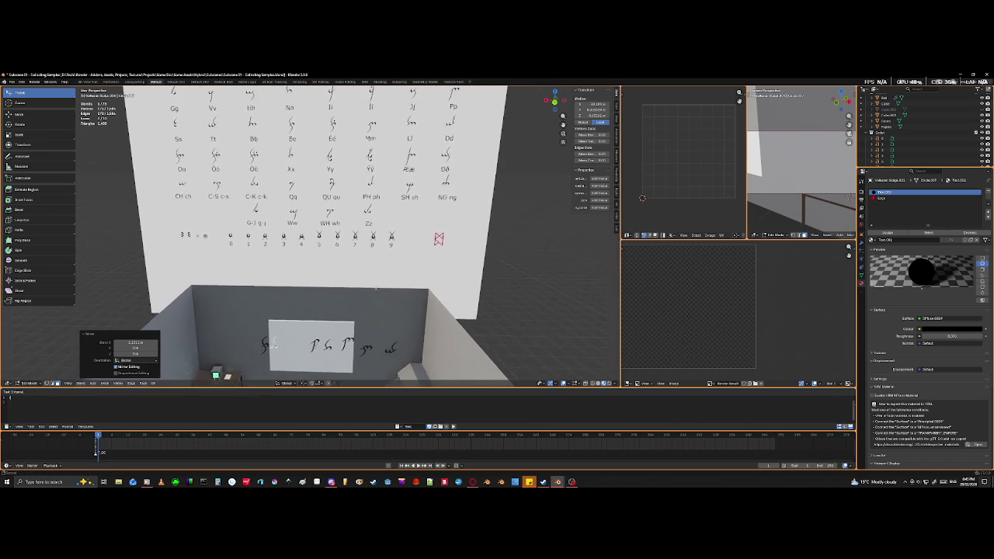
middle_click_drag(374, 292, 407, 200, "shift")
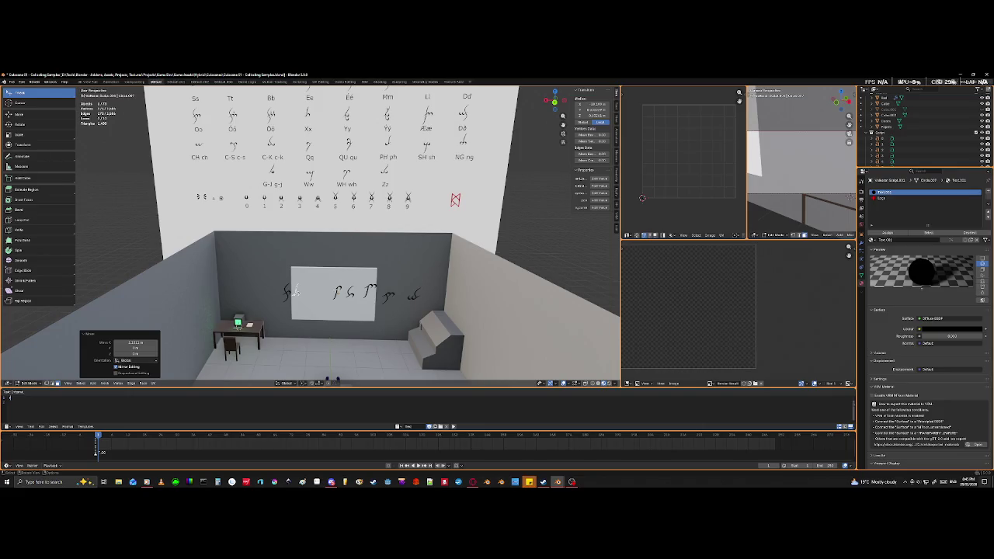
key("alt+a")
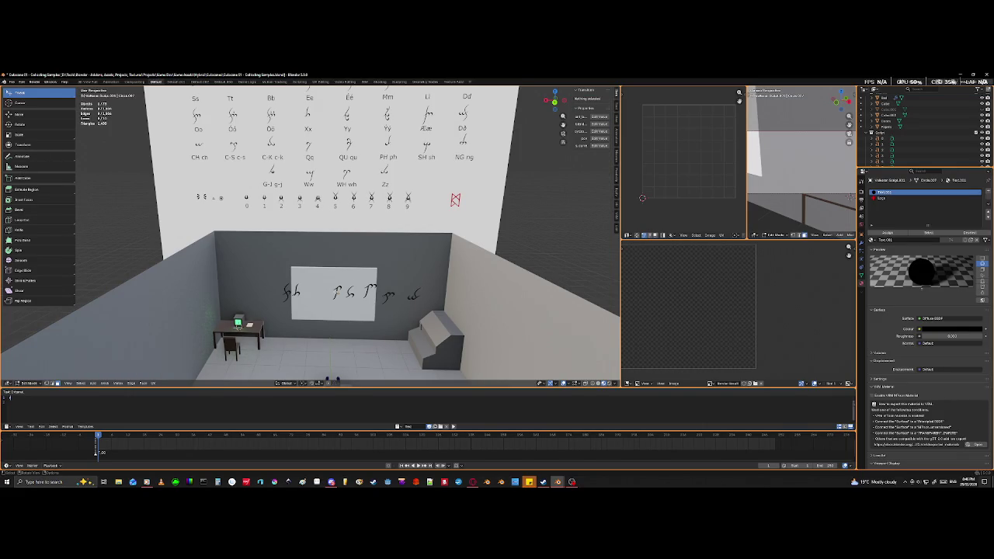
scroll(311, 233, "up", 3)
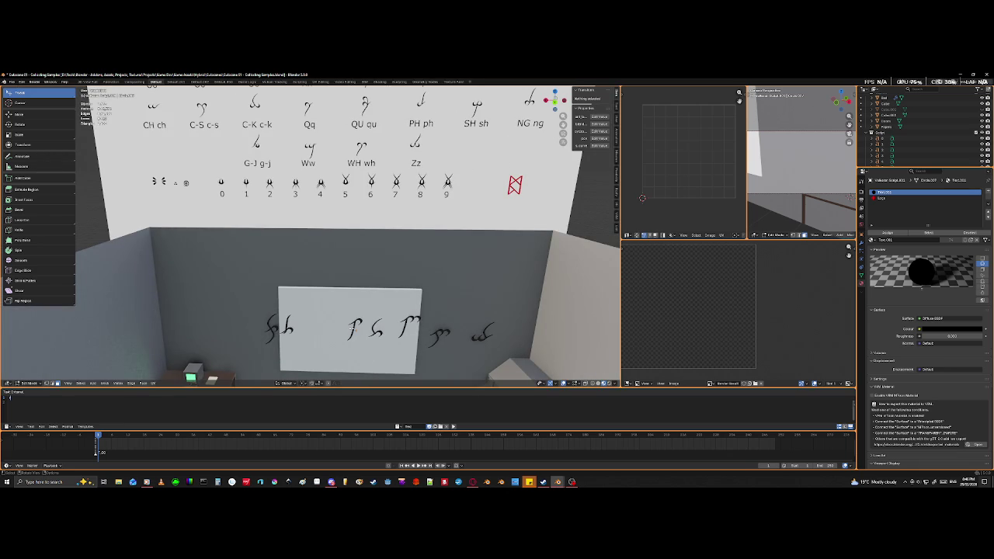
- Select the loose glyph and flip it 180° around X, then 180° around Z
key("l")
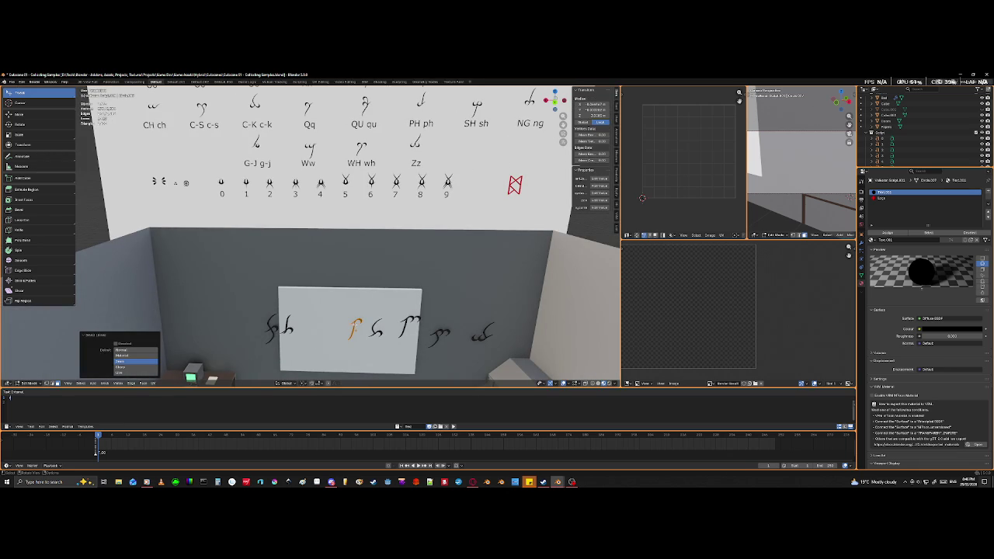
key("r")
key("x")
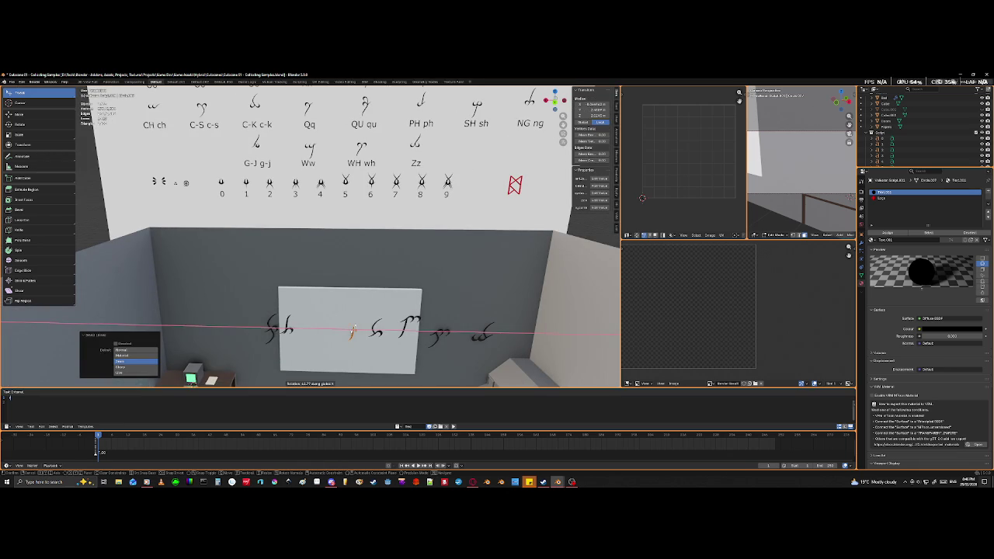
type("180")
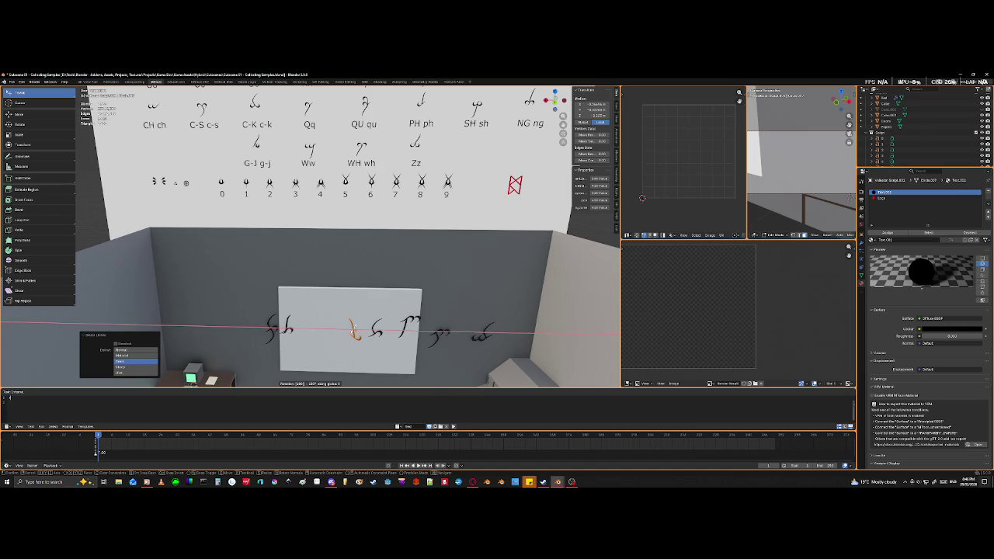
key("Return")
type("r")
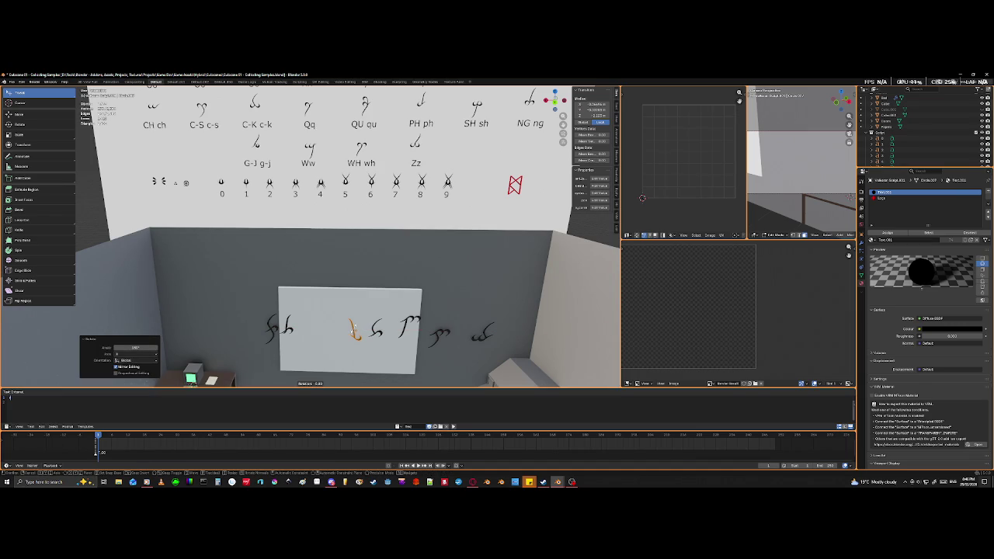
type("z180")
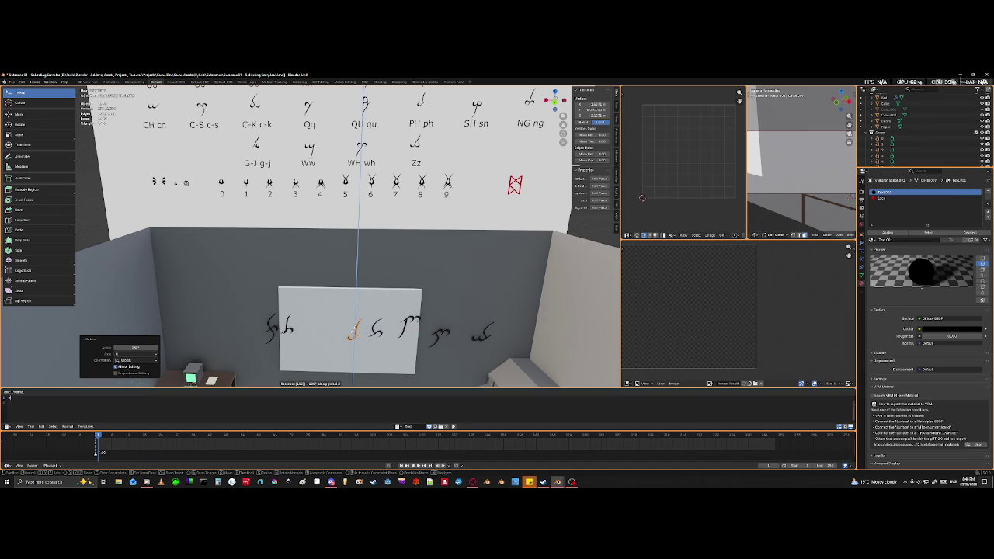
key("Return")
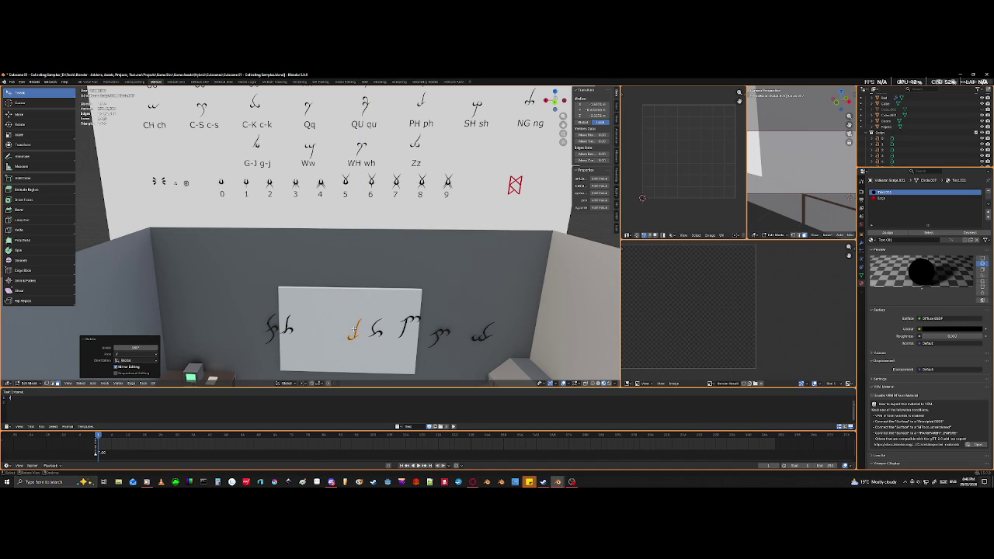
- Slide the flipped glyph along X beside the first glyph and set its height along Z
key("g")
key("x")
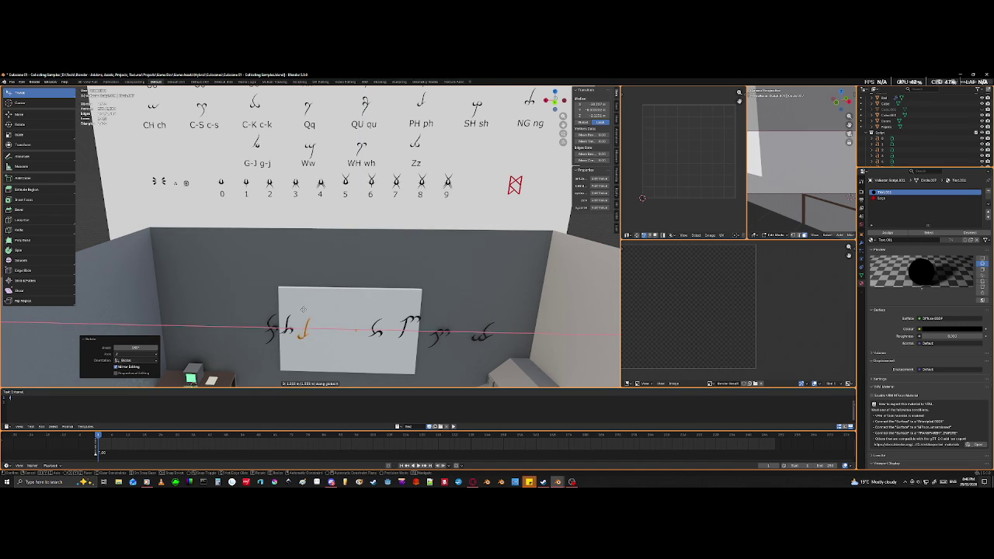
left_click(303, 311)
key("g")
key("z")
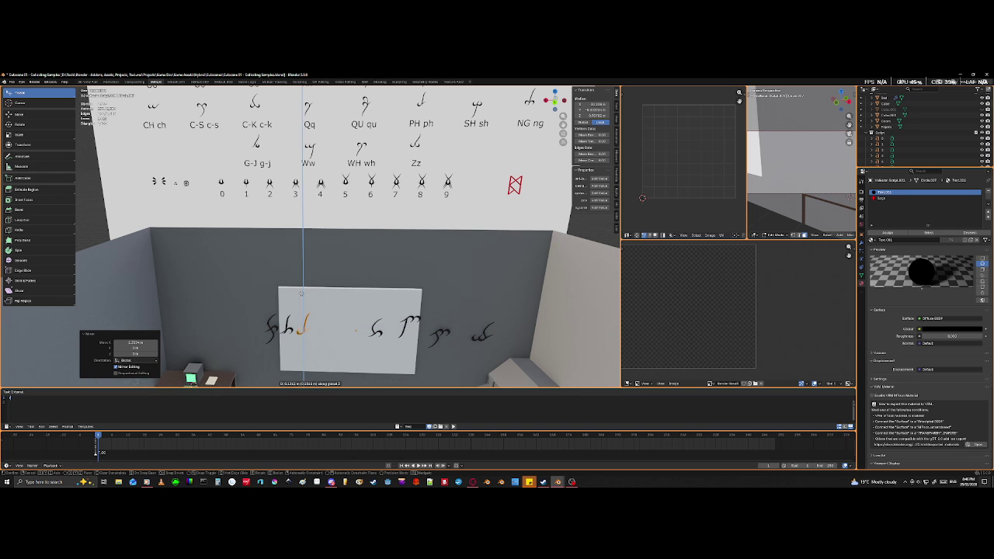
left_click(301, 293)
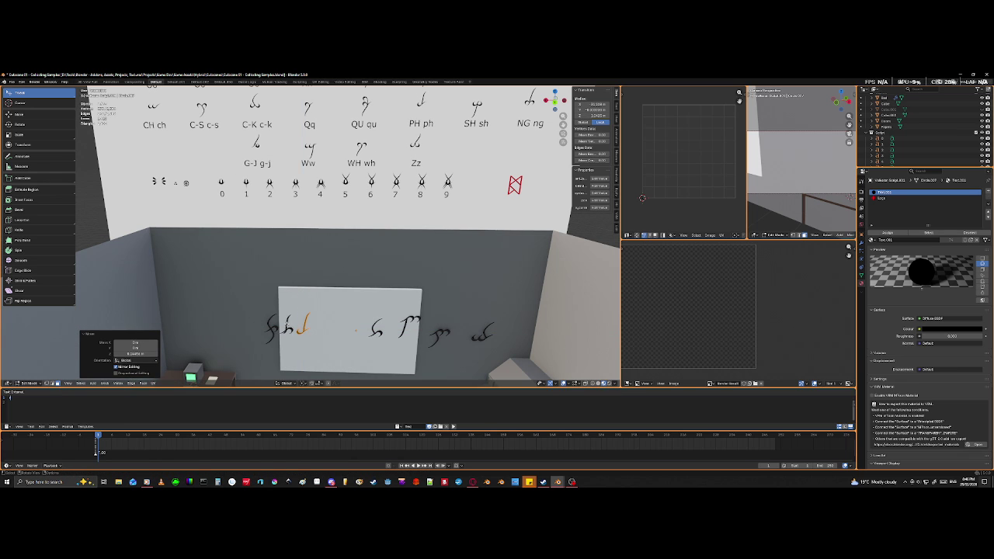
- Move the neighbouring glyph along Z to the matching height and deselect all
key("l")
key("g")
key("z")
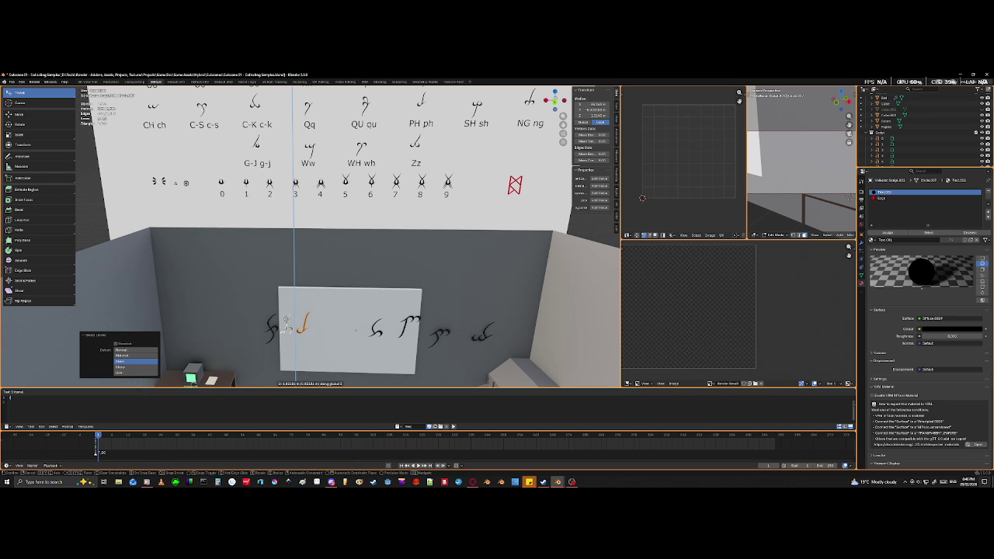
left_click(288, 317)
key("alt+a")
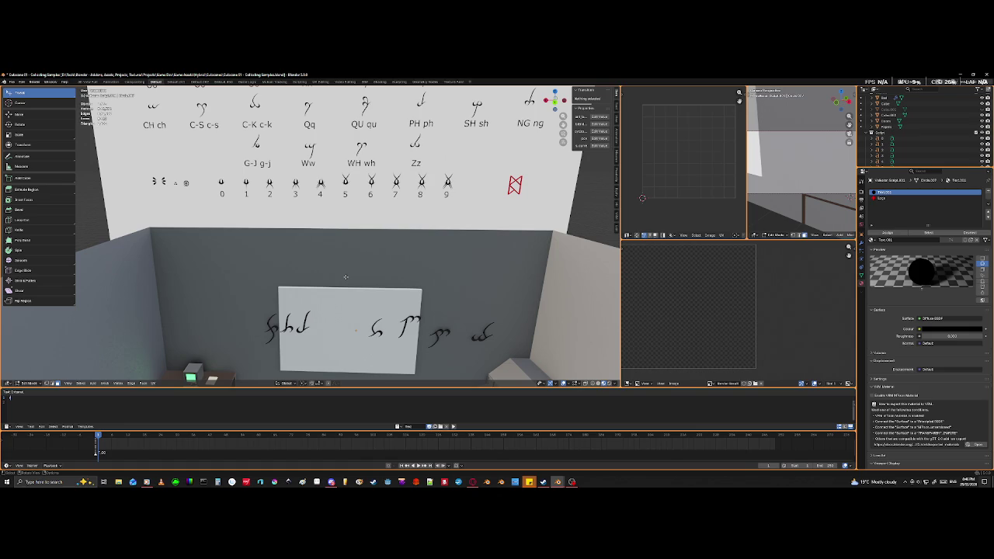
- Select the leftmost whiteboard glyph and slide it along X to the word's right end
scroll(346, 277, "down", 3)
mouse_move(346, 277)
middle_mouse_down()
mouse_move(337, 297)
mouse_move(305, 271)
middle_mouse_up()
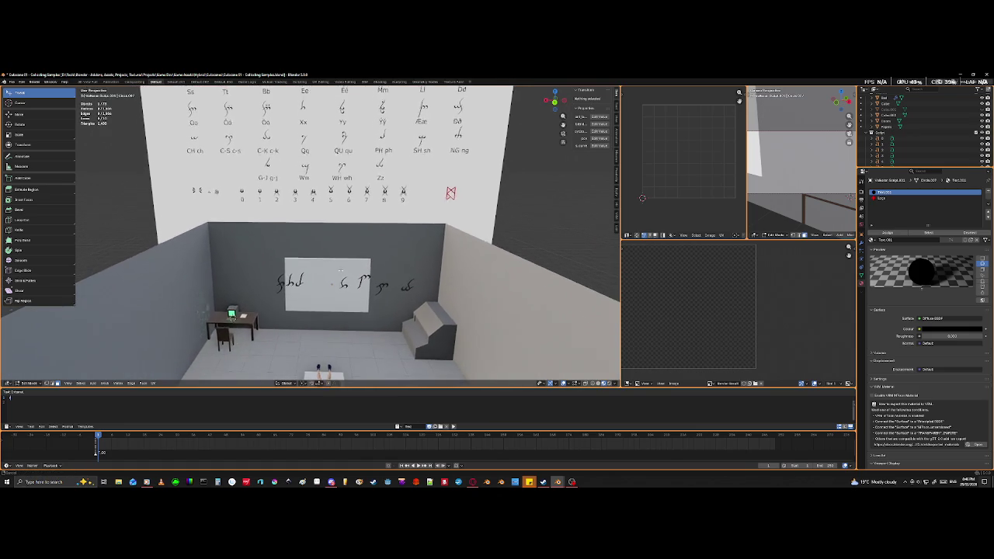
scroll(303, 271, "up", 2)
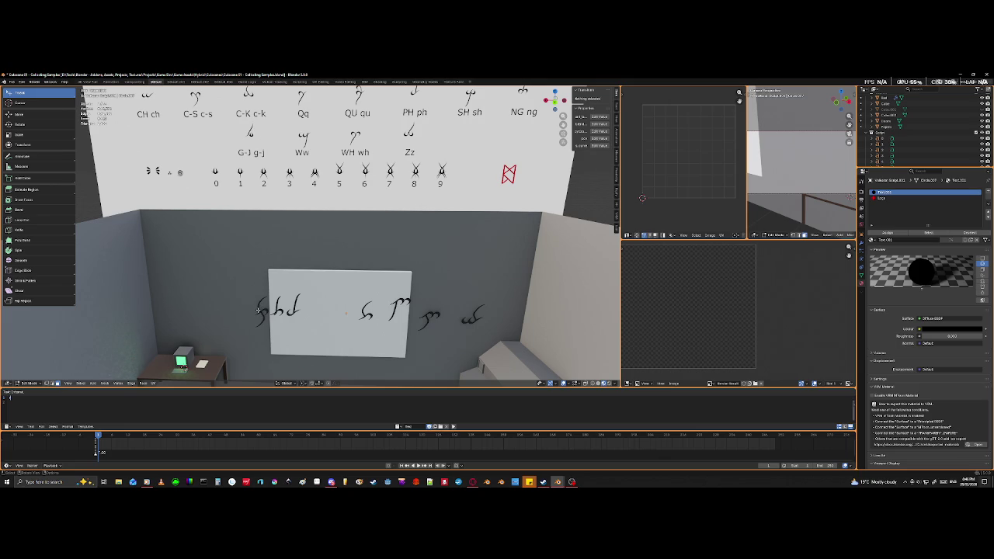
key("l")
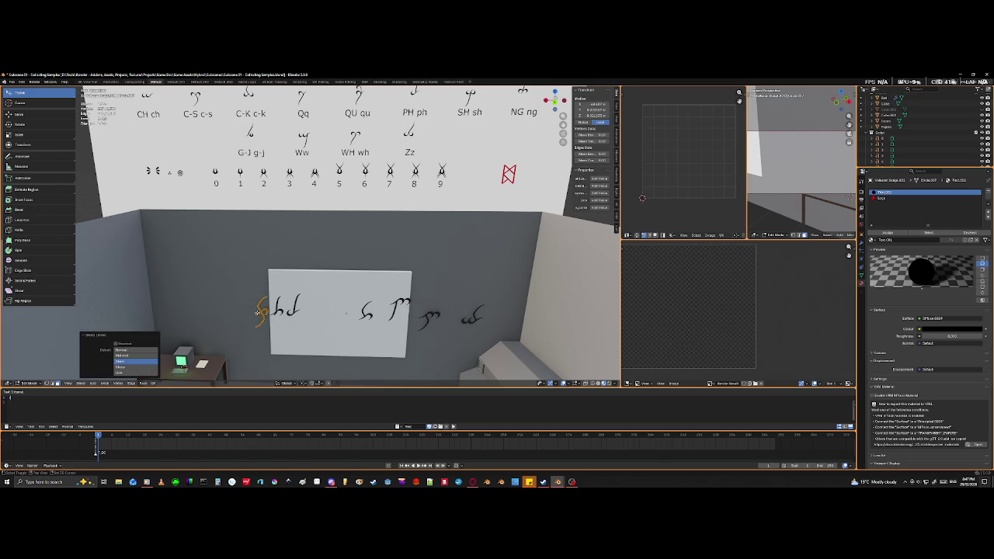
key("g")
key("x")
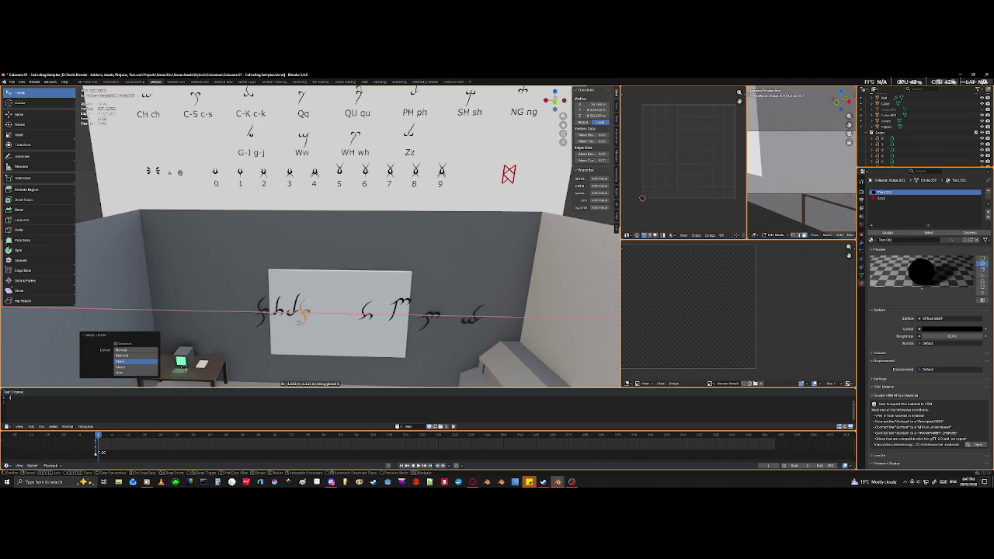
left_click(305, 320)
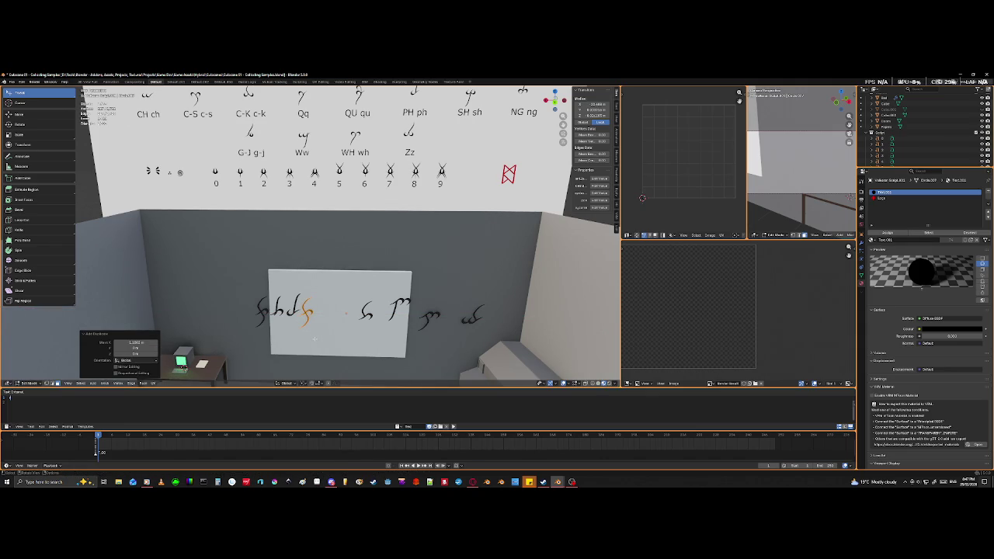
mouse_move(392, 217)
middle_mouse_down("shift")
mouse_move(421, 261)
mouse_move(401, 333)
middle_mouse_up("shift")
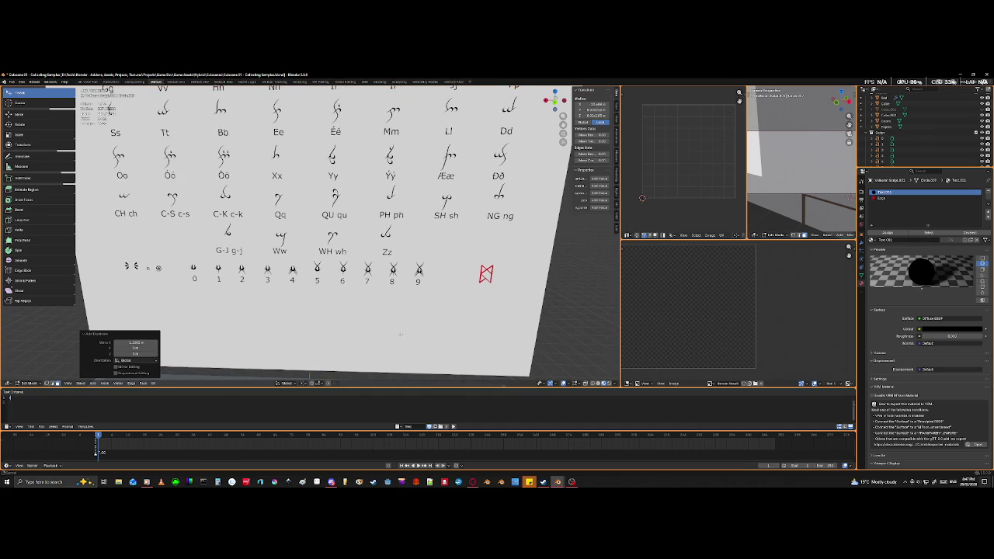
- Pan between the whiteboard and script chart until the chart fills the viewport
mouse_move(400, 333)
middle_mouse_down("shift")
mouse_move(400, 370)
mouse_move(429, 460)
middle_mouse_up("shift")
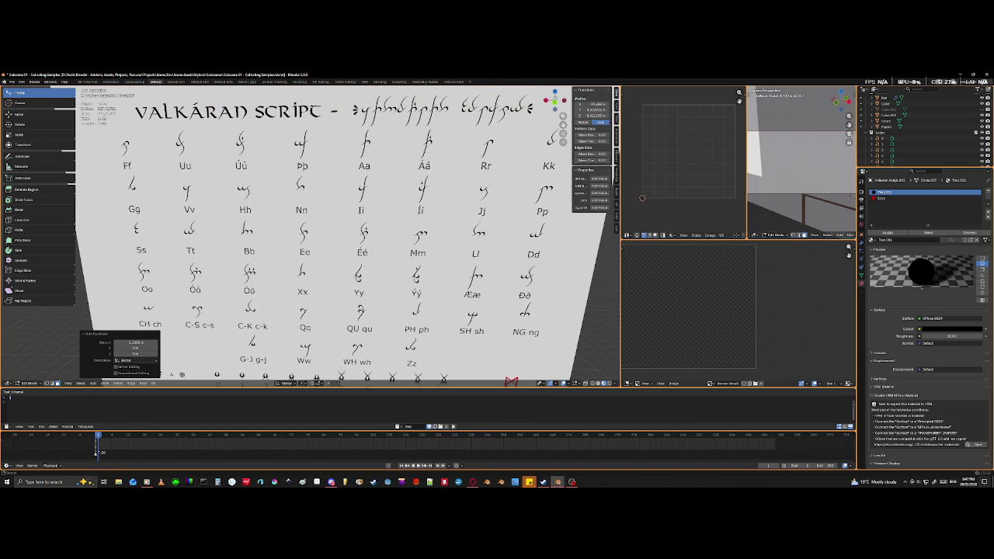
mouse_move(425, 147)
middle_mouse_down("shift")
mouse_move(417, 112)
mouse_move(406, 213)
middle_mouse_up("shift")
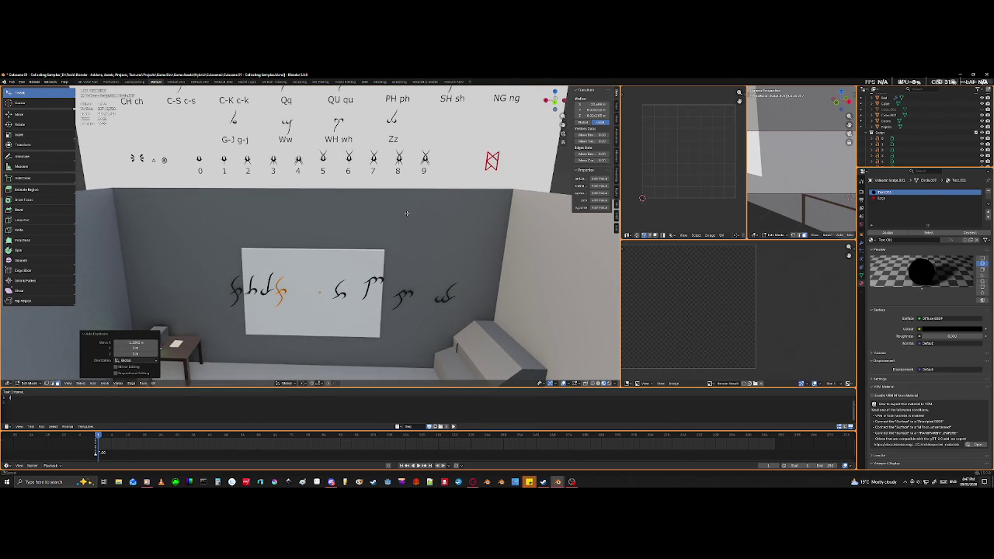
mouse_move(406, 213)
middle_mouse_down("shift")
mouse_move(382, 106)
mouse_move(371, 226)
middle_mouse_up("shift")
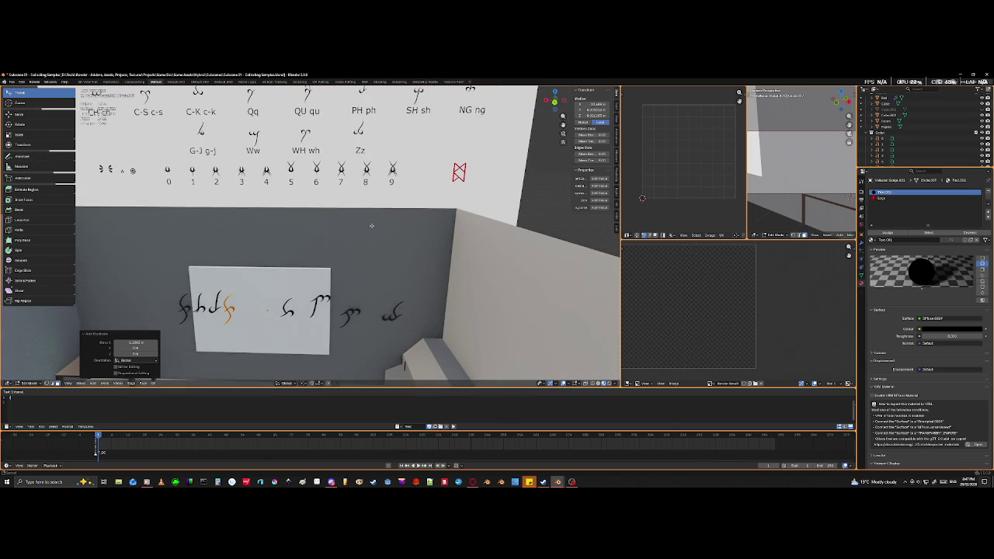
mouse_move(371, 225)
middle_mouse_down("shift")
mouse_move(371, 282)
mouse_move(394, 238)
middle_mouse_up("shift")
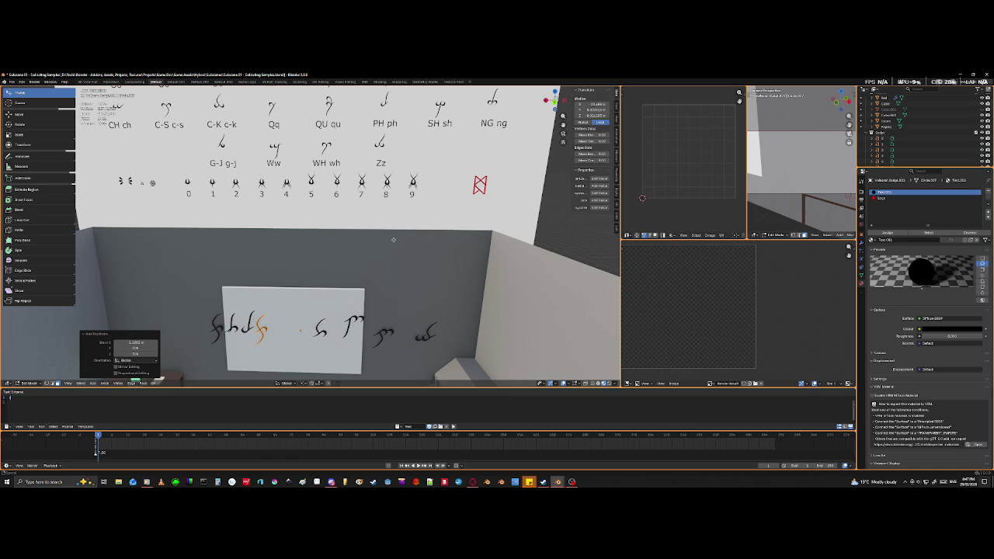
middle_click_drag(393, 239, 389, 170)
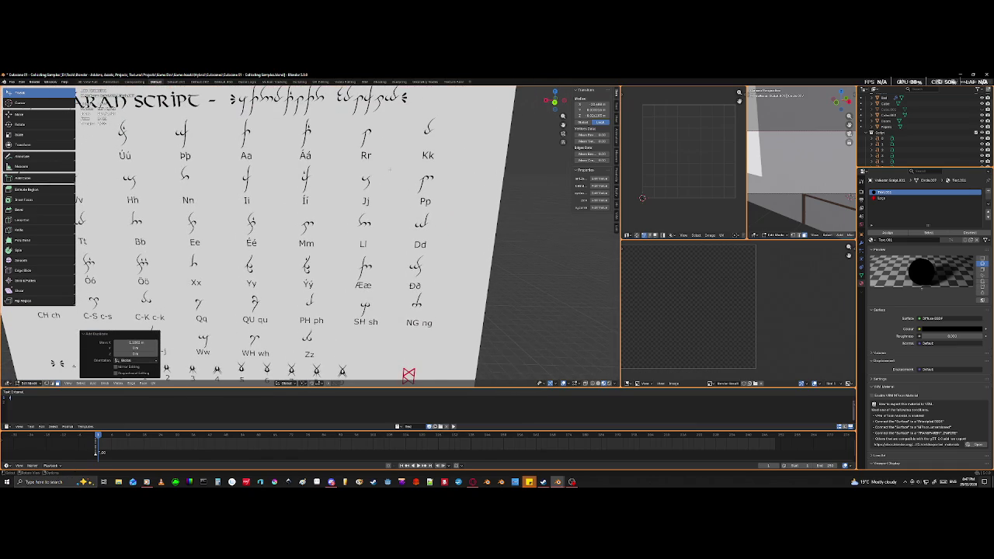
- Duplicate the chart's Rr glyph in place and separate it into its own object, Valkaran Script.002
key("Tab")
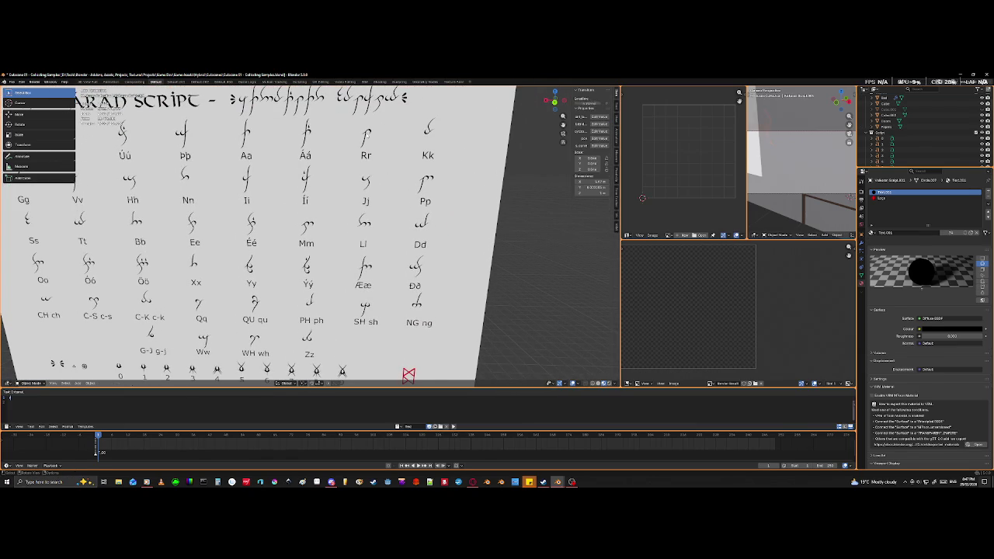
key("a")
key("Tab")
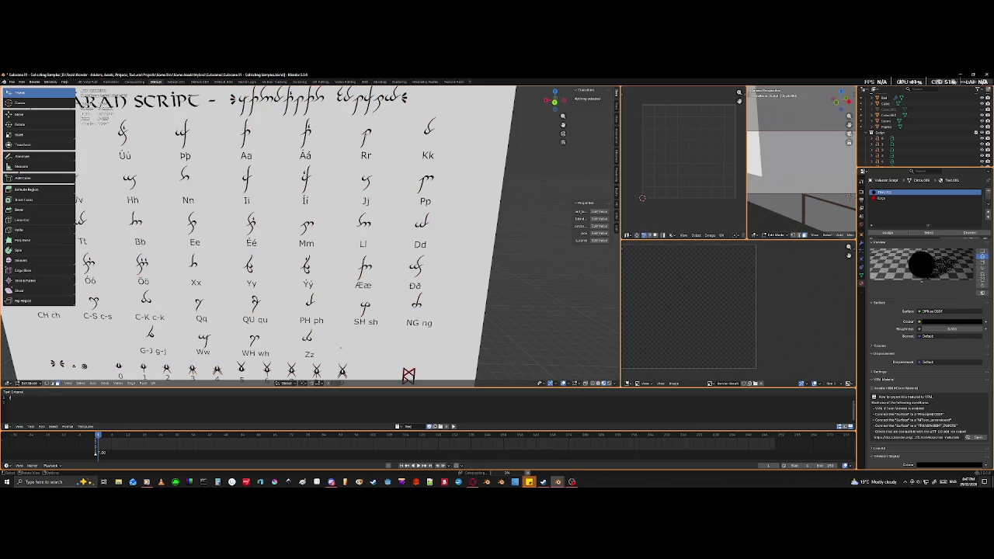
key("l")
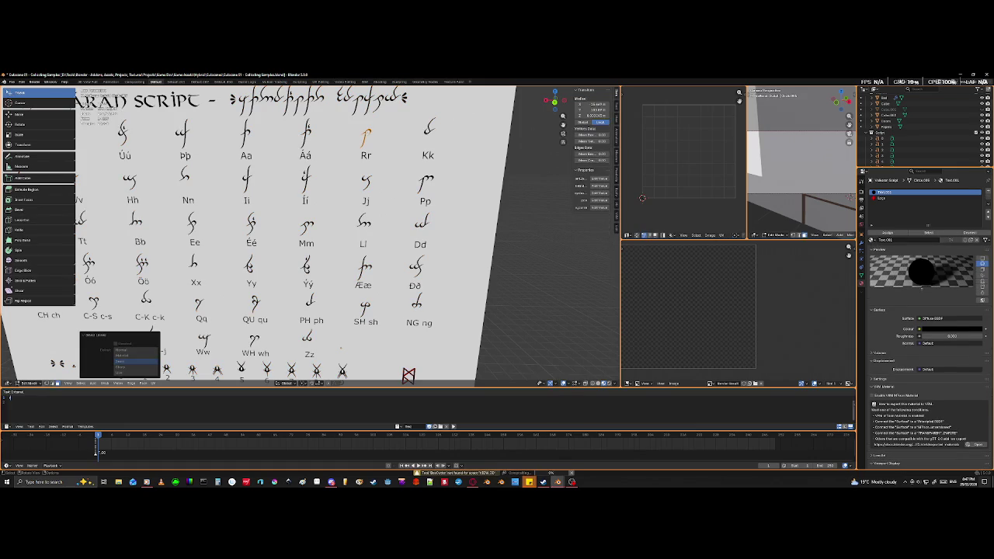
key("g")
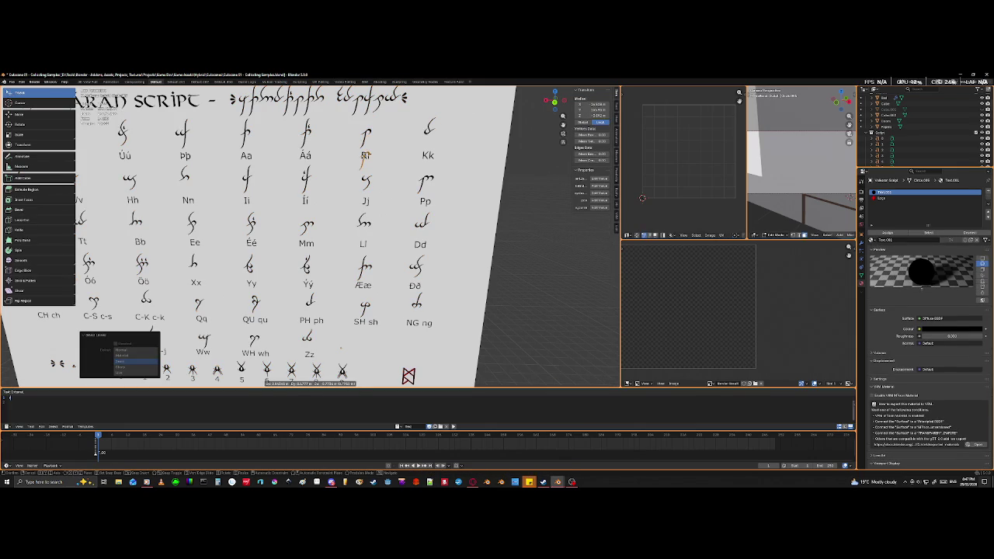
right_click(393, 149)
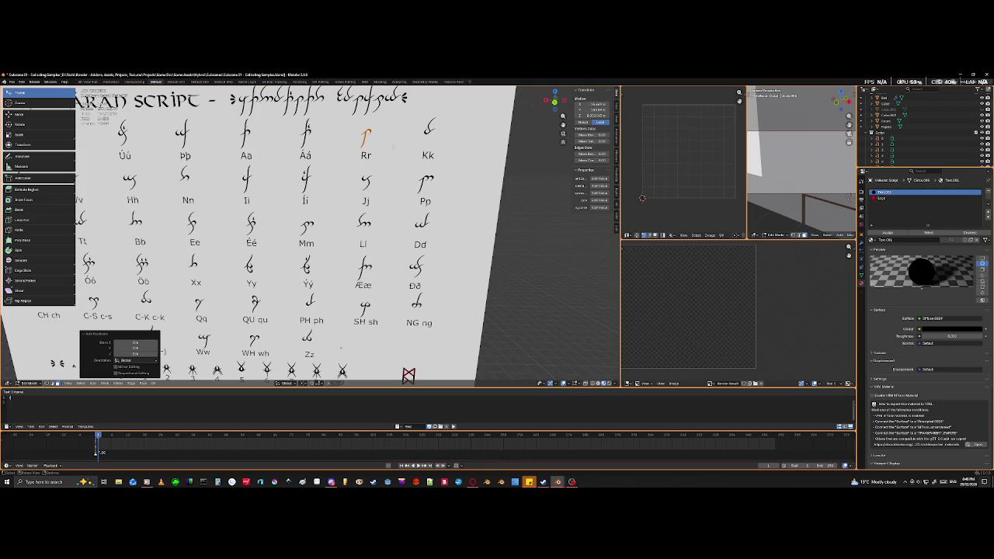
key("Tab")
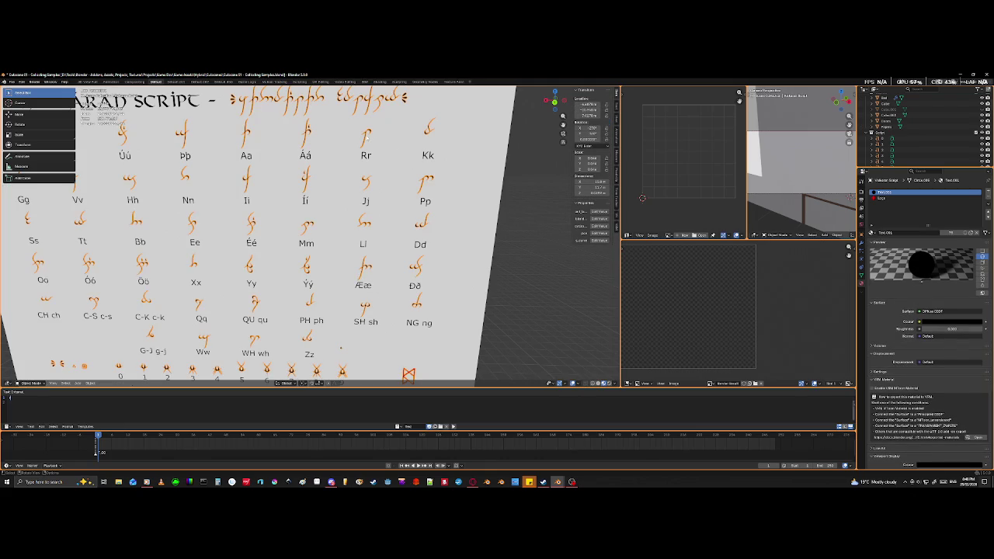
left_click(366, 137)
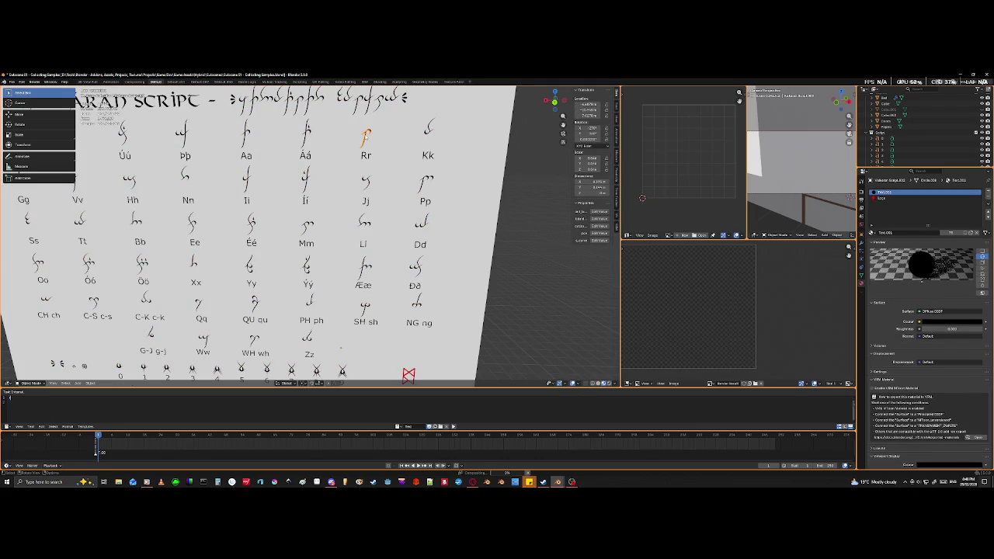
scroll(340, 348, "down", 4)
scroll(339, 311, "down", 3)
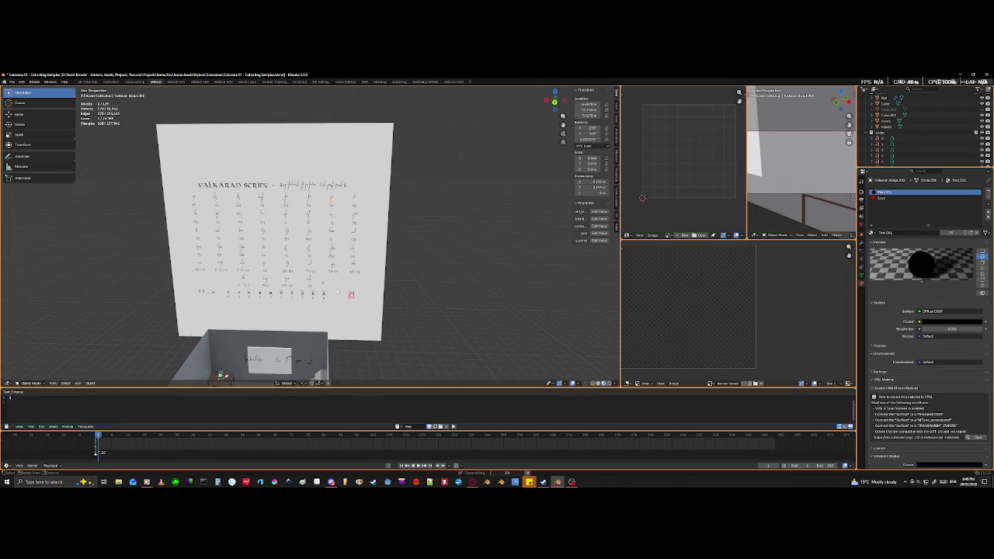
- Move the selected glyph toward the board and view the room from higher up
key("shift")
key("g")
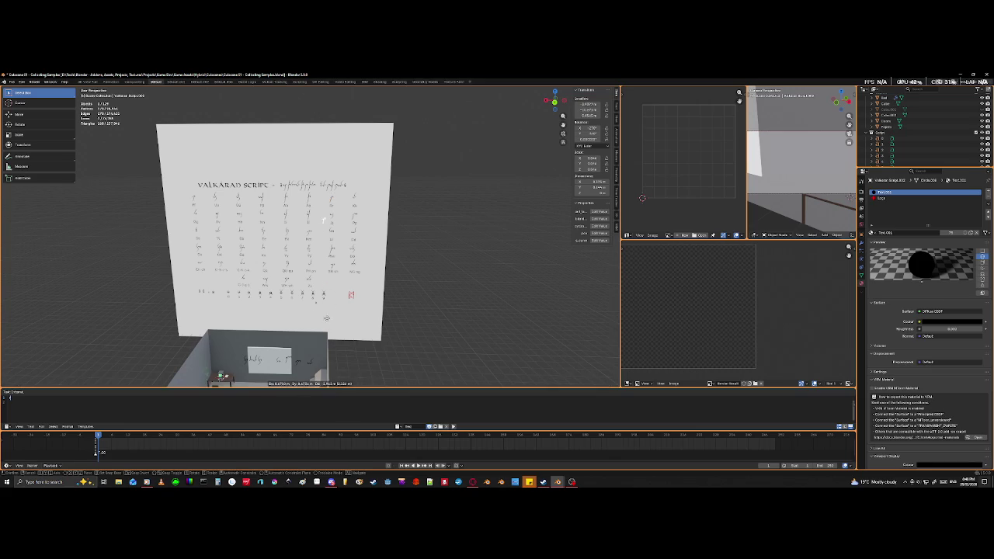
left_click(282, 140)
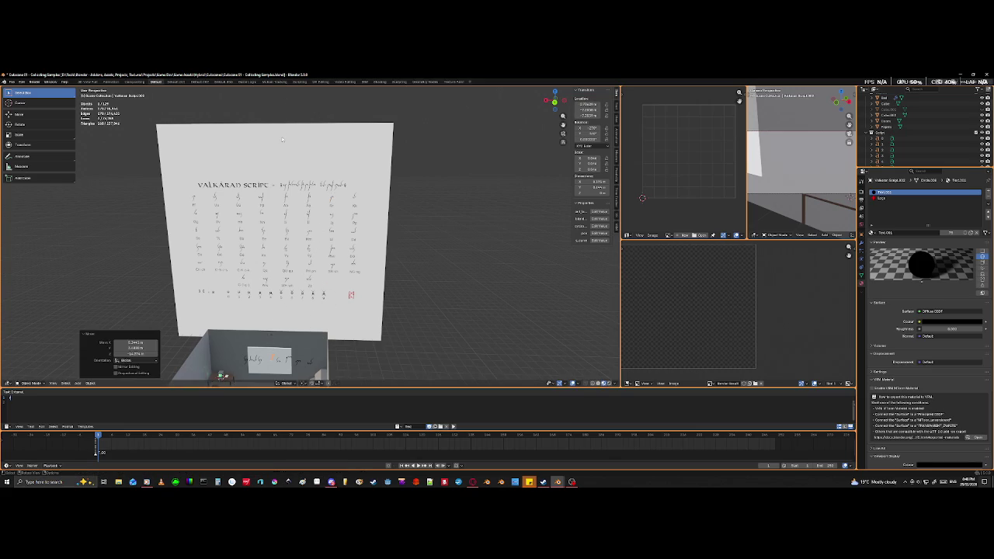
middle_click_drag(275, 140, 287, 287)
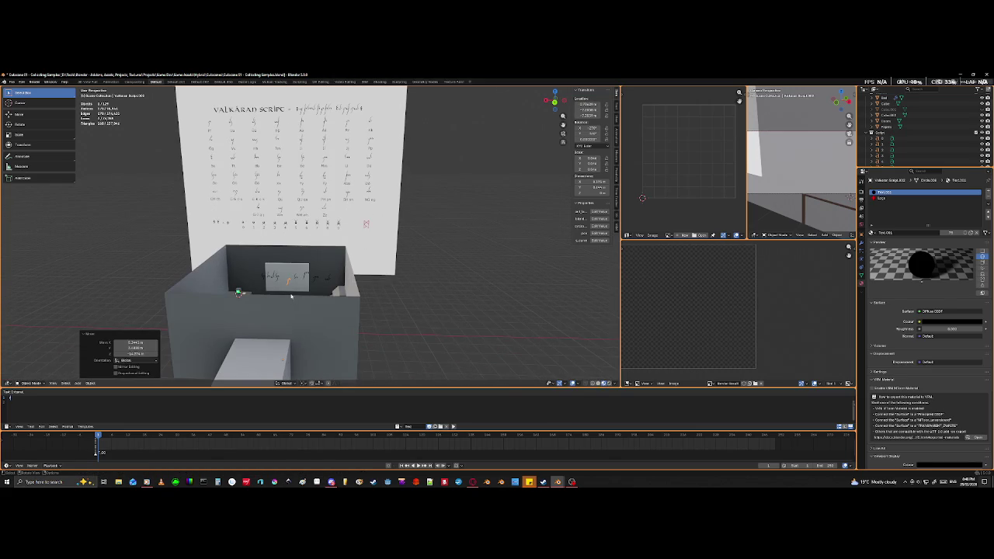
scroll(287, 288, "up", 4)
scroll(287, 287, "up", 2)
scroll(283, 289, "up", 3)
scroll(278, 292, "up", 3)
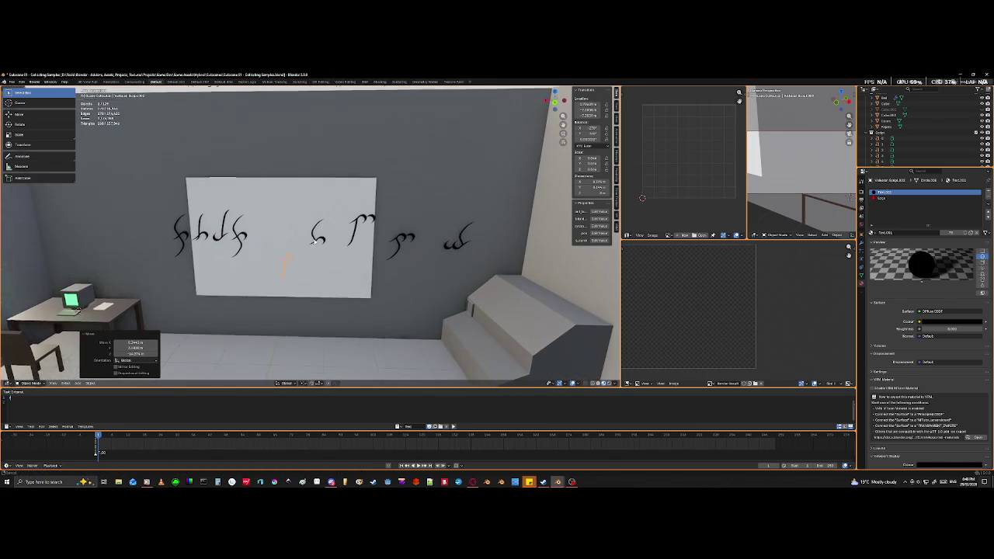
- Set the glyph's origin to its geometry and place it slightly left on the board
right_click(264, 264)
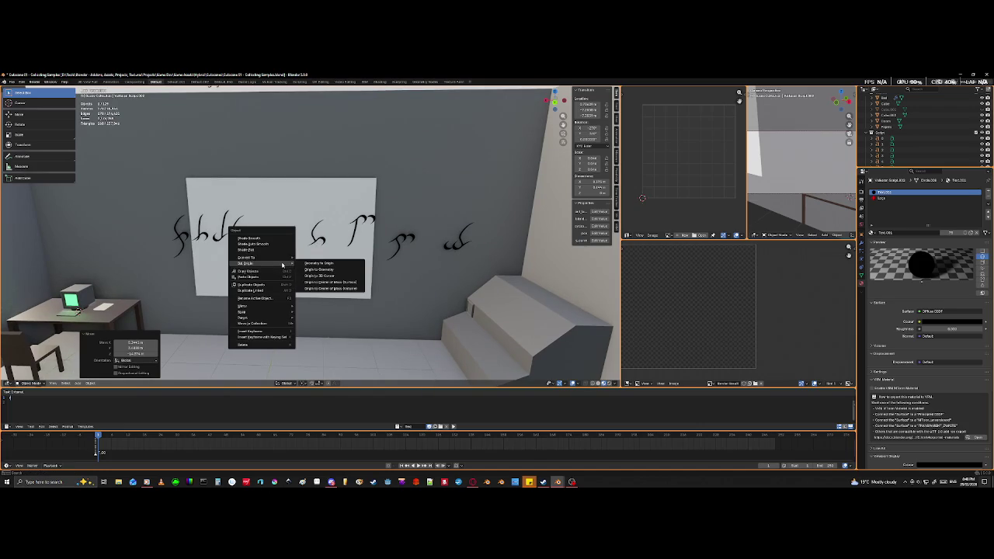
mouse_move(247, 263)
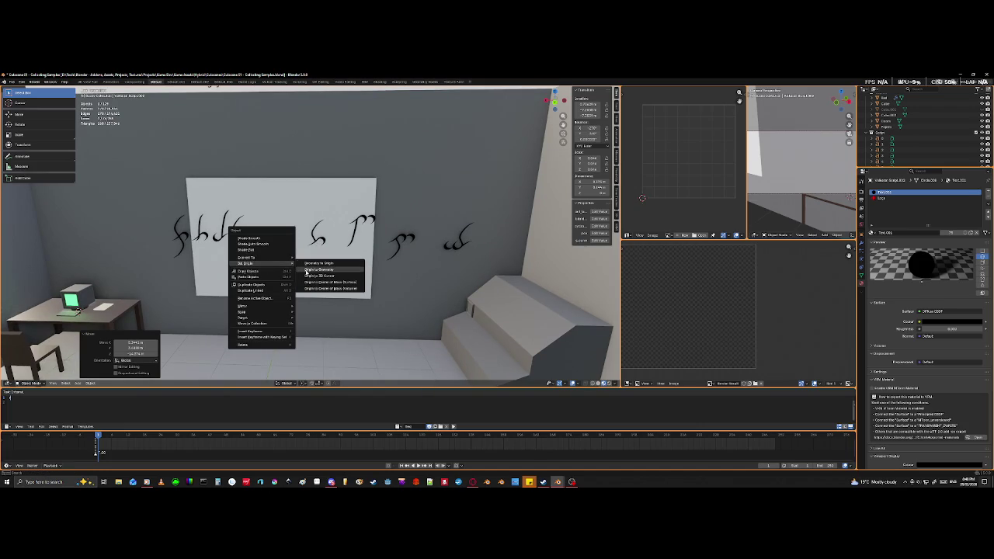
left_click(306, 269)
key("g")
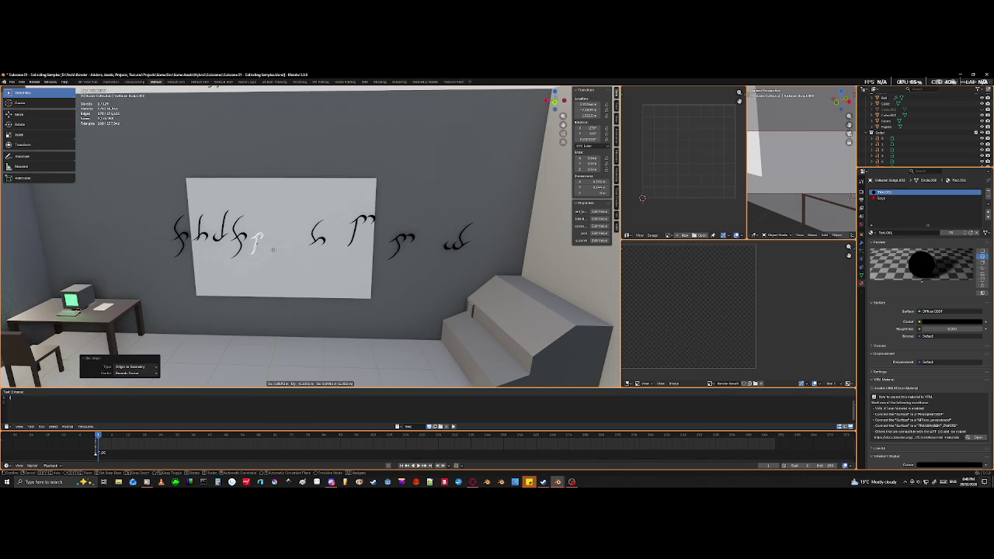
left_click(271, 254)
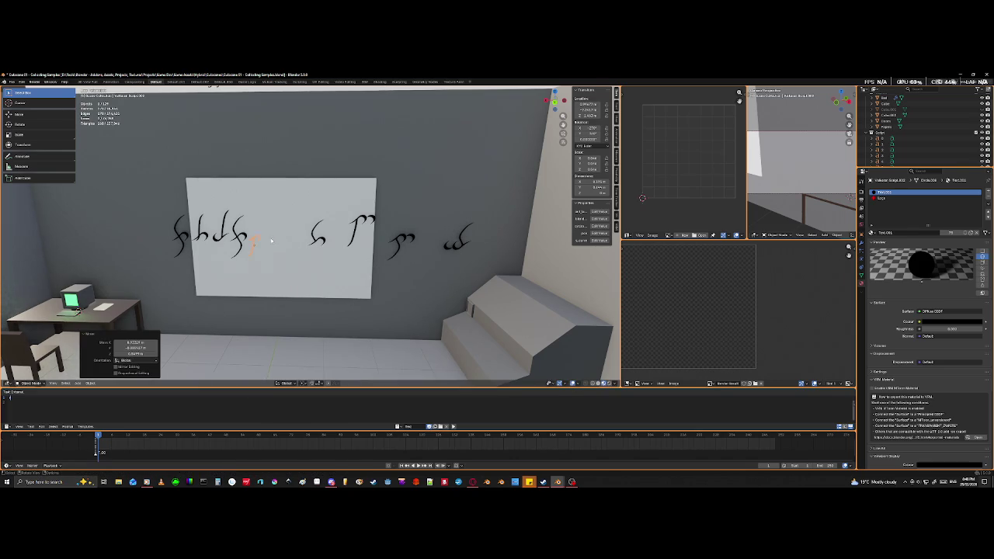
middle_click_drag(271, 241, 287, 273)
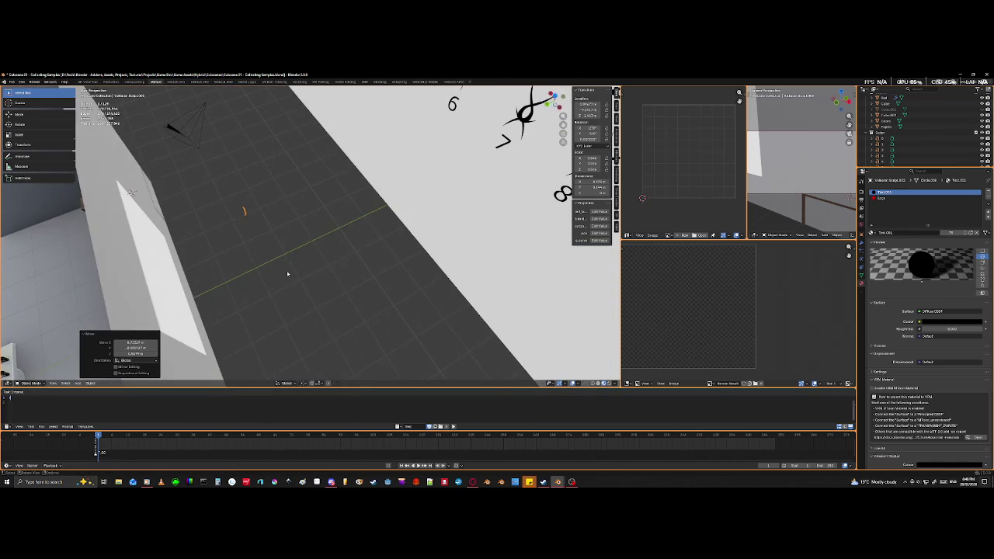
scroll(288, 273, "down", 5)
- From top view, move the glyph along Y so it sits against the whiteboard wall
key("KP_7")
middle_click_drag(333, 233, 317, 331, "shift")
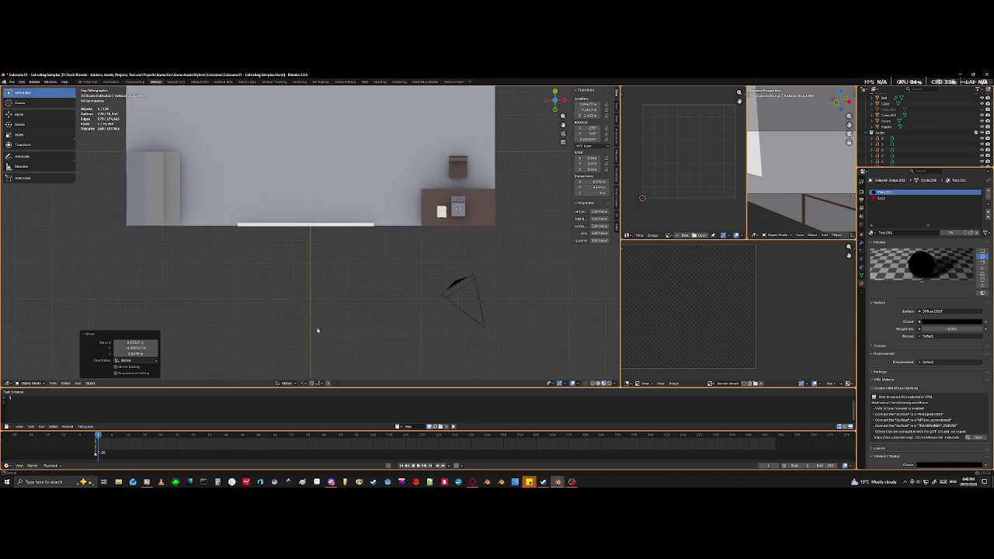
key("g")
key("y")
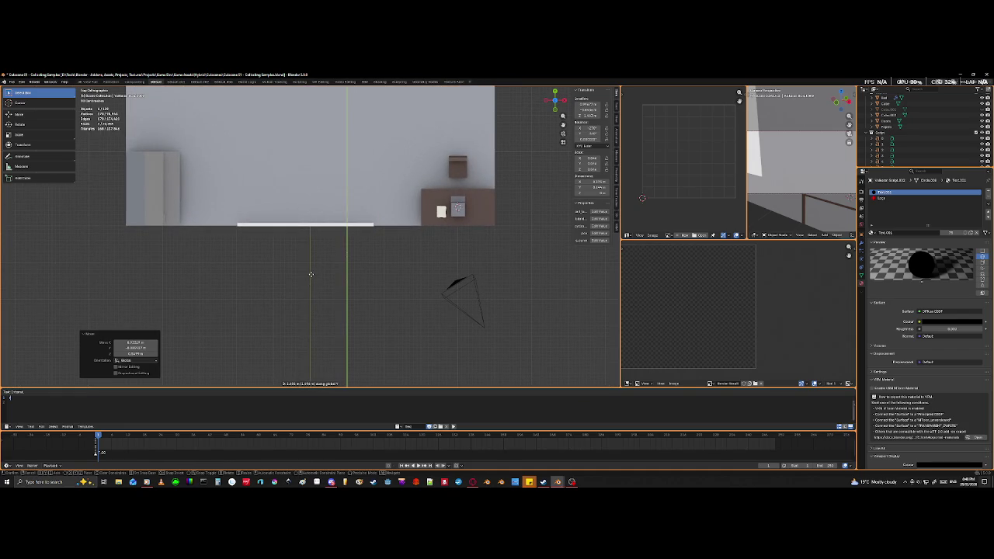
left_click(311, 250)
mouse_move(312, 250)
middle_mouse_down()
mouse_move(432, 217)
mouse_move(439, 191)
middle_mouse_up()
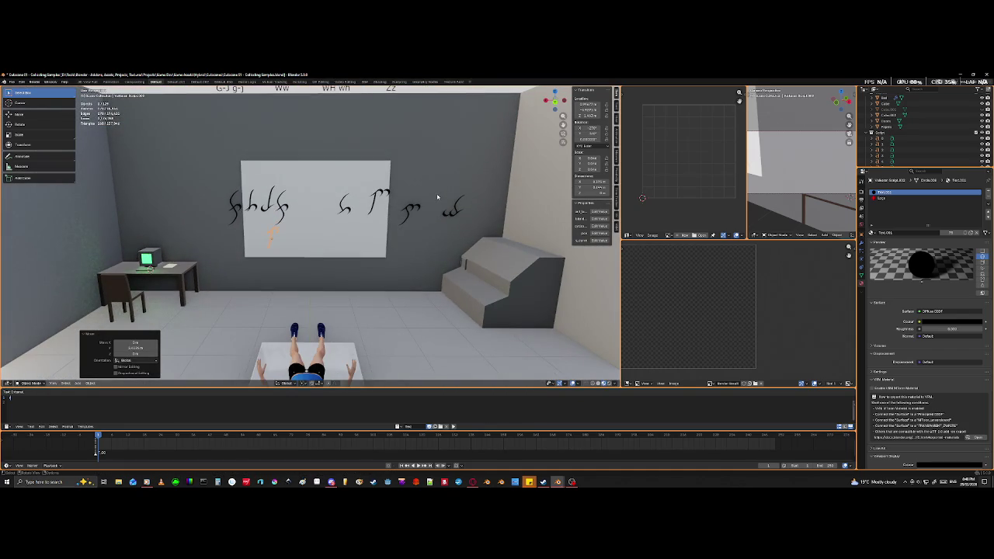
scroll(437, 197, "up", 3)
scroll(434, 197, "up", 3)
- Slide the glyph along X and Z to the end of the first word, level with it
key("g")
key("x")
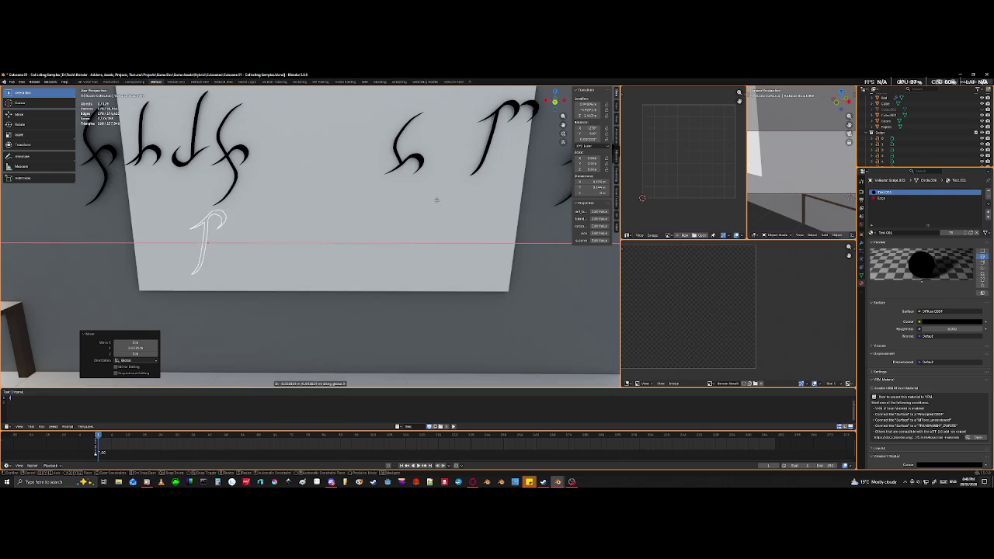
left_click(509, 185)
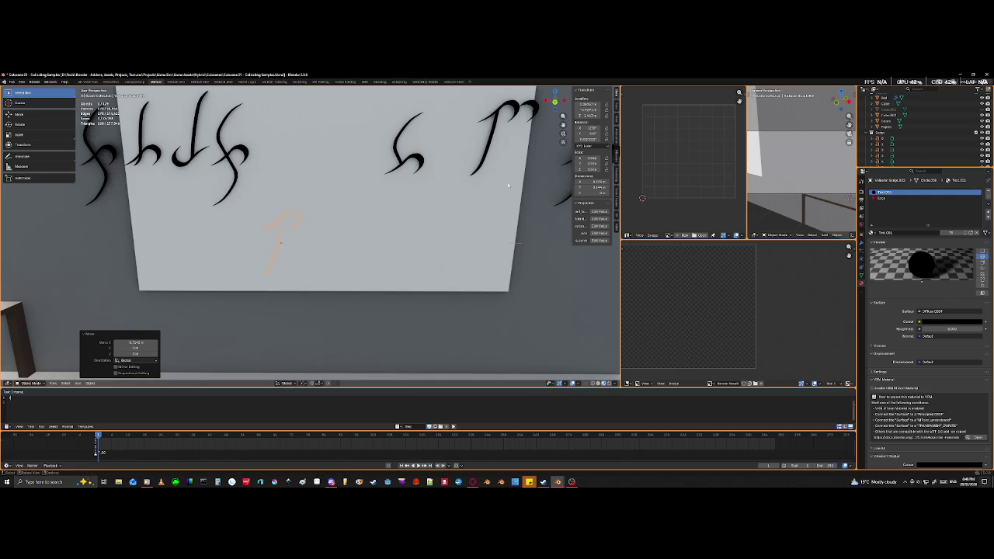
key("g")
key("z")
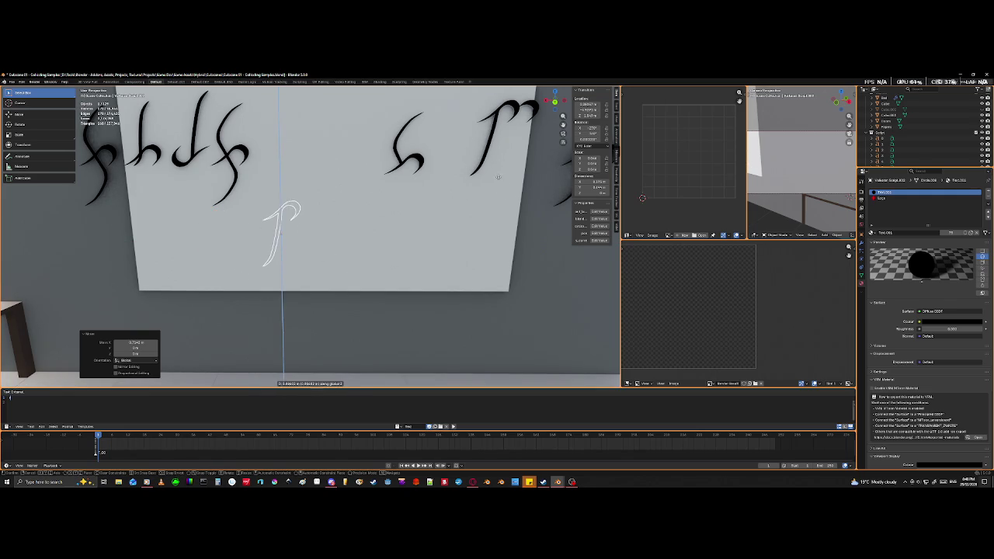
left_click(479, 127)
key("g")
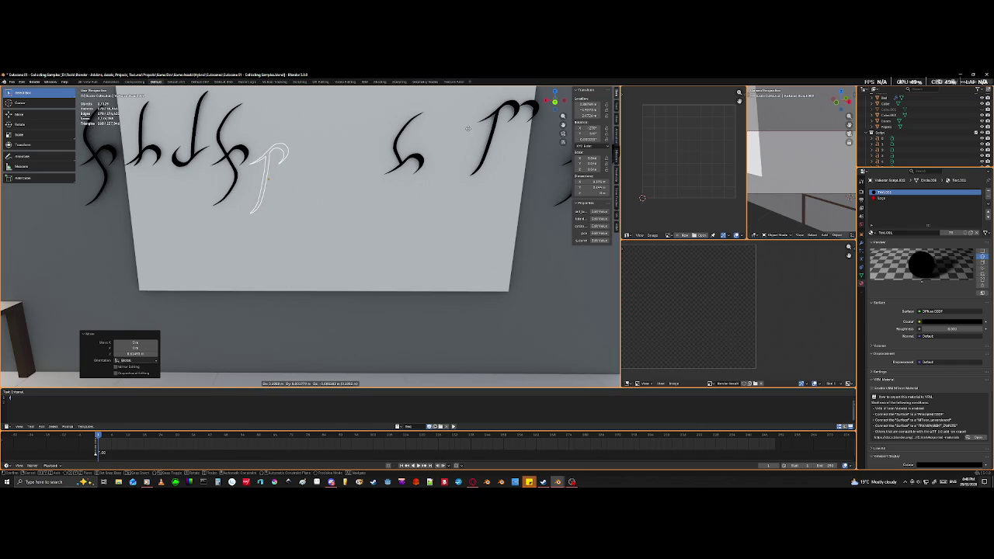
left_click(468, 128)
mouse_move(467, 128)
middle_mouse_down()
mouse_move(393, 139)
mouse_move(444, 160)
mouse_move(358, 247)
middle_mouse_up()
key("g")
key("y")
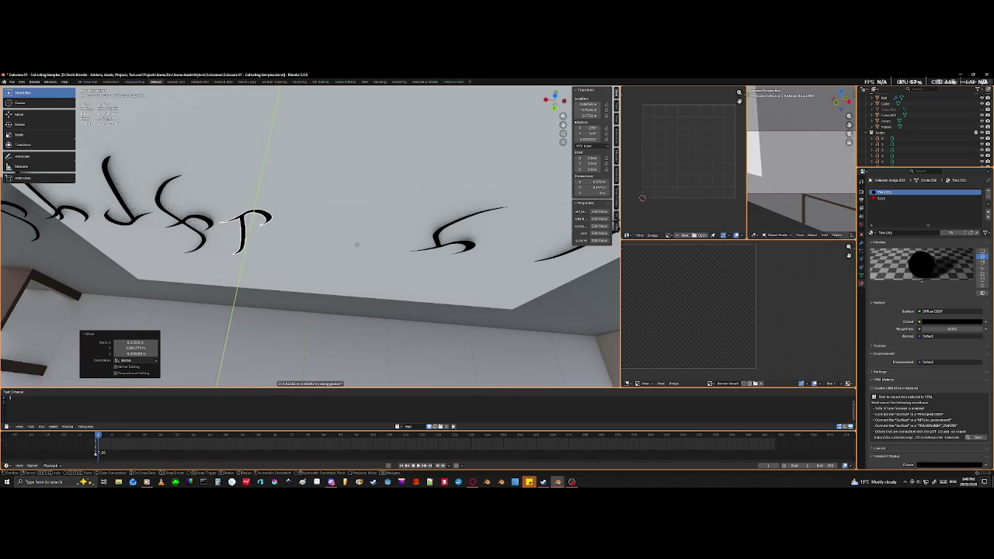
- Set the glyph's depth on the board, then move all other glyphs along Y to match
left_click(358, 249)
mouse_move(363, 236)
middle_mouse_down()
mouse_move(351, 266)
mouse_move(239, 259)
middle_mouse_up()
key("ctrl+i")
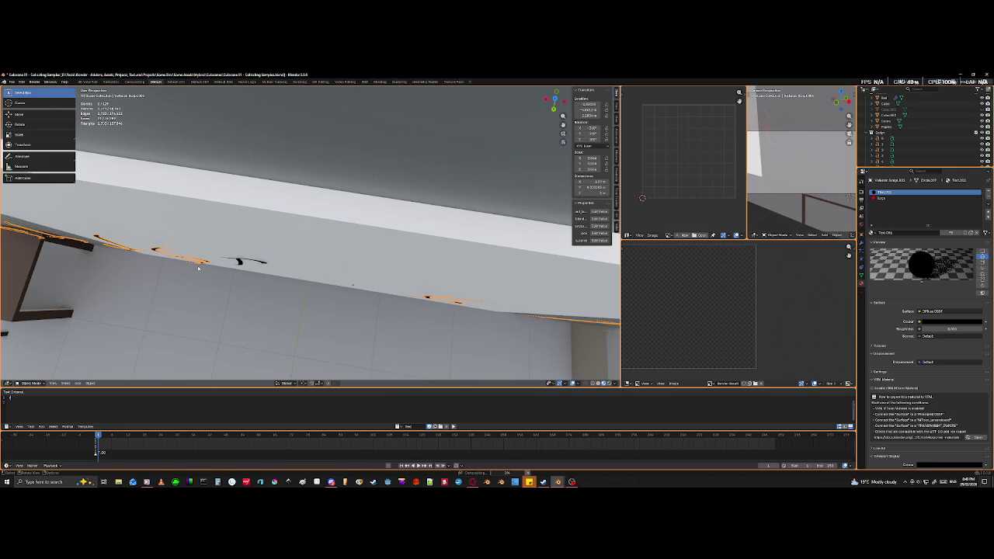
key("g")
key("y")
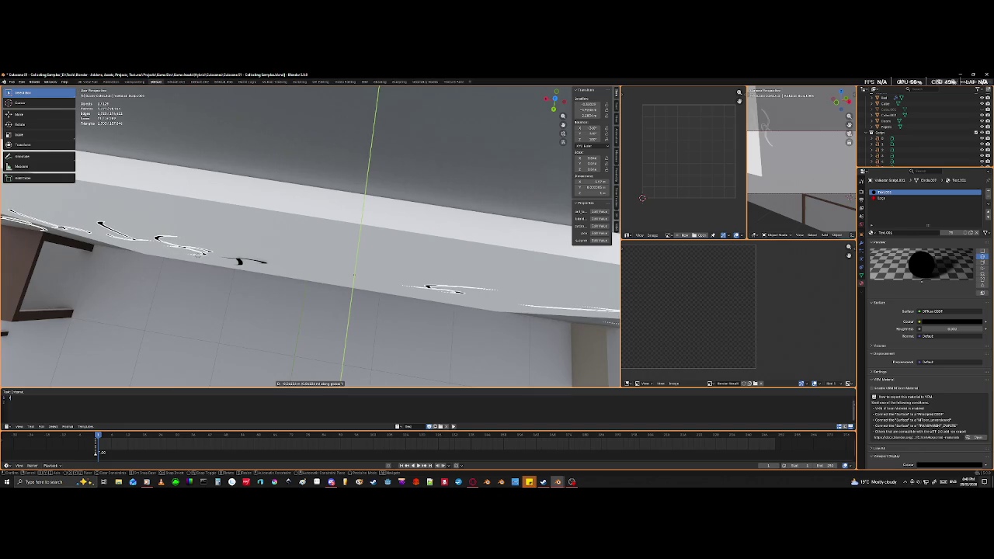
left_click(200, 256)
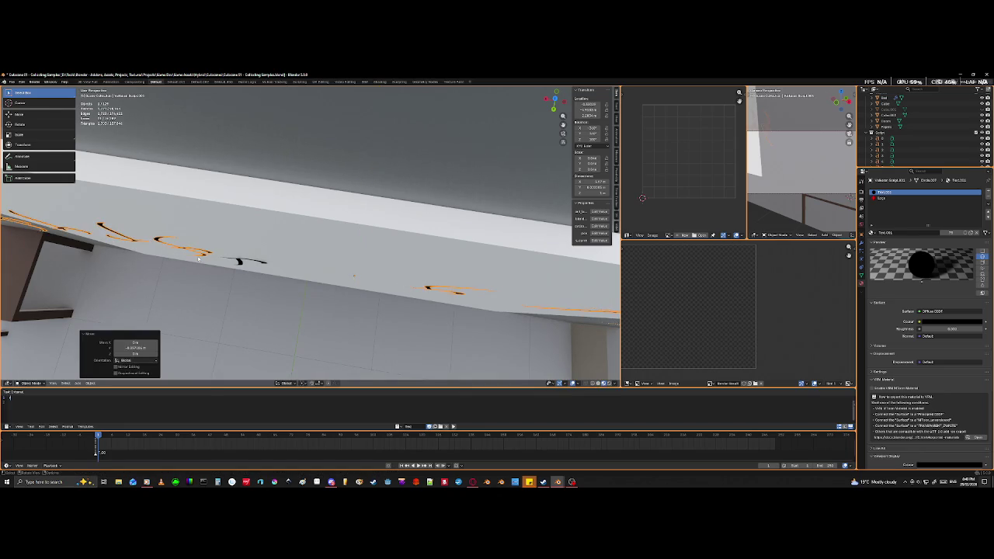
mouse_move(257, 256)
middle_mouse_down()
mouse_move(262, 229)
mouse_move(318, 205)
mouse_move(287, 280)
middle_mouse_up()
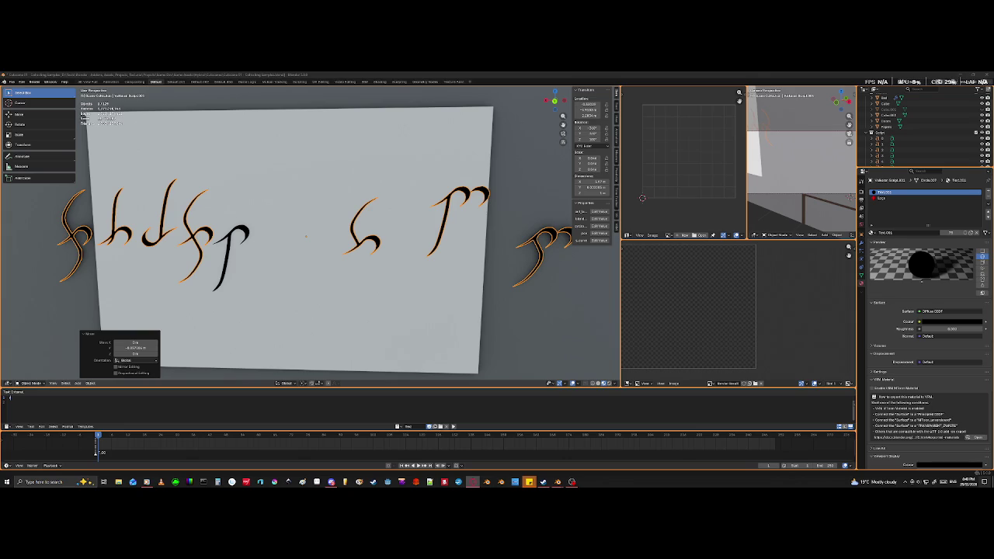
- Orbit and zoom the view around the room to face the whiteboard wall
middle_click_drag(306, 236, 249, 273)
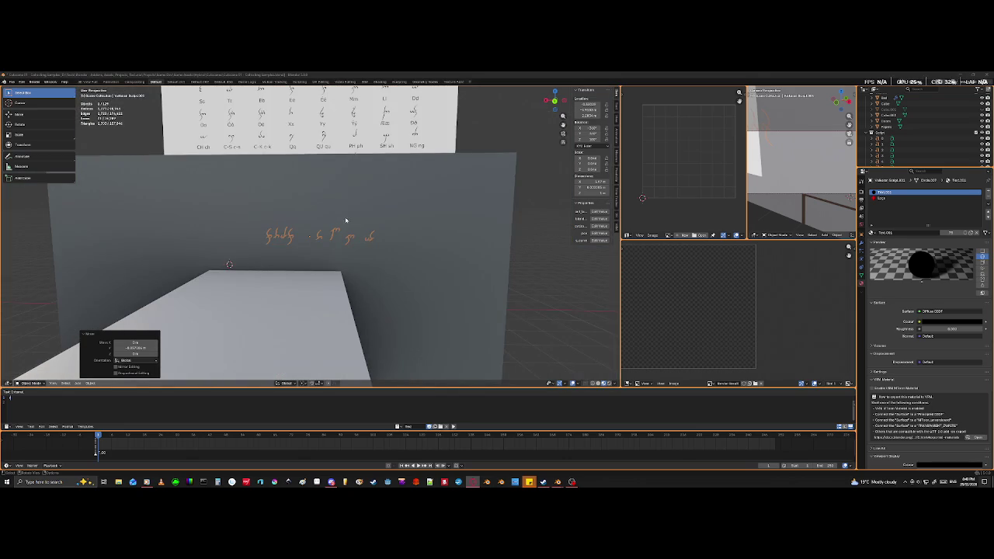
scroll(346, 220, "down", 3)
scroll(347, 220, "down", 3)
scroll(341, 267, "up", 1)
mouse_move(341, 267)
middle_mouse_down()
mouse_move(295, 266)
mouse_move(275, 301)
middle_mouse_up()
scroll(286, 266, "up", 2)
middle_click_drag(341, 298, 344, 299)
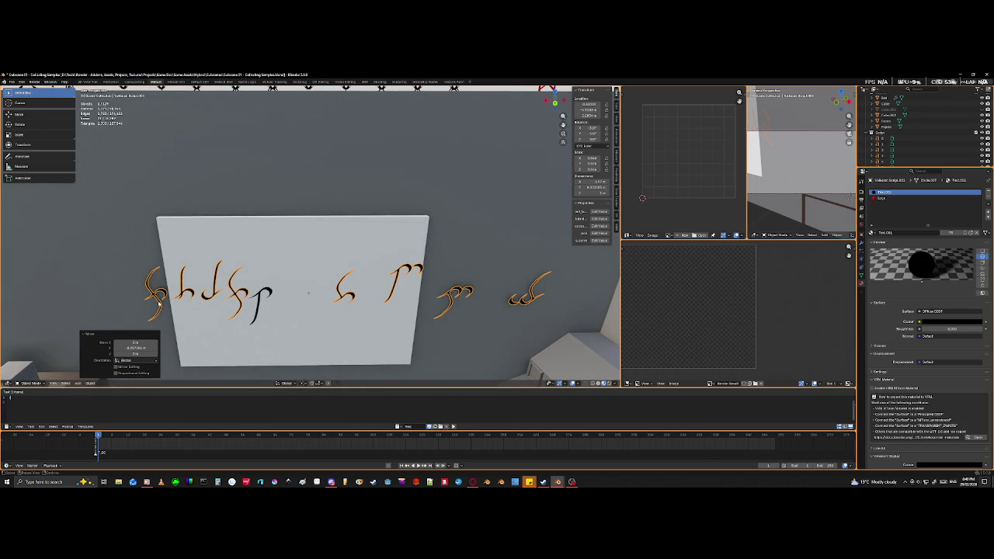
- Slide the leftmost letter along X so it joins the end of the first word
key("Tab")
key("l")
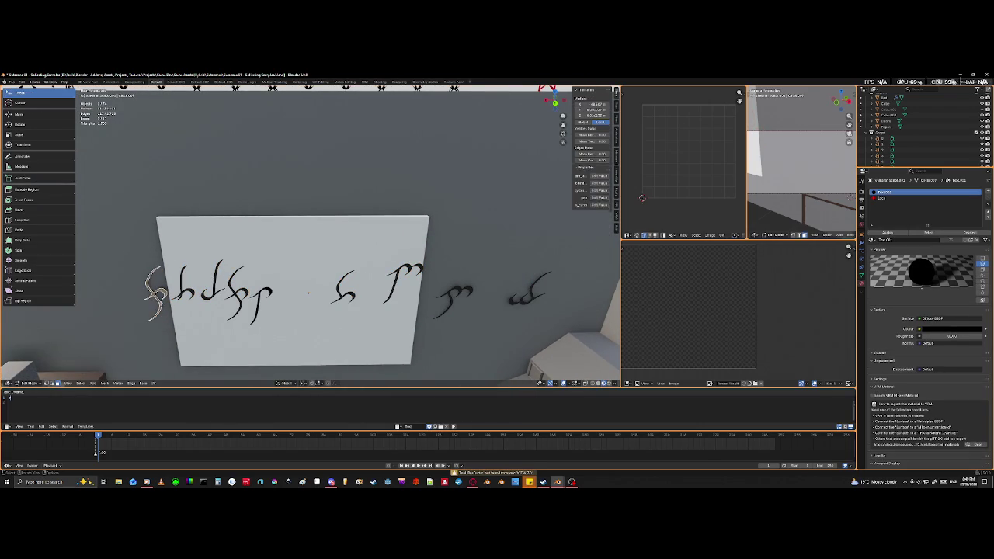
key("g")
key("x")
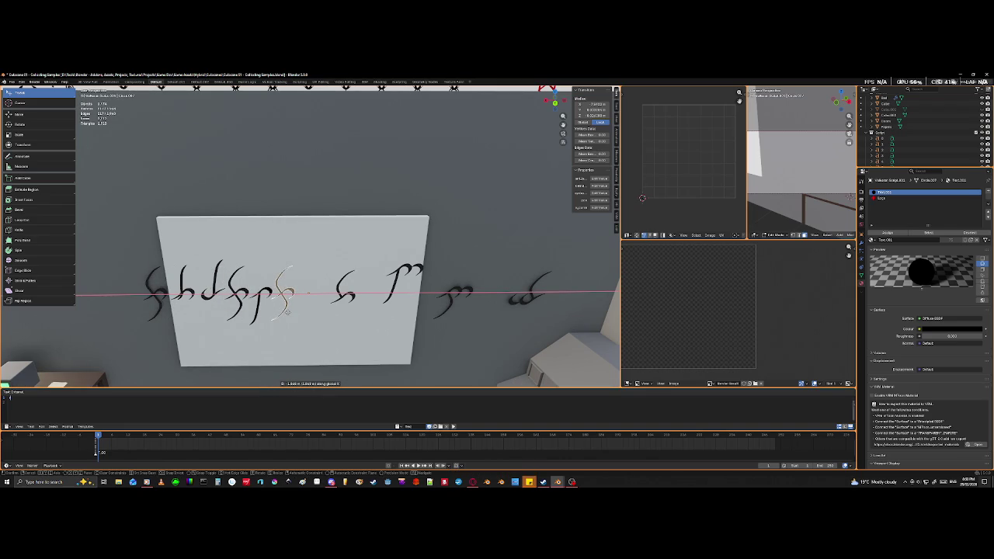
left_click(286, 310)
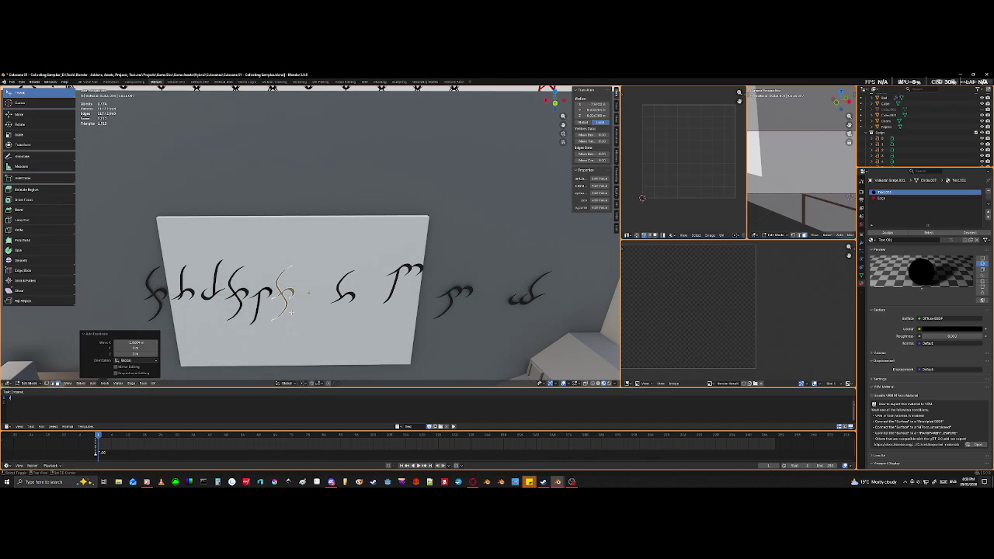
scroll(308, 294, "down", 1)
scroll(308, 293, "down", 3)
scroll(292, 290, "down", 2)
middle_click_drag(291, 289, 330, 287)
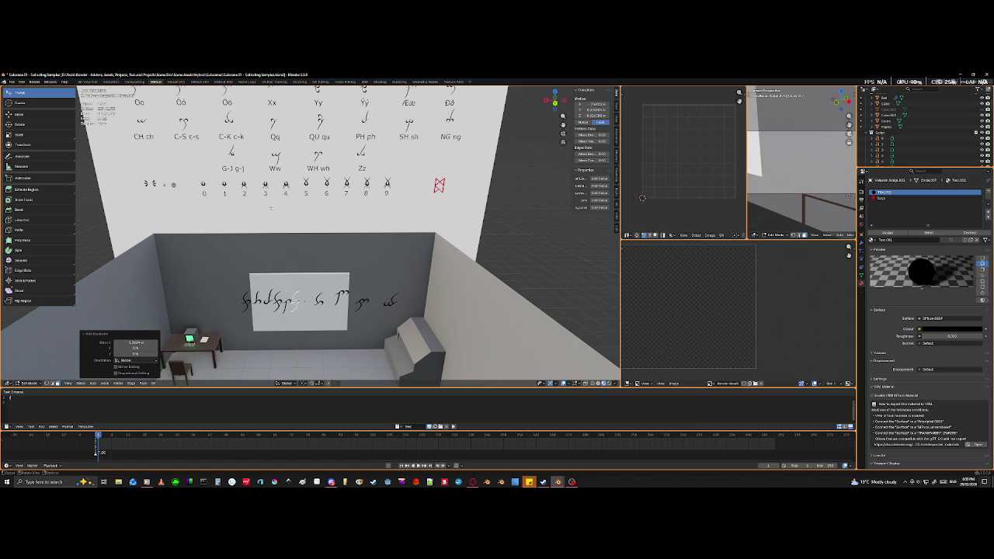
scroll(295, 306, "down", 5)
middle_click_drag(295, 306, 299, 334)
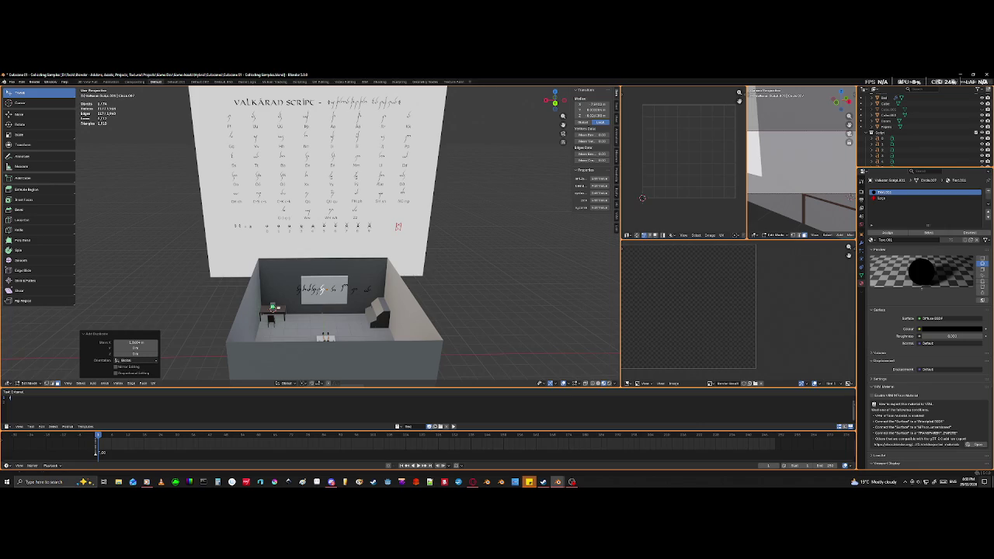
middle_click_drag(363, 279, 311, 316)
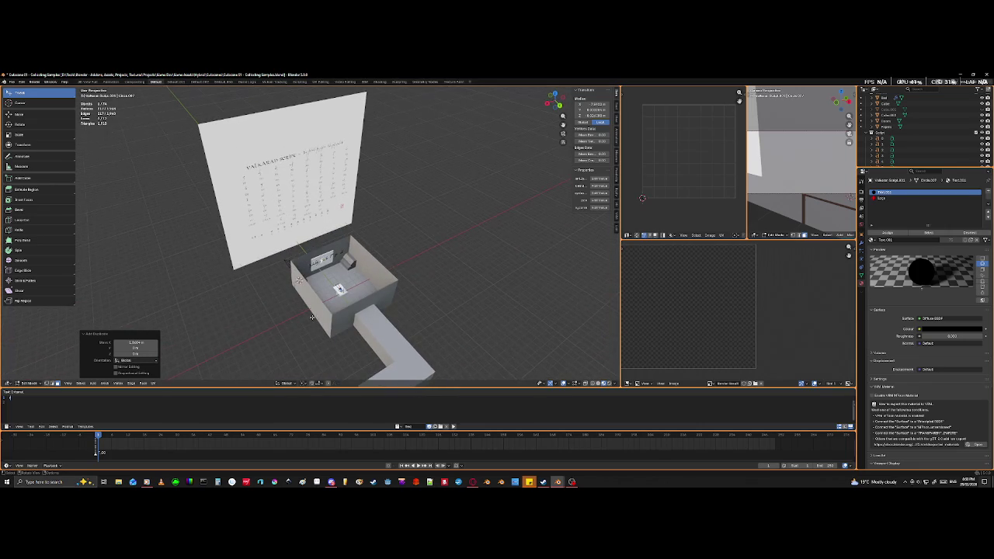
scroll(312, 316, "up", 2)
scroll(329, 341, "up", 2)
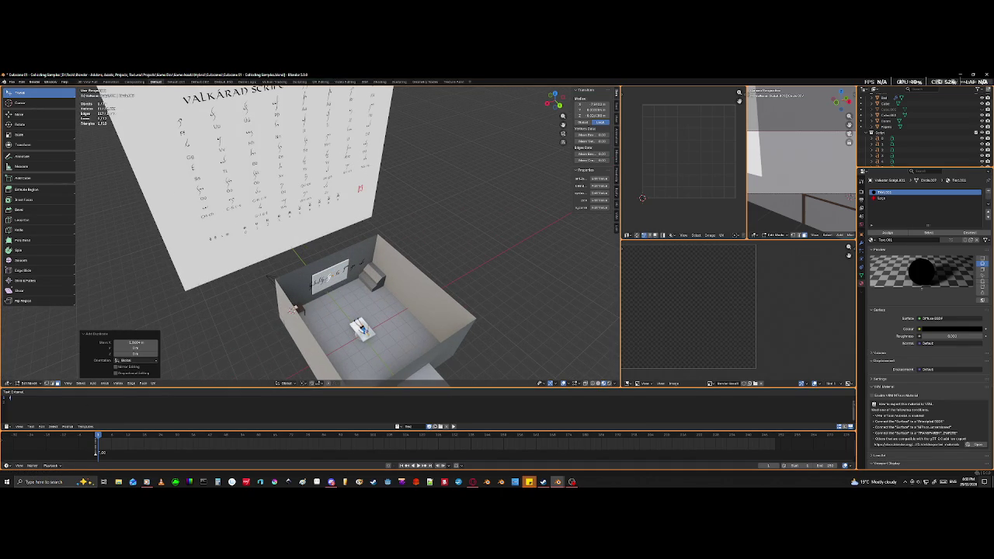
middle_click_drag(349, 233, 342, 233)
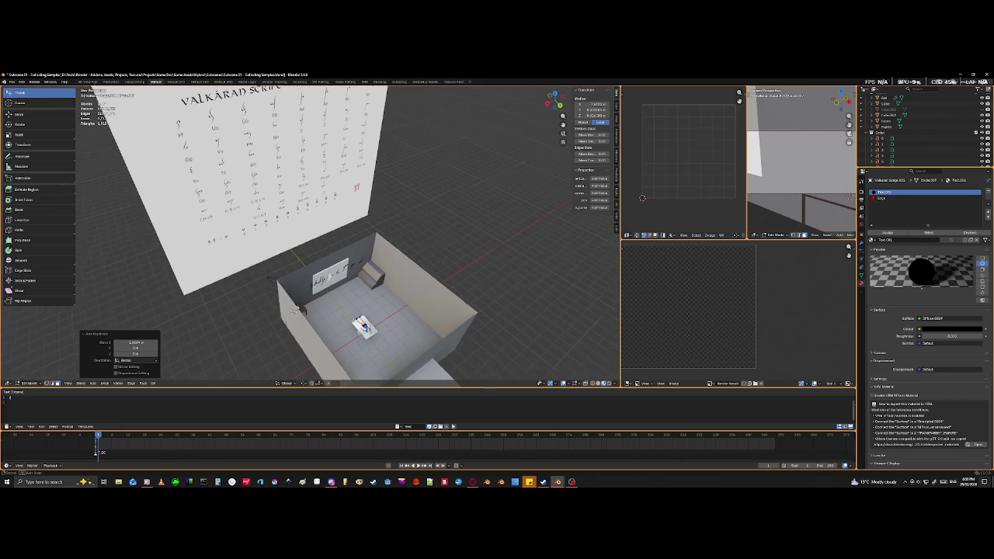
middle_click_drag(293, 310, 291, 283)
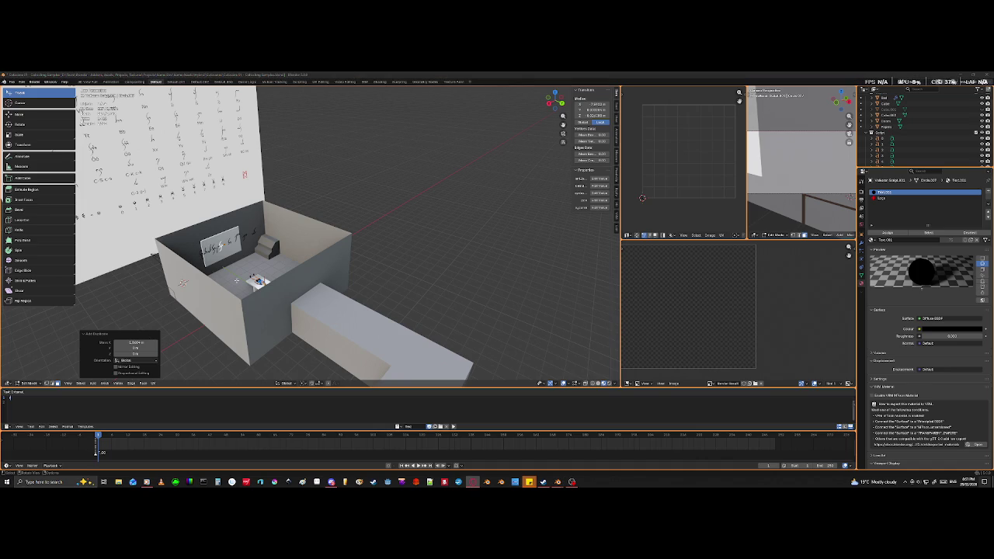
middle_click_drag(266, 299, 301, 328)
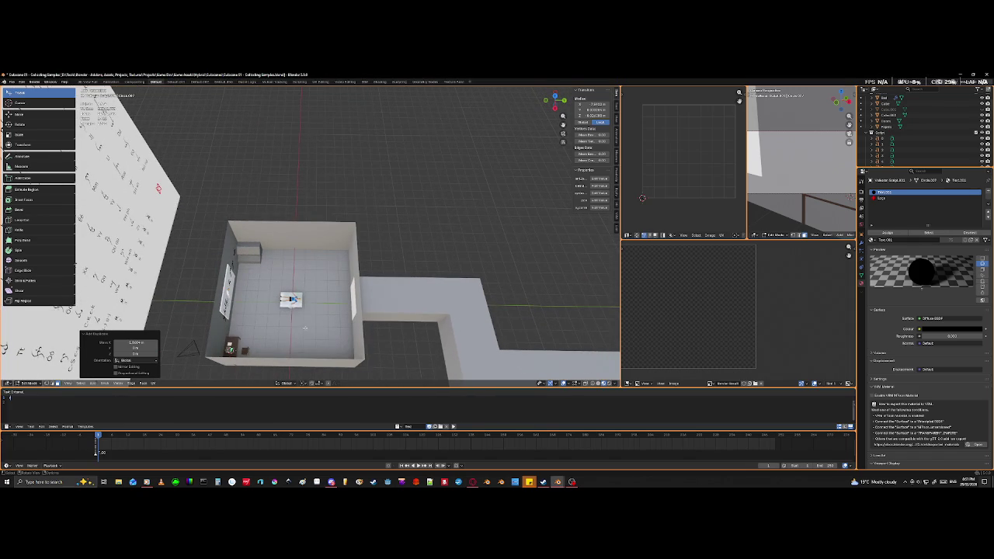
mouse_move(347, 320)
middle_mouse_down()
mouse_move(481, 318)
mouse_move(468, 321)
middle_mouse_up()
mouse_move(269, 282)
middle_mouse_down()
mouse_move(336, 264)
mouse_move(231, 295)
mouse_move(303, 374)
middle_mouse_up()
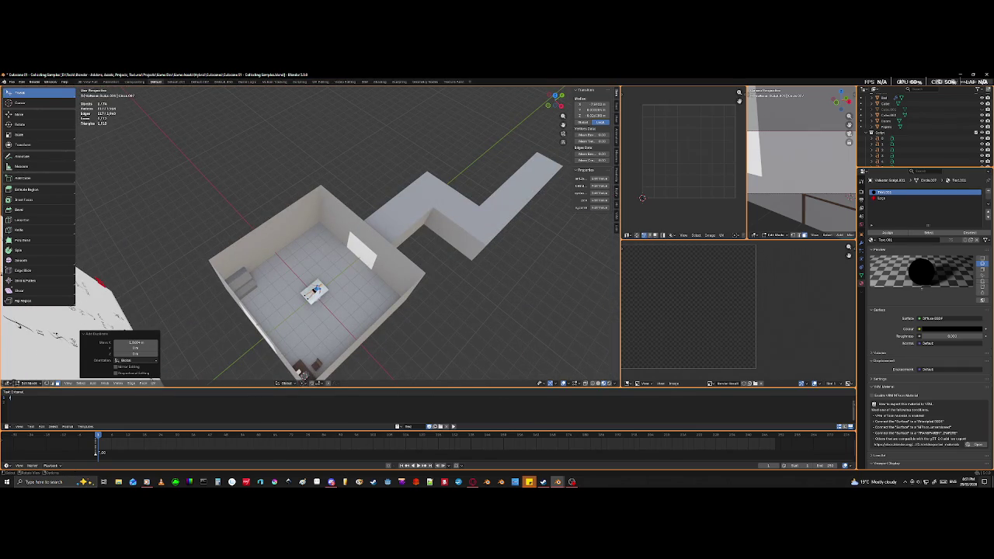
middle_click_drag(303, 374, 351, 337)
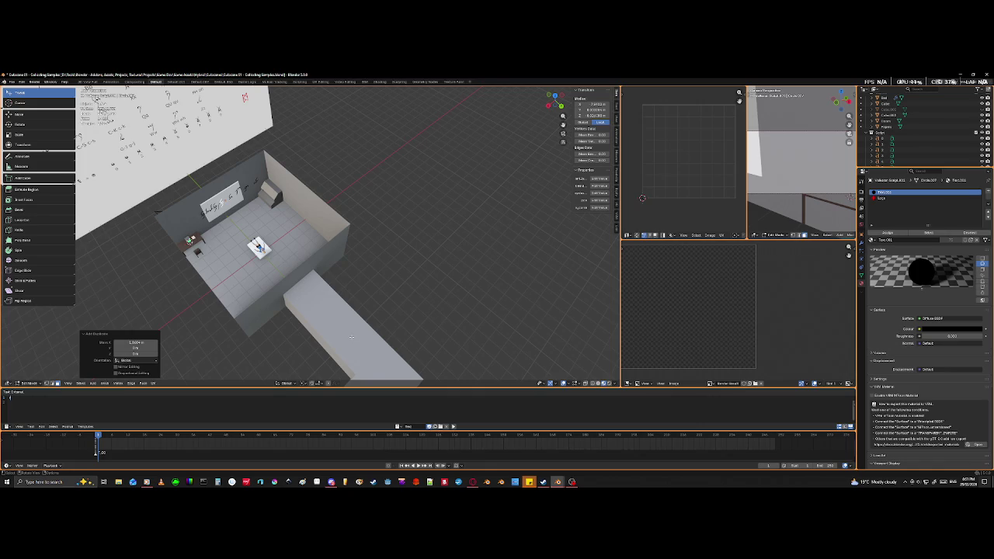
scroll(352, 337, "up", 3)
scroll(344, 337, "down", 4)
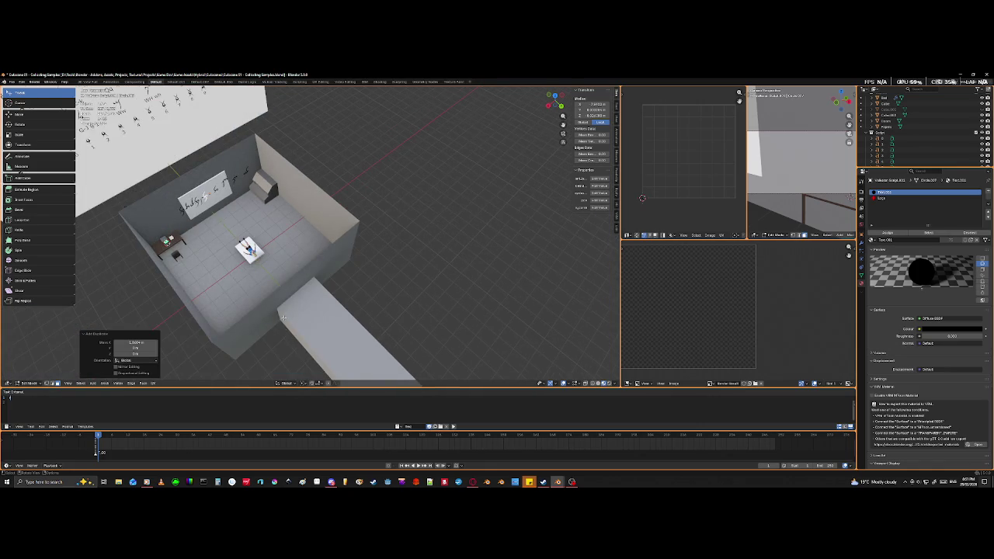
scroll(282, 318, "up", 3)
scroll(283, 318, "up", 3)
middle_click_drag(283, 318, 373, 357)
scroll(372, 357, "down", 3)
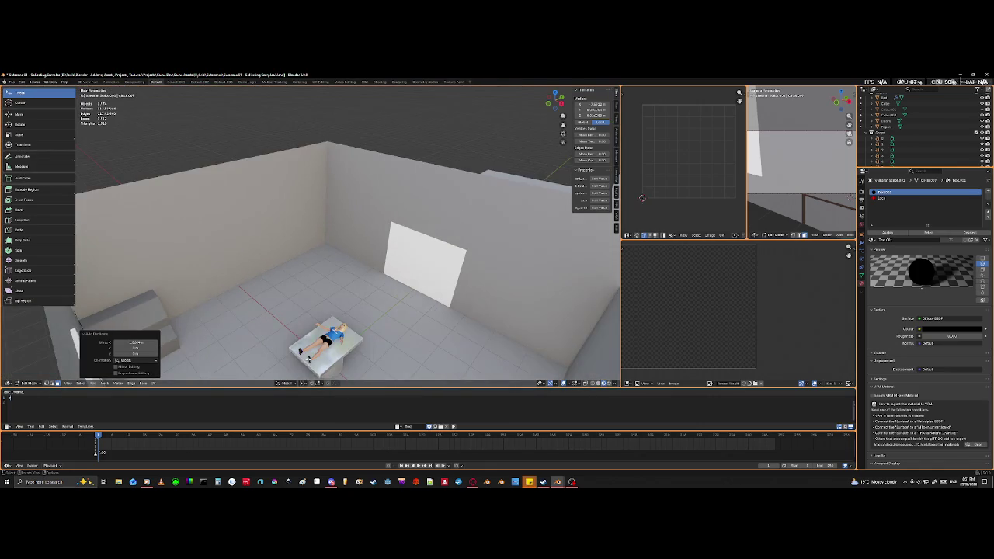
middle_click_drag(459, 386, 306, 307)
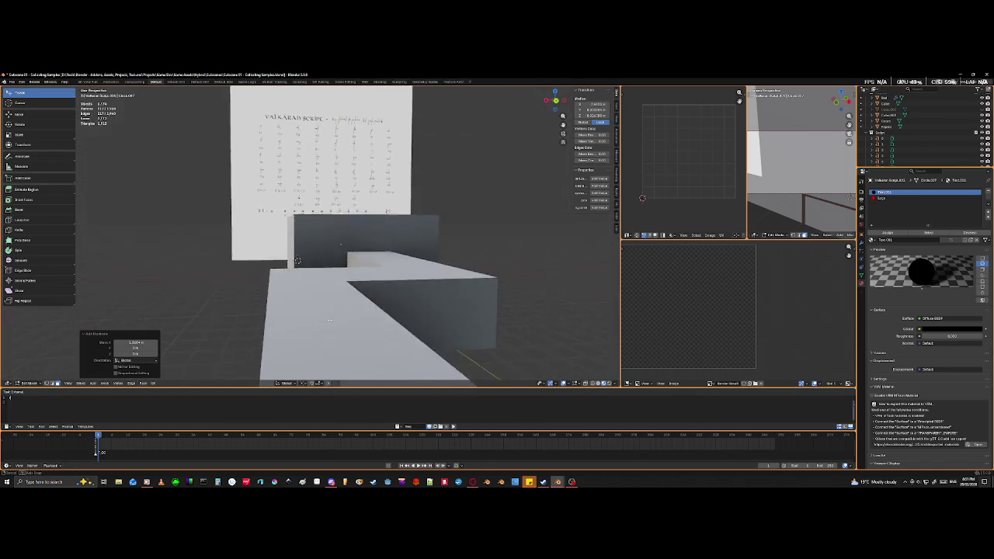
scroll(306, 308, "up", 5)
scroll(307, 308, "down", 2)
scroll(314, 311, "up", 3)
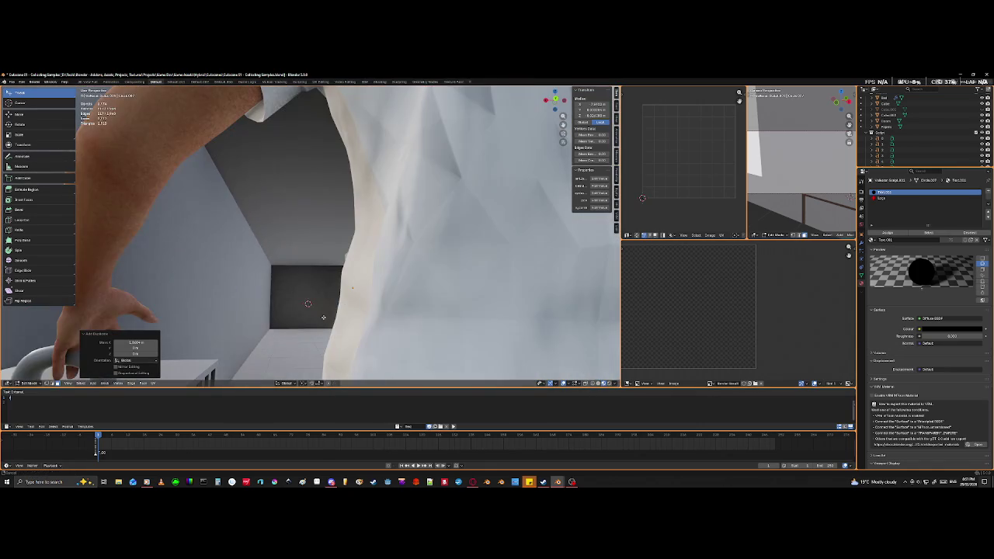
scroll(323, 316, "up", 3)
scroll(323, 316, "down", 3)
scroll(325, 316, "up", 2)
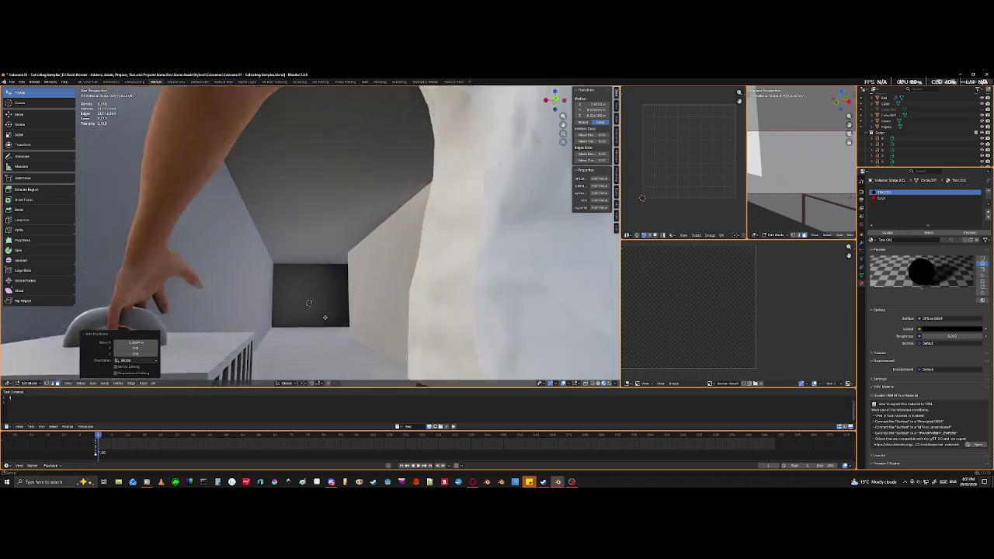
scroll(326, 316, "up", 2)
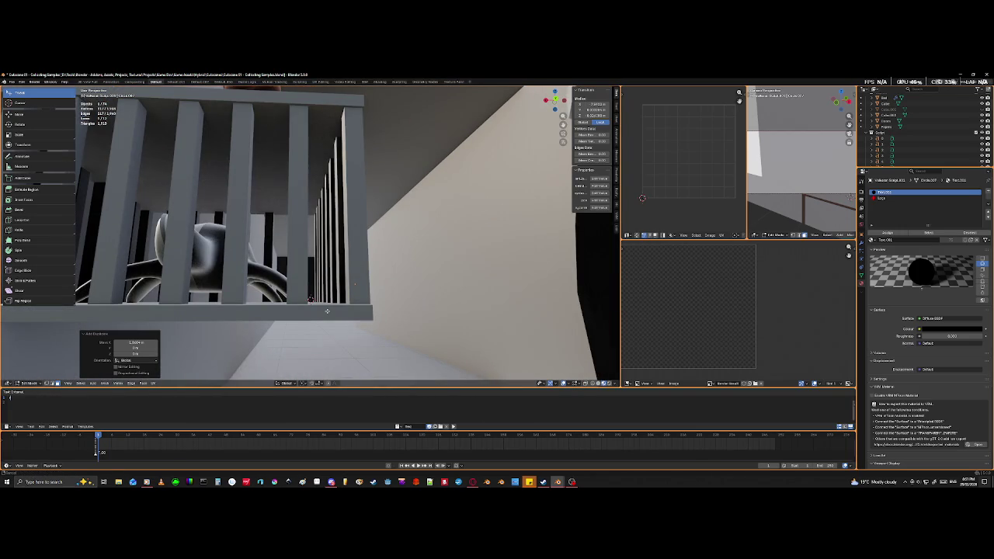
scroll(327, 310, "up", 1)
middle_click_drag(327, 310, 311, 299)
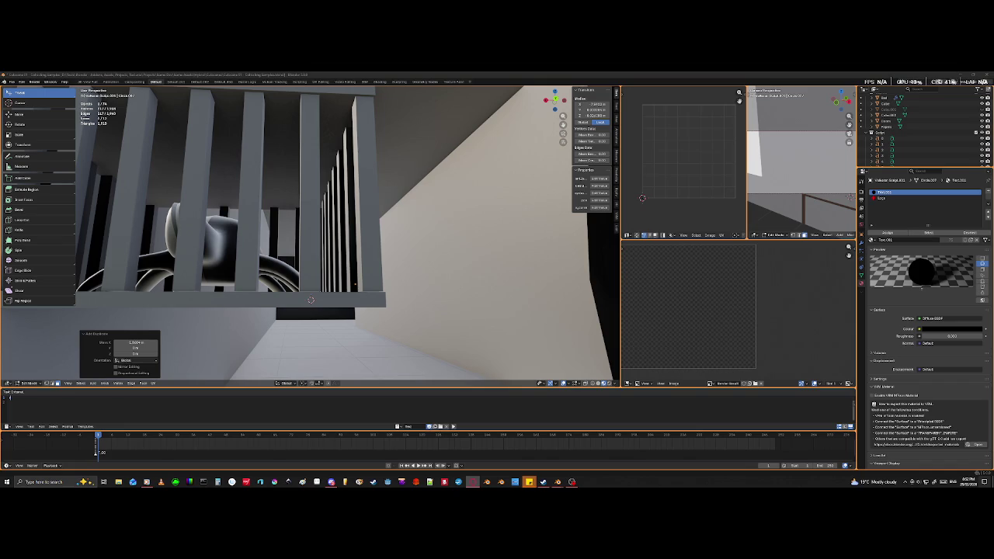
scroll(205, 266, "down", 5)
middle_click_drag(205, 266, 283, 322)
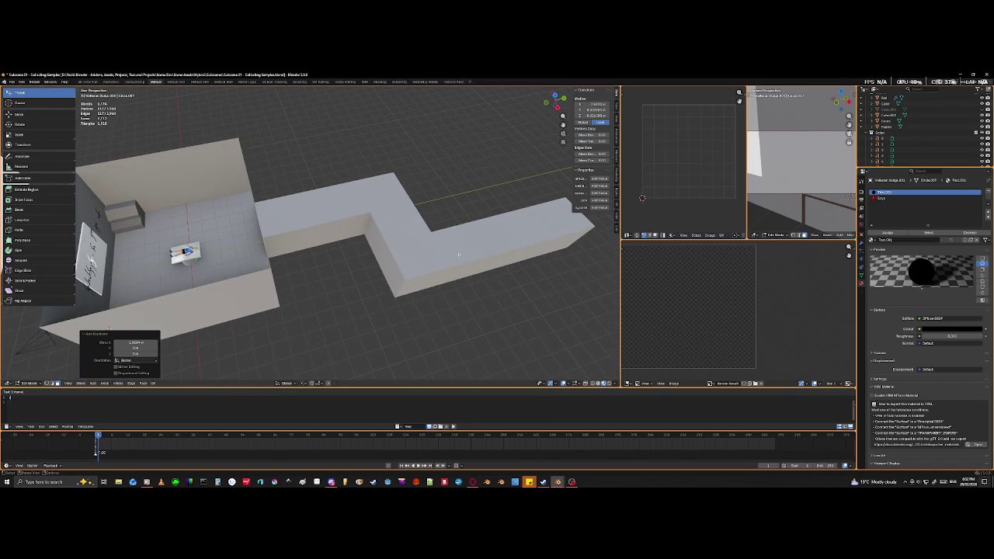
middle_click_drag(187, 284, 329, 330)
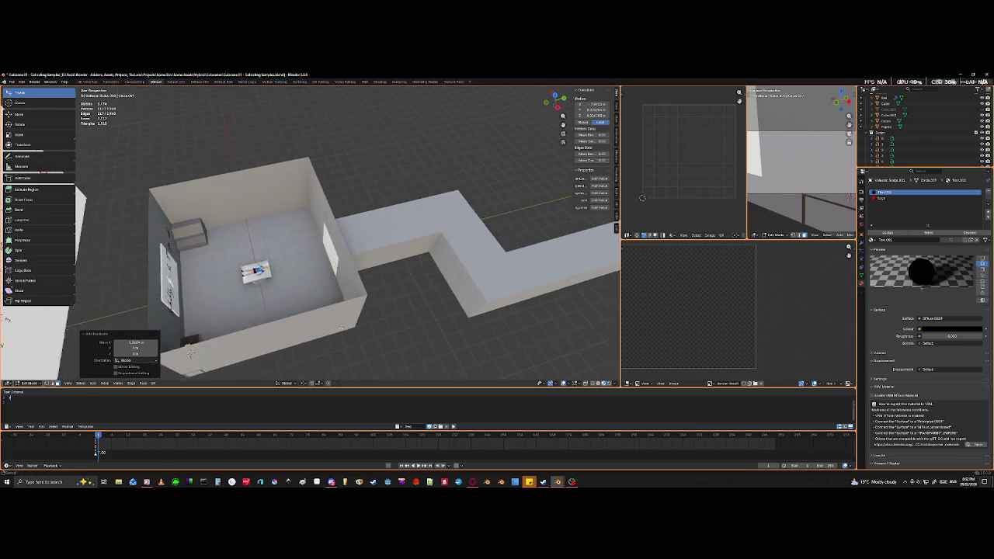
scroll(329, 330, "up", 3)
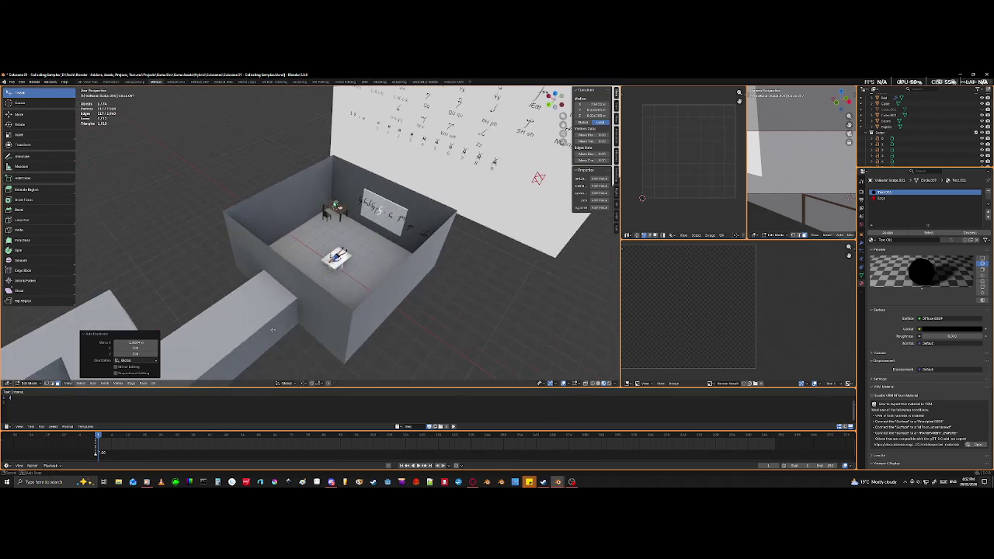
middle_click_drag(329, 330, 240, 333)
scroll(355, 338, "up", 3)
scroll(355, 338, "up", 2)
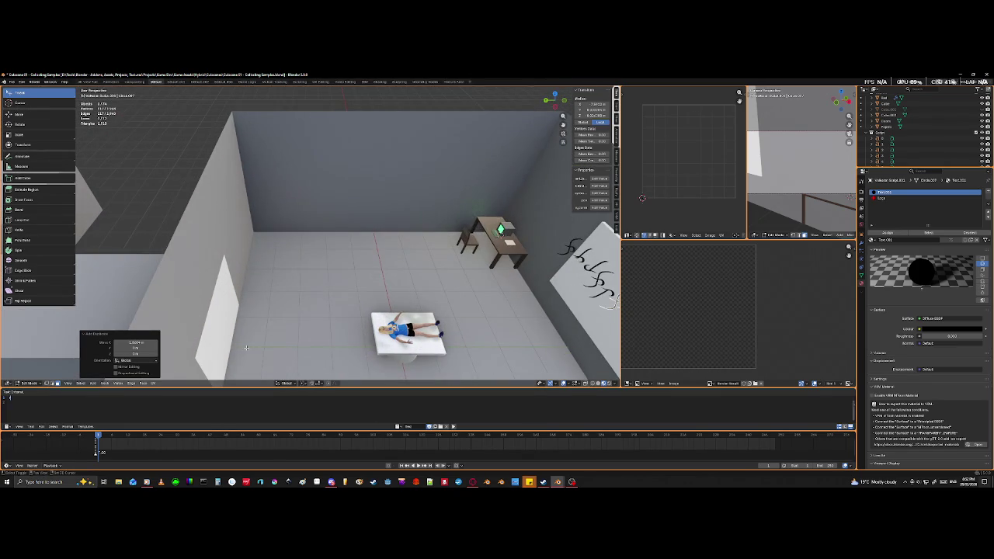
scroll(355, 337, "up", 2)
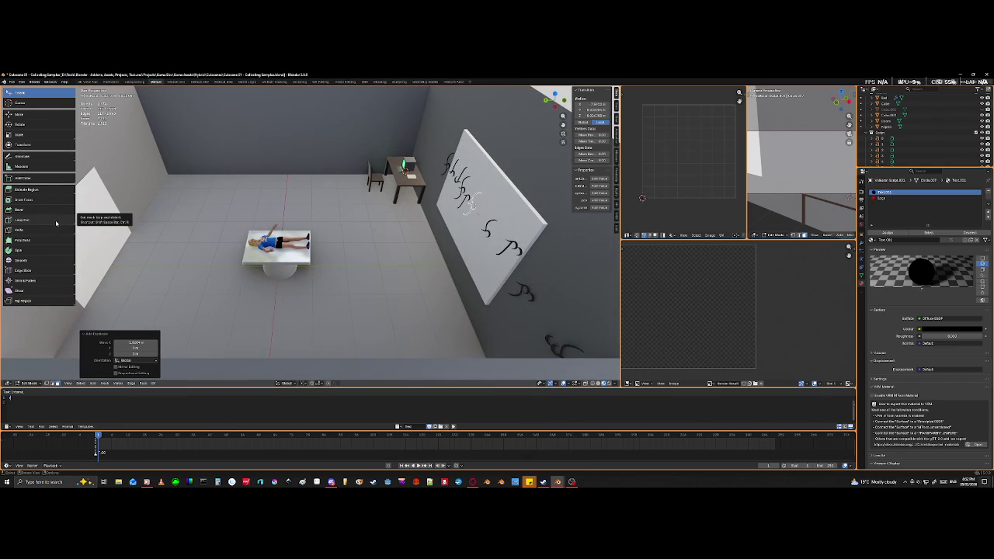
mouse_move(321, 152)
middle_mouse_down()
mouse_move(334, 149)
mouse_move(368, 202)
mouse_move(302, 231)
middle_mouse_up()
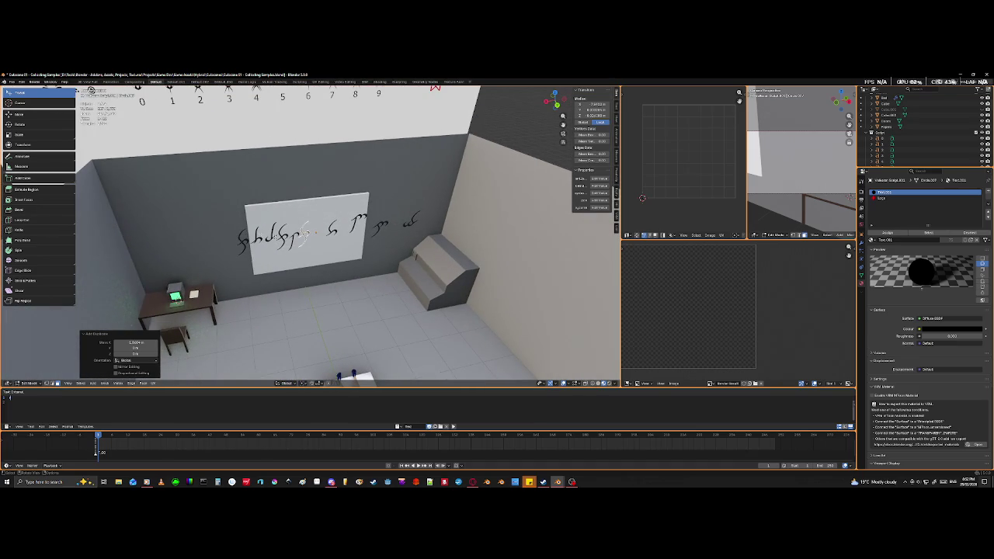
mouse_move(262, 218)
middle_mouse_down()
mouse_move(398, 286)
mouse_move(394, 383)
middle_mouse_up()
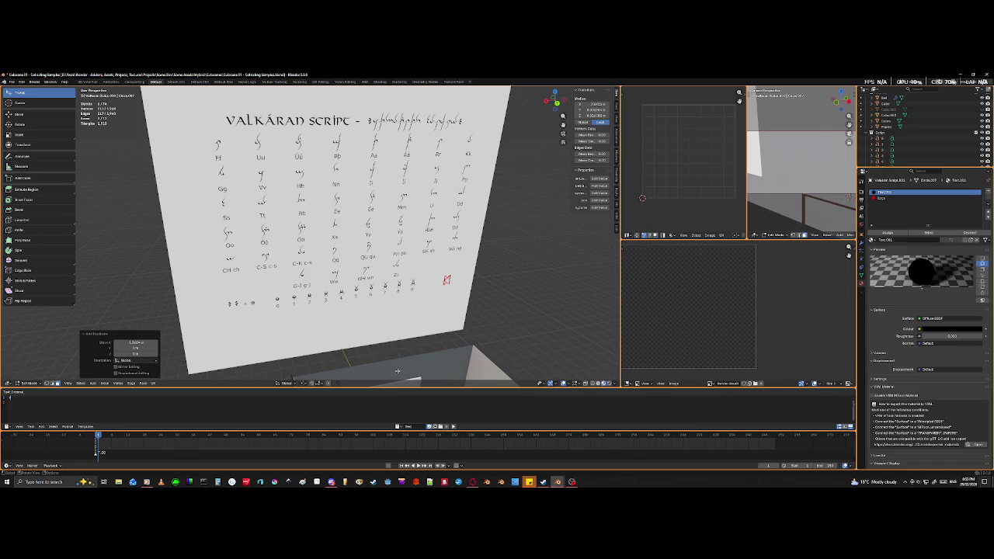
middle_click_drag(350, 233, 326, 225)
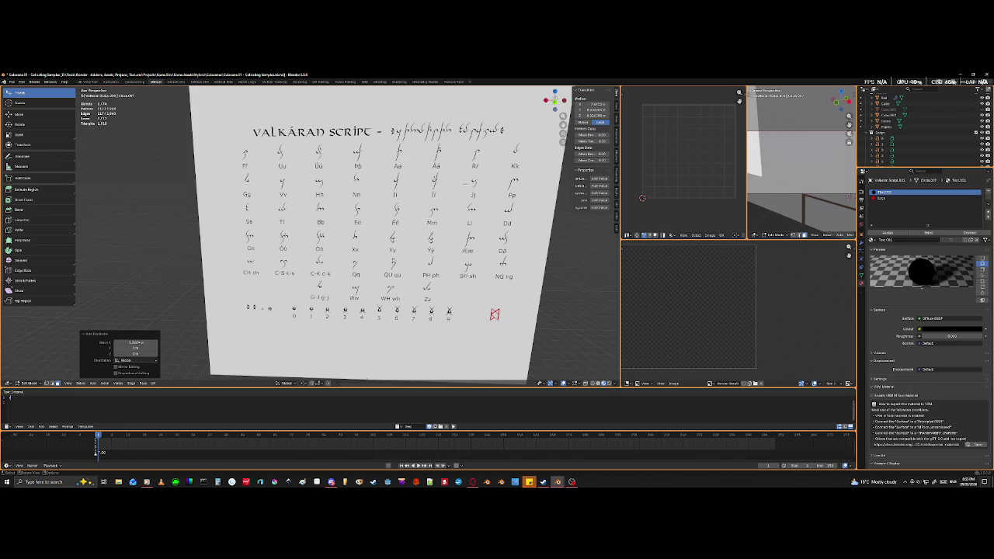
scroll(467, 182, "down", 5)
middle_click_drag(467, 182, 402, 333)
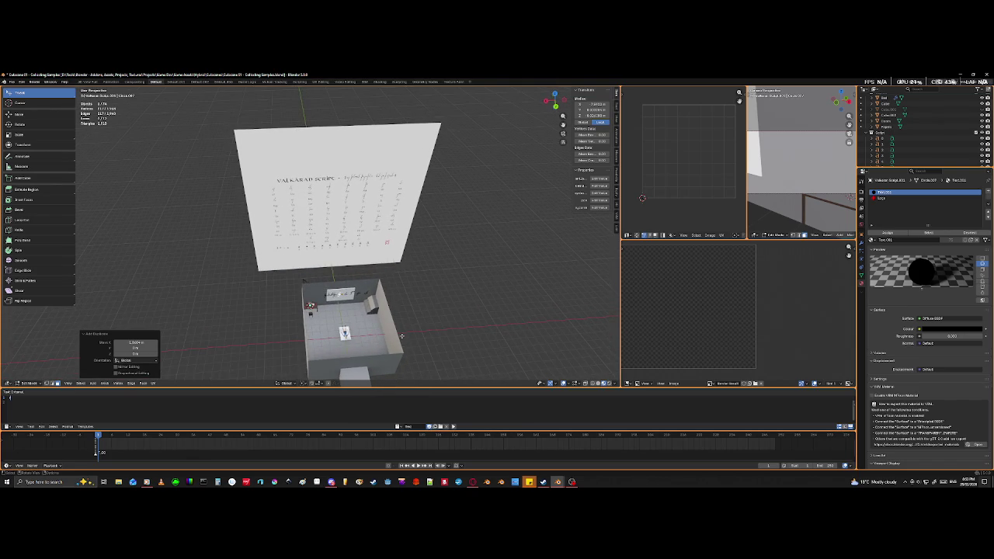
scroll(388, 311, "up", 2)
scroll(365, 256, "up", 2)
scroll(341, 205, "up", 2)
scroll(341, 205, "up", 1)
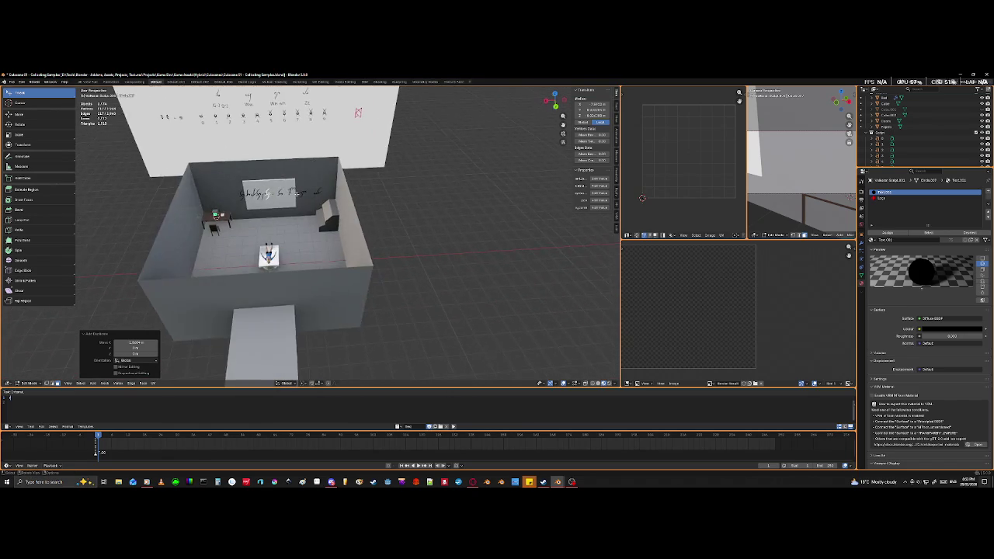
scroll(334, 233, "up", 2)
scroll(326, 264, "up", 2)
scroll(318, 299, "up", 2)
mouse_move(316, 313)
middle_mouse_down()
mouse_move(271, 300)
mouse_move(292, 313)
middle_mouse_up()
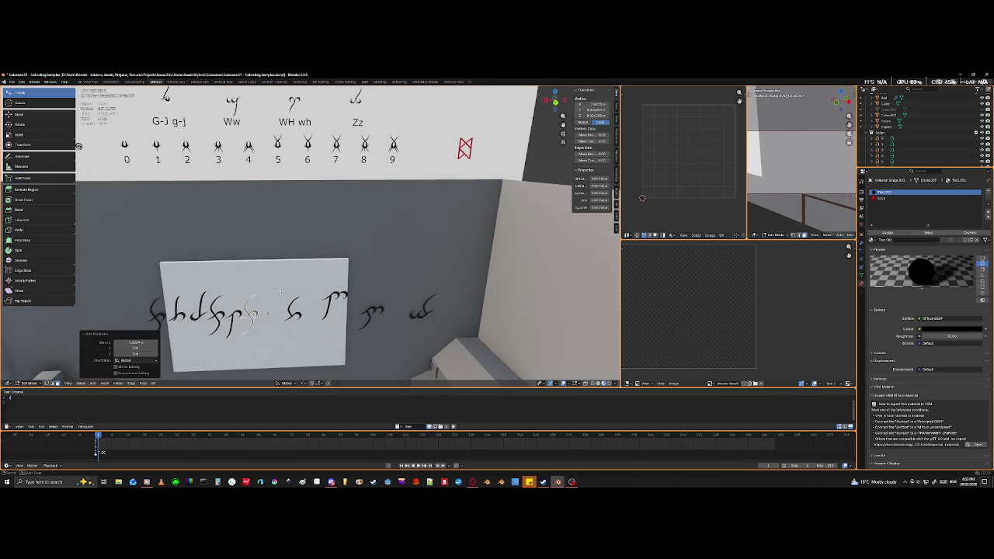
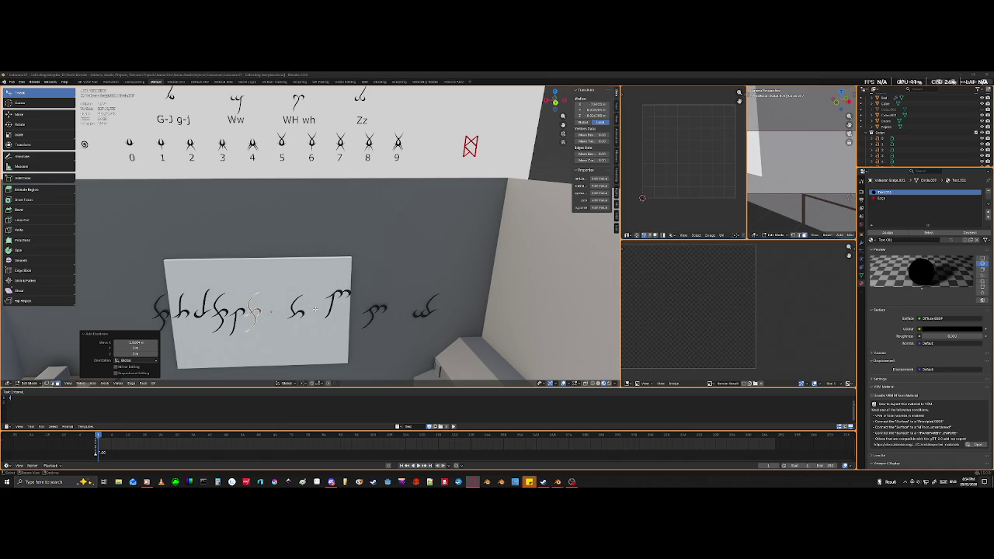
- Survey the room and whiteboard, then leave glyph editing for Object Mode
middle_click_drag(310, 233, 295, 237)
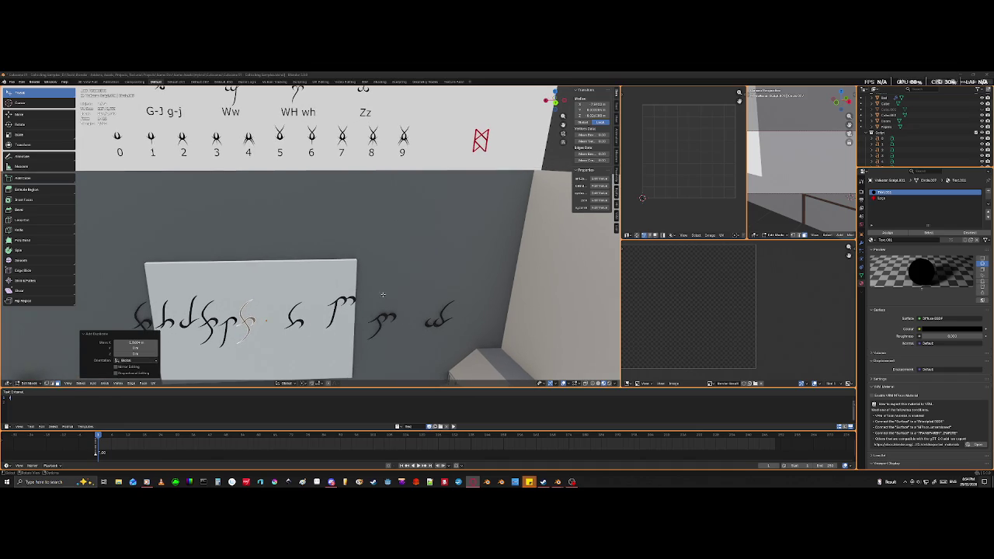
scroll(373, 306, "down", 3)
scroll(374, 306, "down", 3)
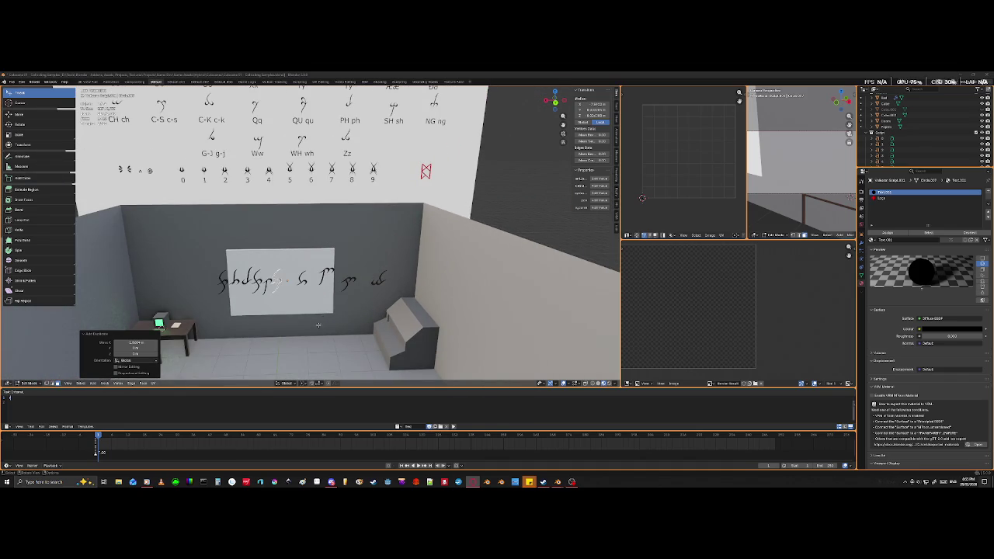
middle_click_drag(373, 305, 378, 294, "shift")
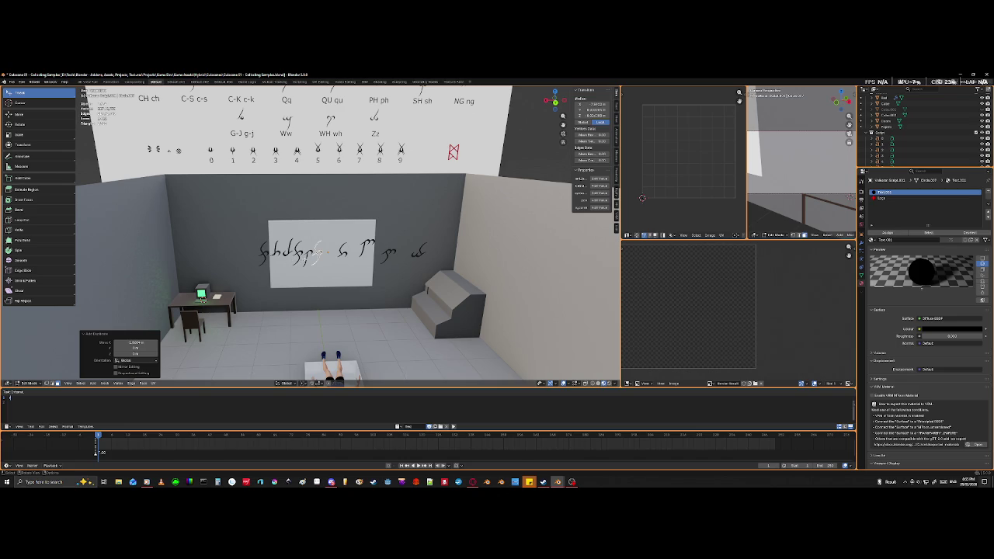
middle_click_drag(314, 256, 315, 295)
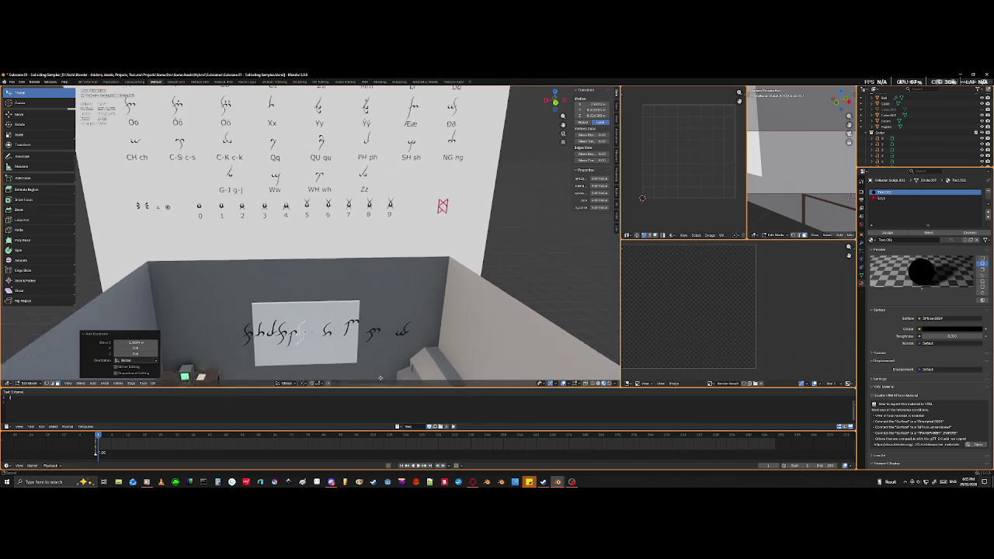
middle_click_drag(365, 369, 366, 299, "shift")
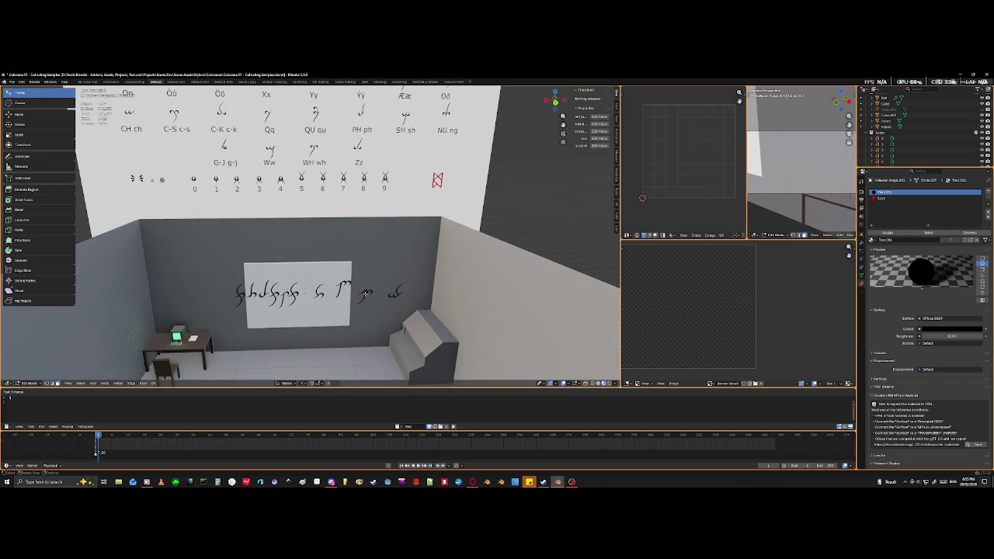
key("Tab")
key("Tab")
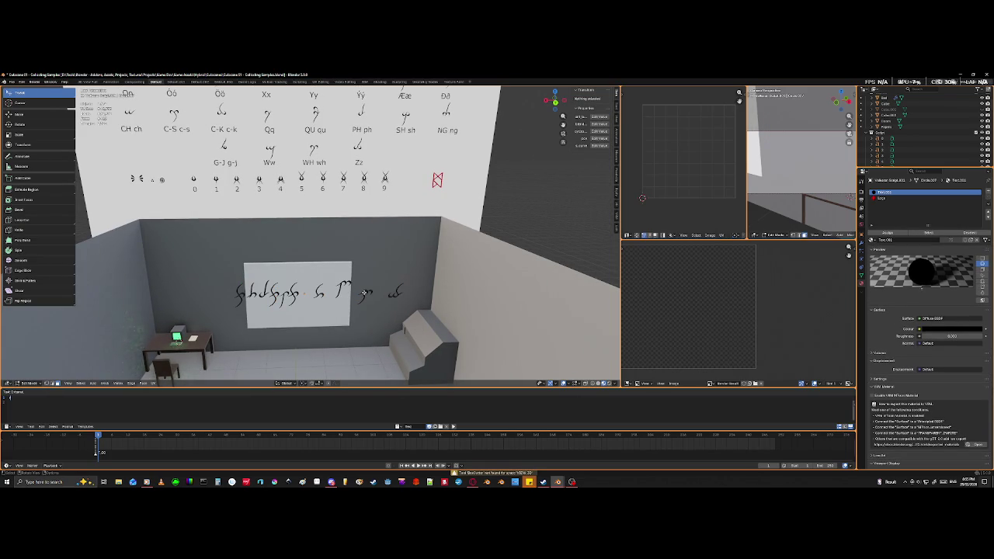
key("Tab")
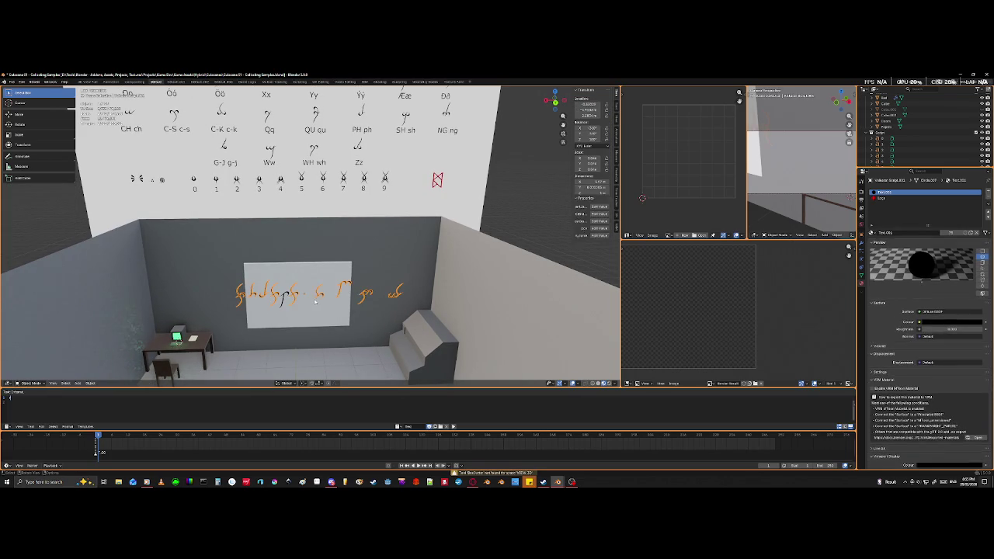
- Select the whiteboard script object, enter Edit Mode, and zoom in close on the board
left_click(288, 297)
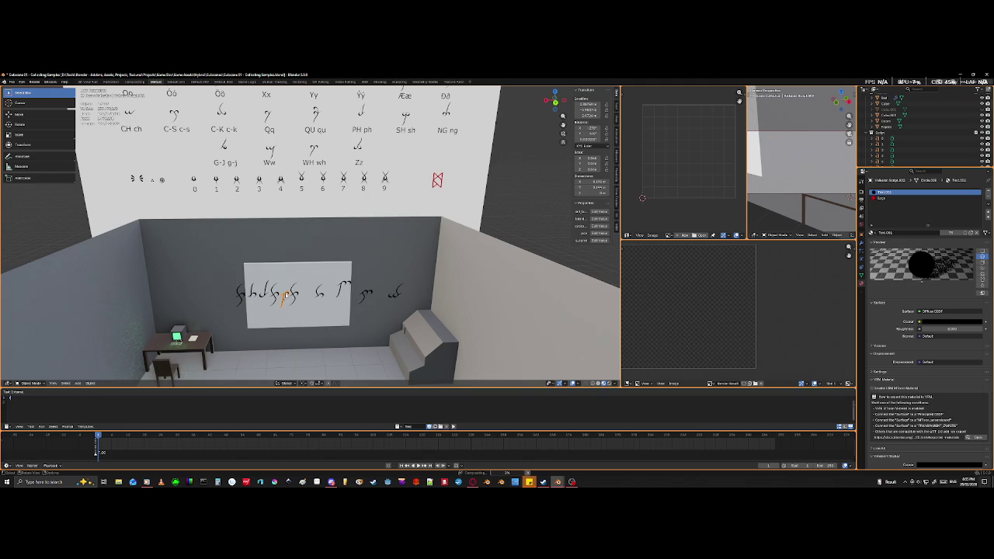
left_click(280, 293)
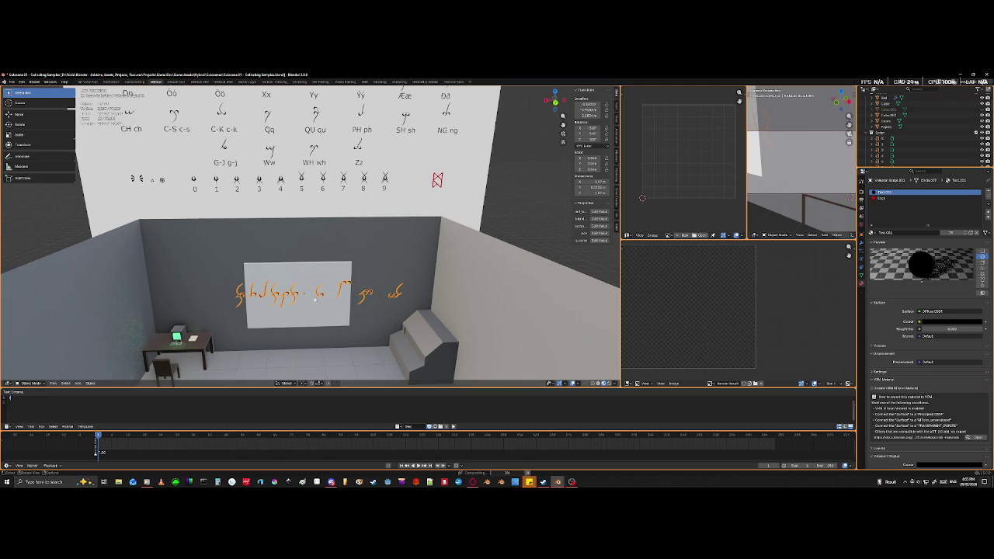
key("Tab")
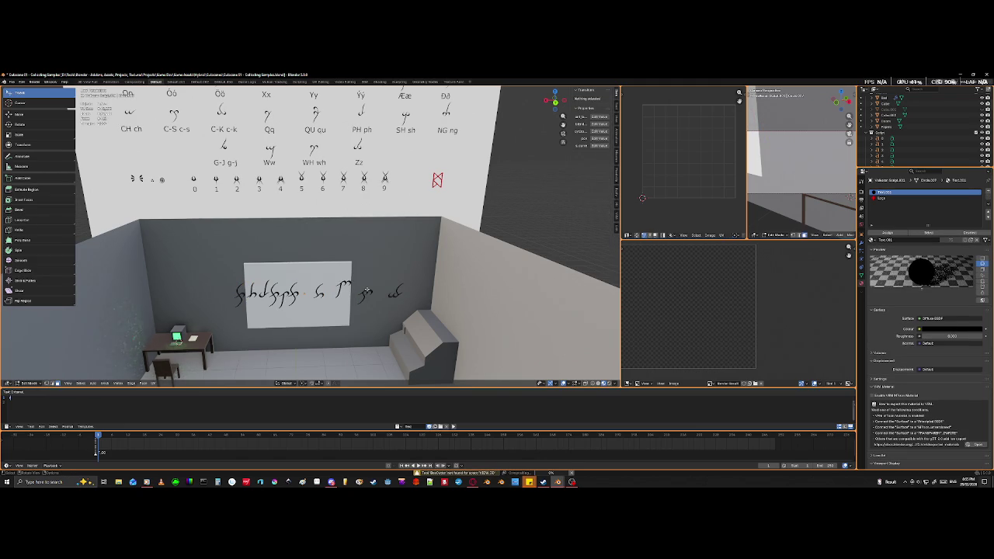
mouse_move(366, 291)
middle_mouse_down()
mouse_move(387, 385)
mouse_move(387, 271)
middle_mouse_up()
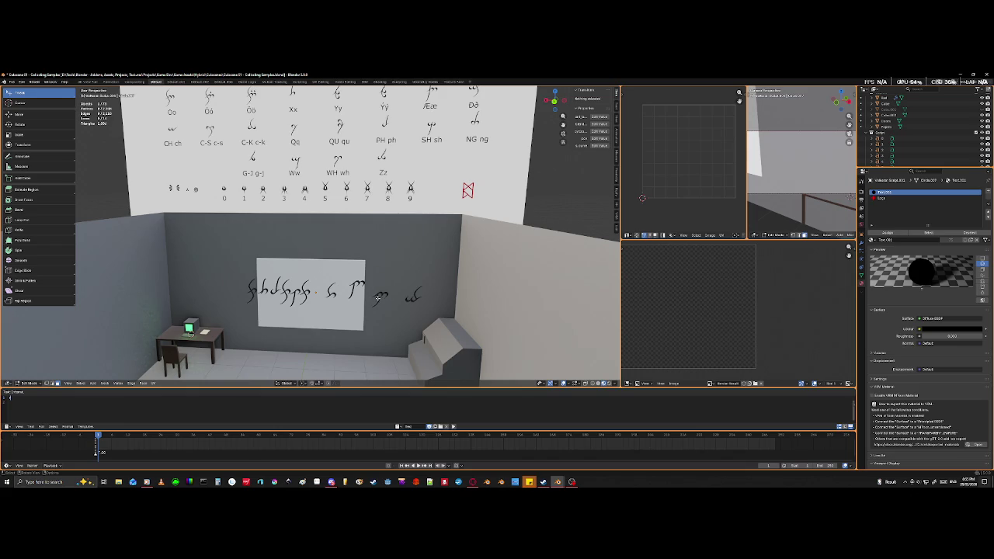
scroll(374, 309, "up", 2)
scroll(373, 308, "up", 1)
scroll(373, 308, "up", 1)
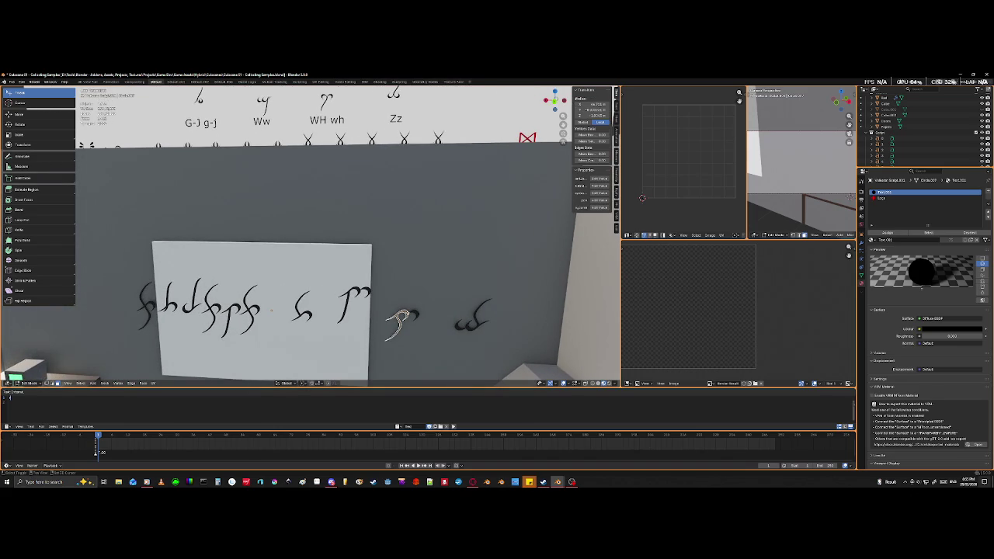
- Slide one glyph left along X, then zoom back out
left_click(409, 315)
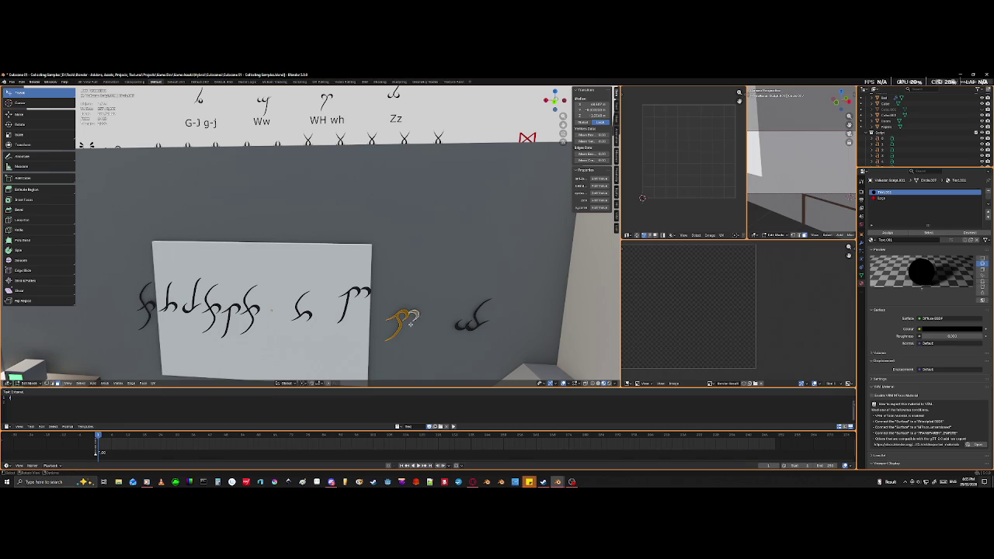
key("g")
key("x")
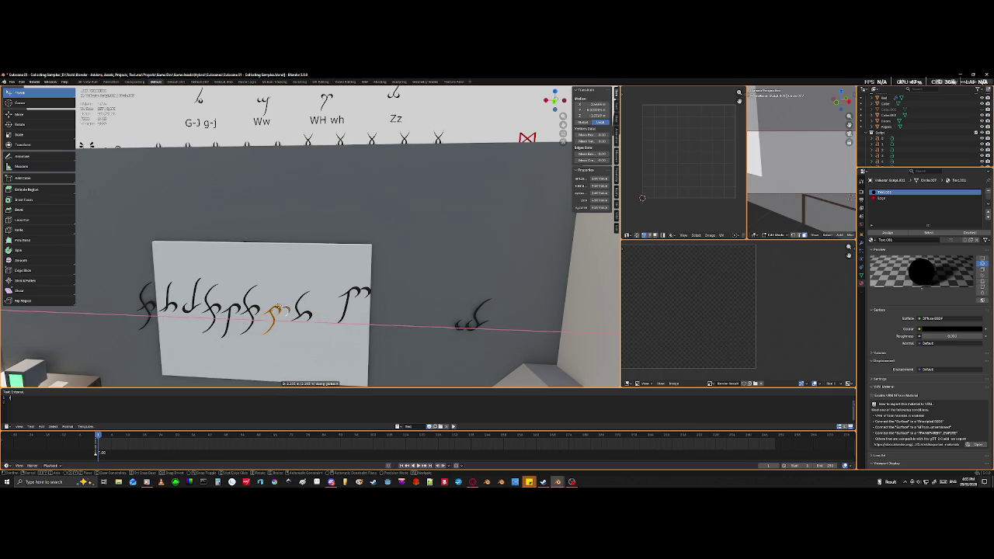
left_click(274, 311)
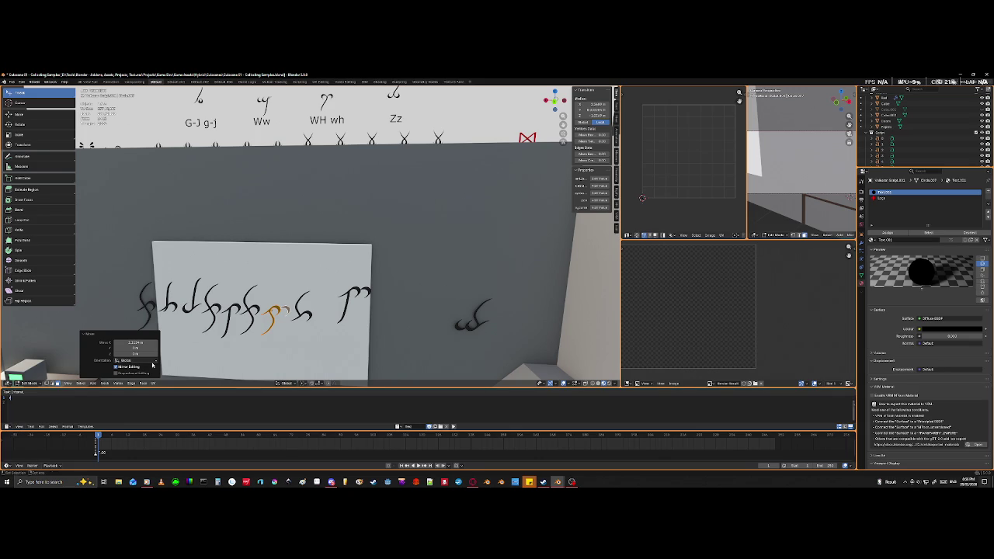
scroll(327, 303, "down", 2)
scroll(327, 303, "down", 2)
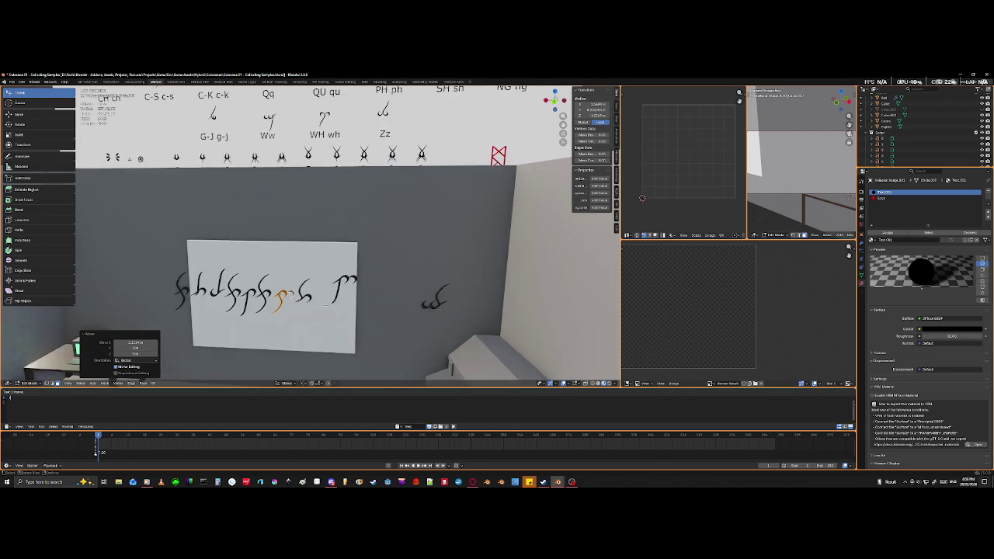
scroll(327, 303, "down", 2)
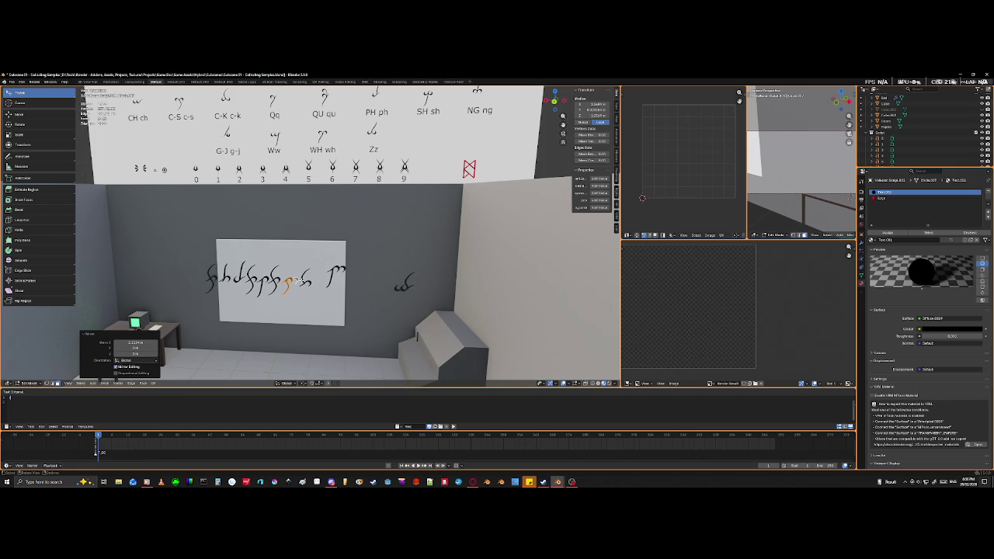
- Deselect it and select the whole connected right-hand glyph
left_click(301, 281)
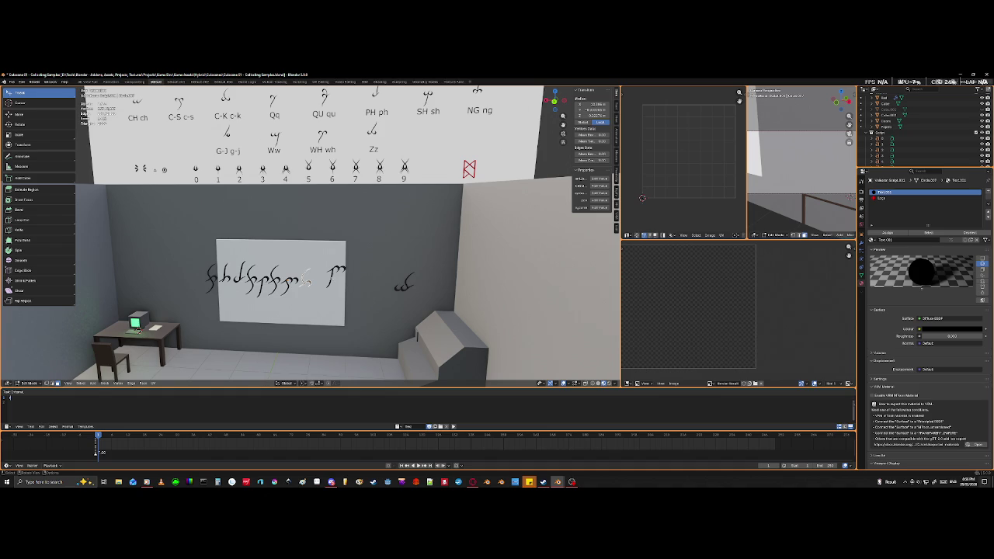
left_click(335, 272)
key("ctrl+l")
- Duplicate the selected glyph and place the copy slightly left along X
left_click(128, 343)
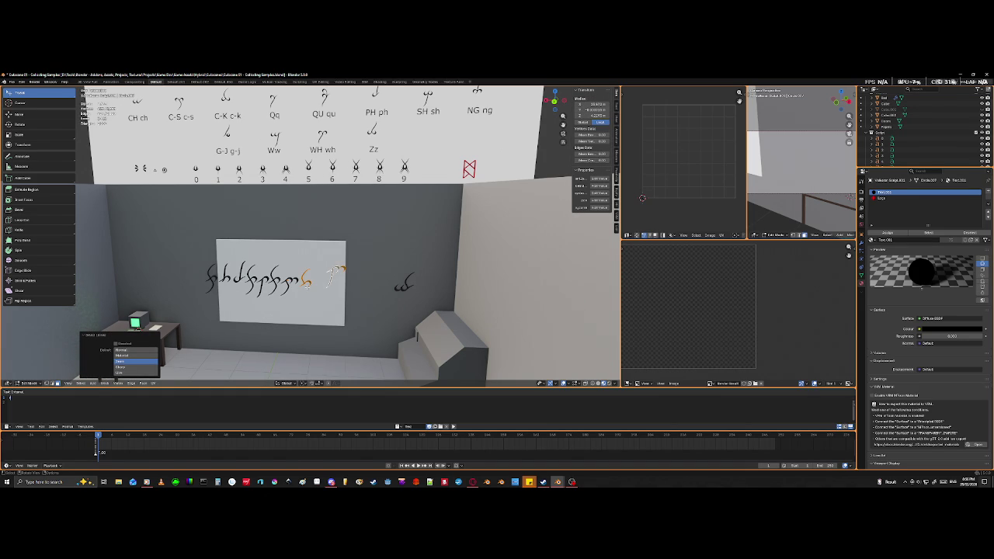
key("shift+d")
key("x")
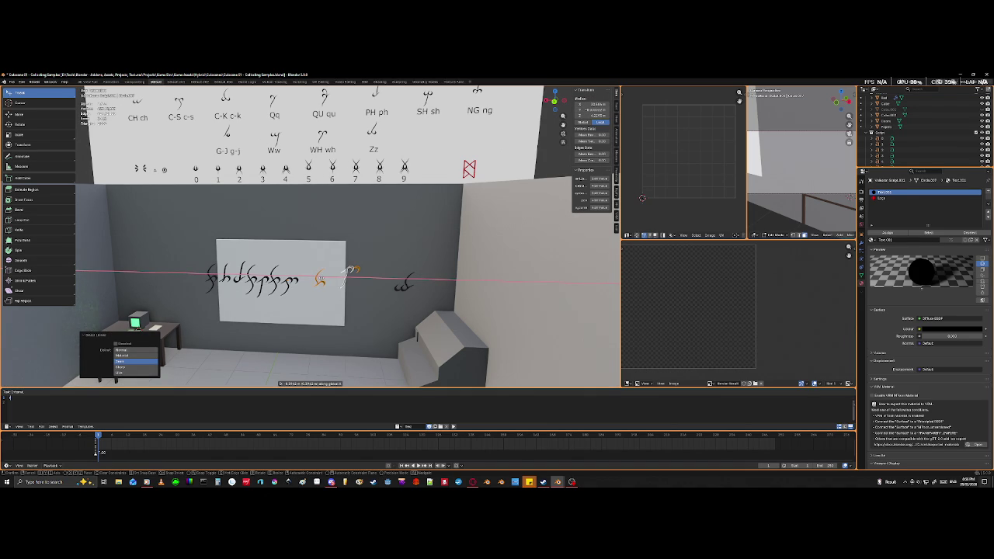
left_click(351, 269)
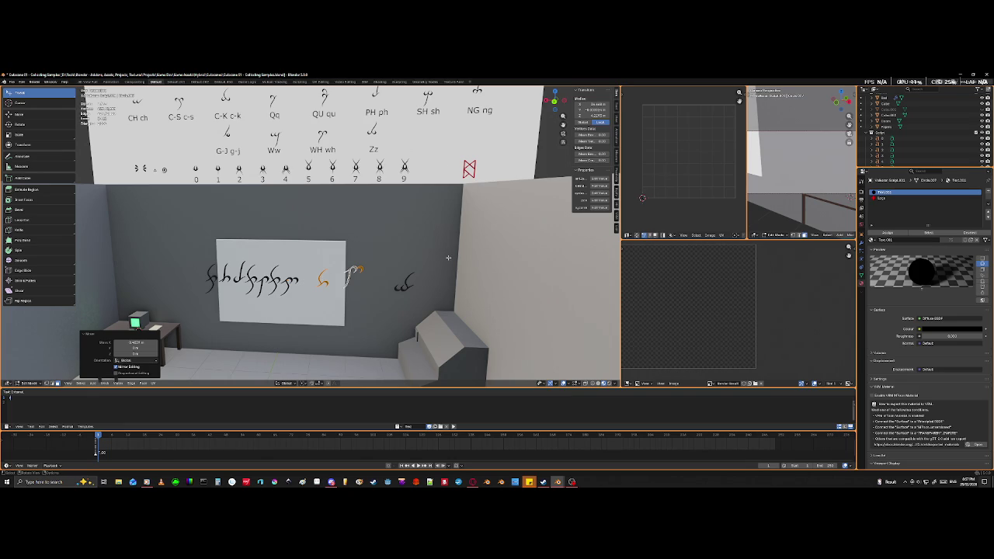
- Orbit and zoom around the wall to inspect the duplicated glyph
mouse_move(374, 292)
middle_mouse_down()
mouse_move(404, 295)
mouse_move(328, 277)
middle_mouse_up()
scroll(328, 277, "up", 3)
scroll(329, 277, "up", 3)
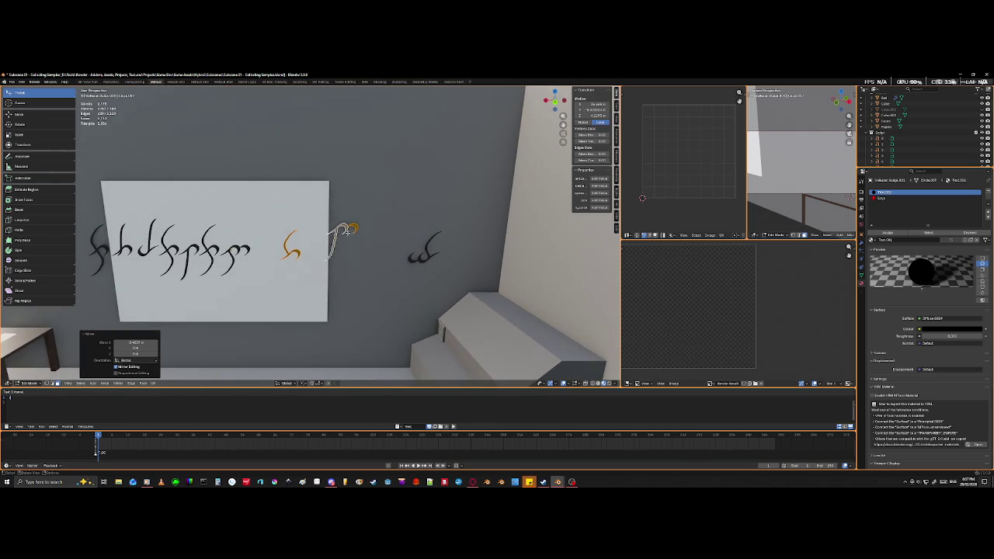
middle_click_drag(328, 277, 364, 280)
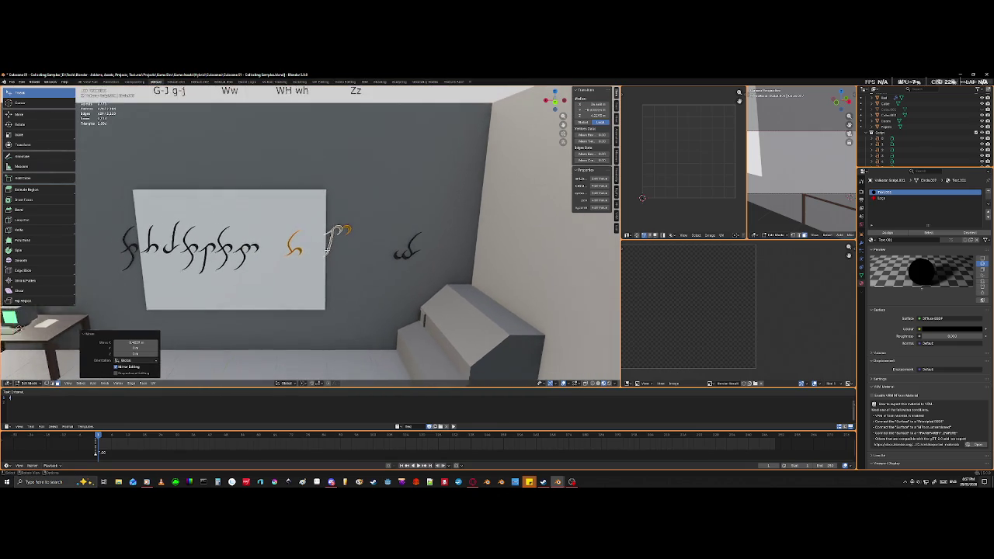
scroll(328, 242, "down", 3)
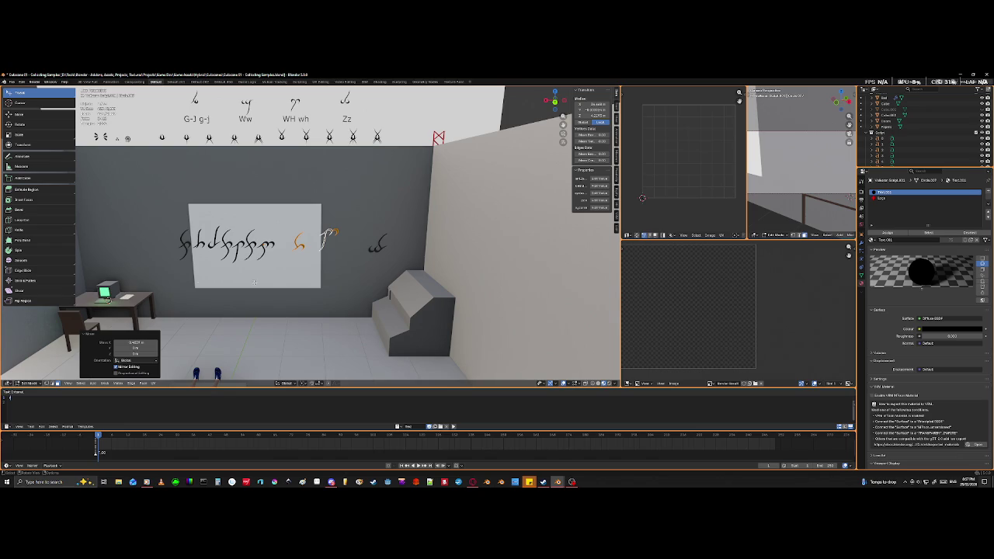
middle_click_drag(299, 299, 289, 304)
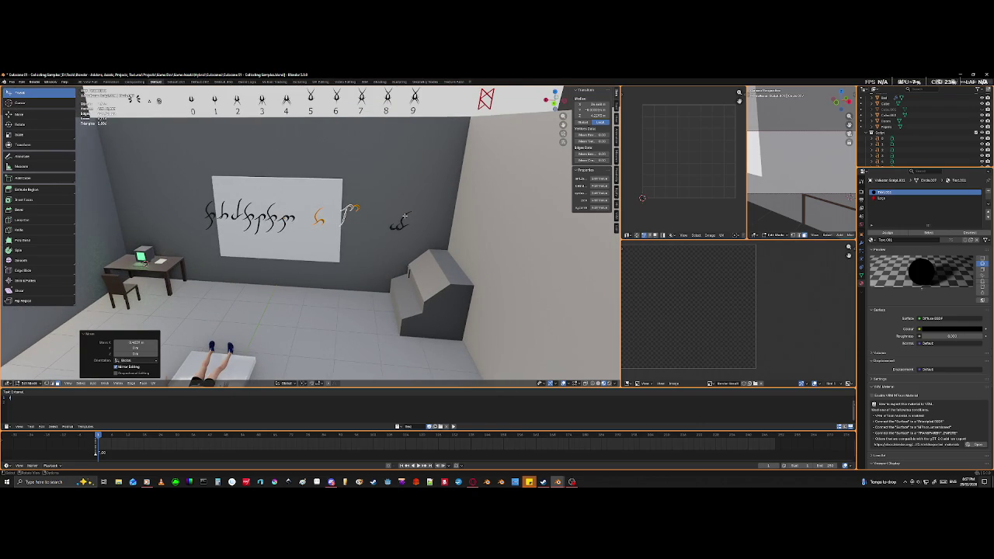
- Shift the selected glyph geometry along X to adjust spacing, then zoom out over the room
left_click(359, 207)
key("alt+a")
key("g")
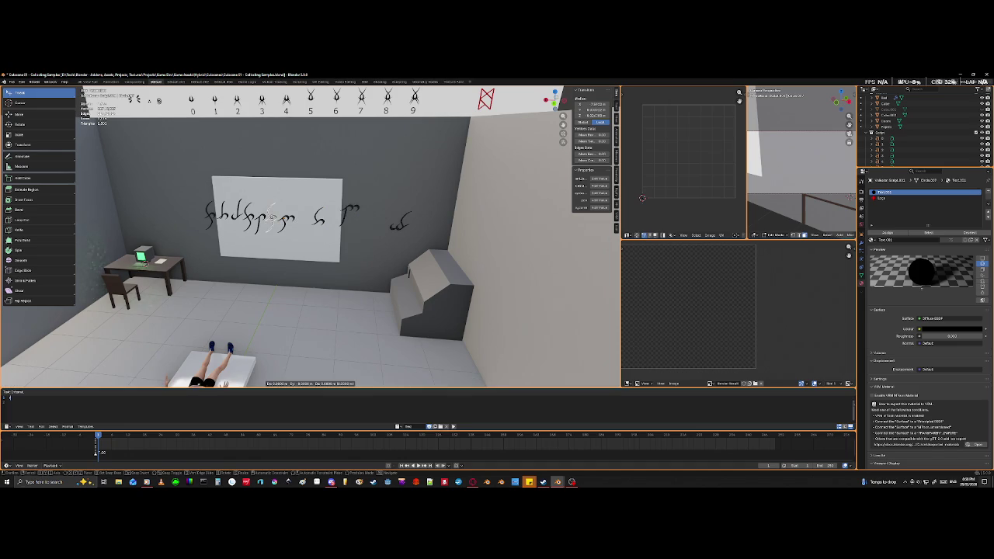
key("x")
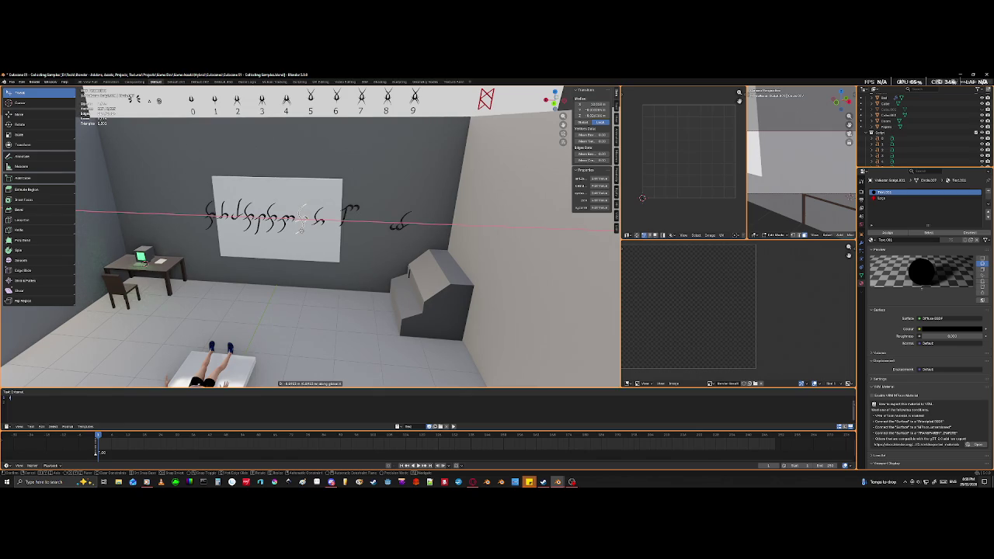
left_click(299, 222)
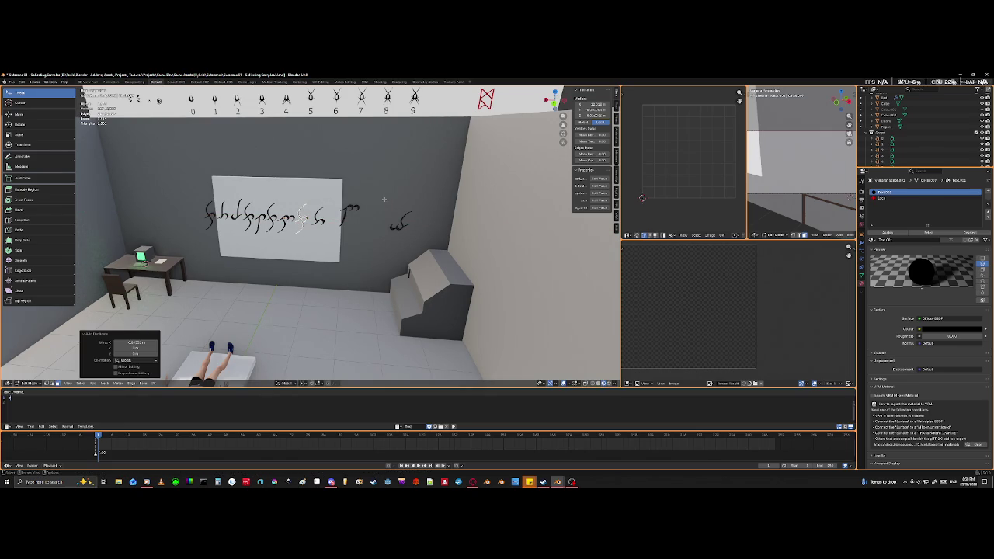
scroll(383, 200, "down", 3)
scroll(385, 199, "down", 3)
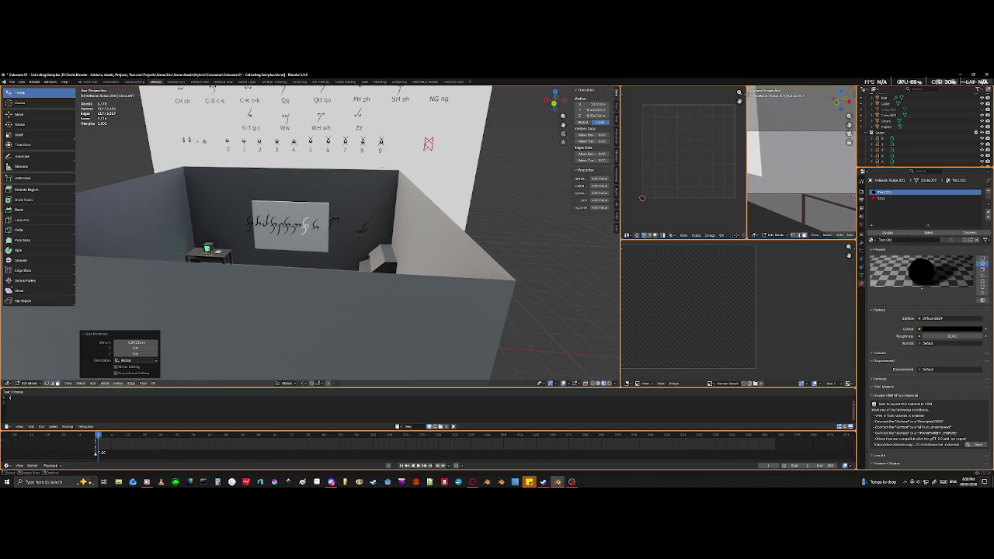
mouse_move(385, 199)
middle_mouse_down()
mouse_move(422, 346)
mouse_move(445, 379)
middle_mouse_up()
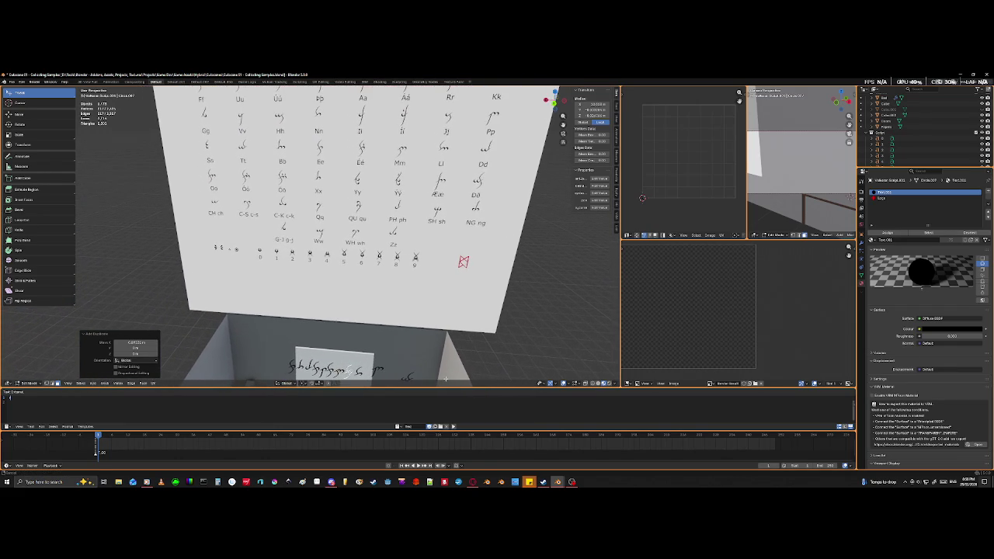
mouse_move(445, 378)
middle_mouse_down()
mouse_move(409, 235)
mouse_move(418, 322)
mouse_move(370, 243)
mouse_move(388, 299)
middle_mouse_up()
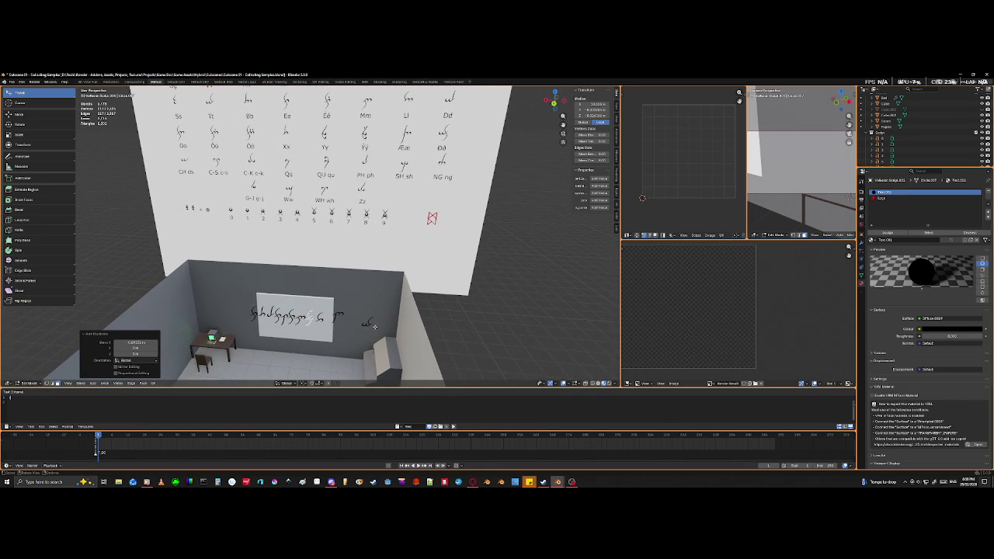
- Delete the stray glyph from the right wall
left_click(337, 314)
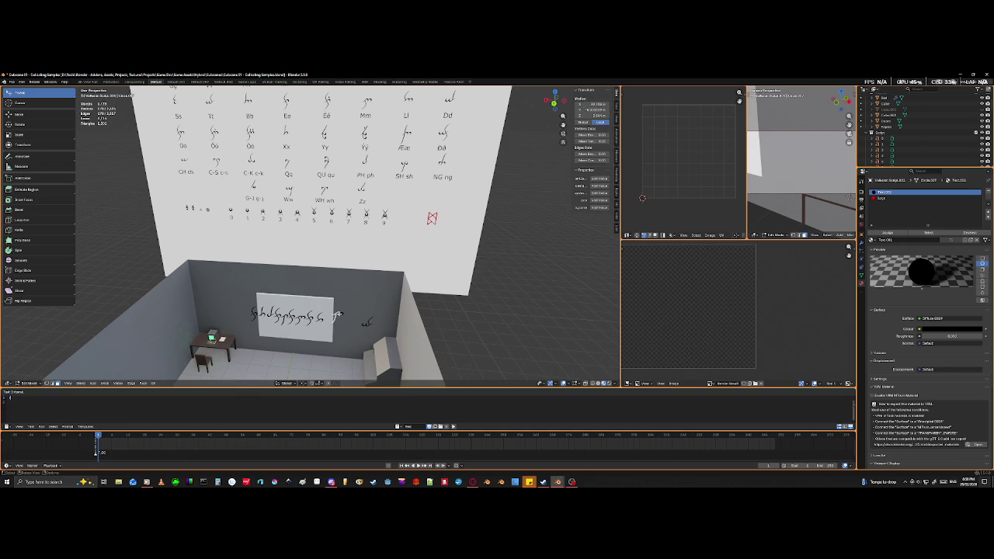
key("l")
key("x")
left_click(340, 315)
- Select the next whole glyph and slide it along X toward the board
key("l")
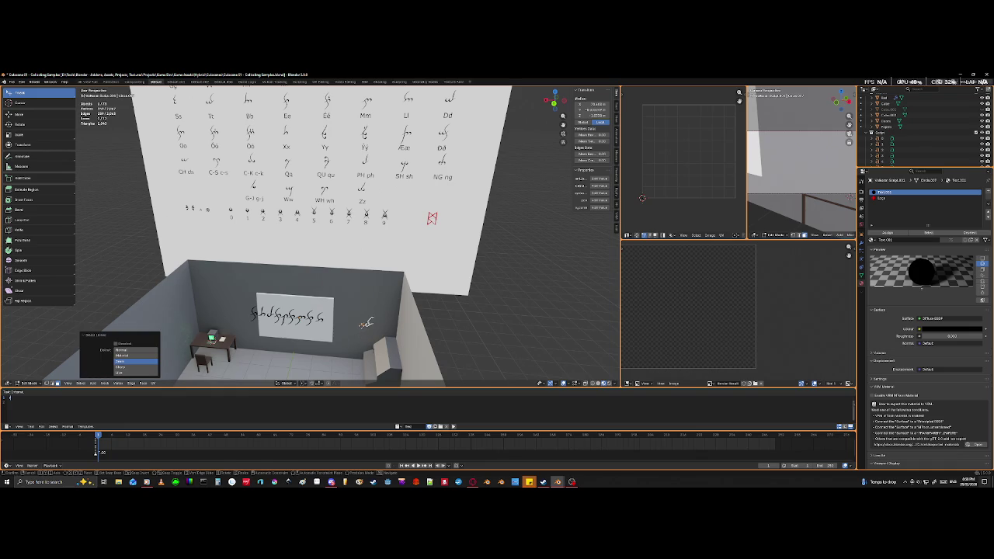
key("g")
key("x")
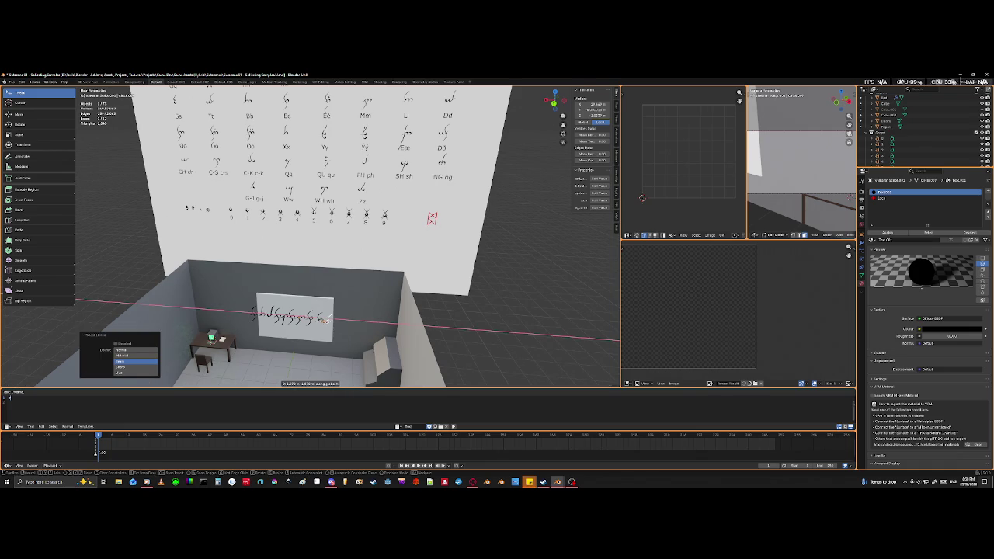
left_click(325, 319)
scroll(330, 326, "up", 2)
scroll(334, 334, "up", 2)
scroll(342, 346, "up", 2)
scroll(350, 354, "up", 2)
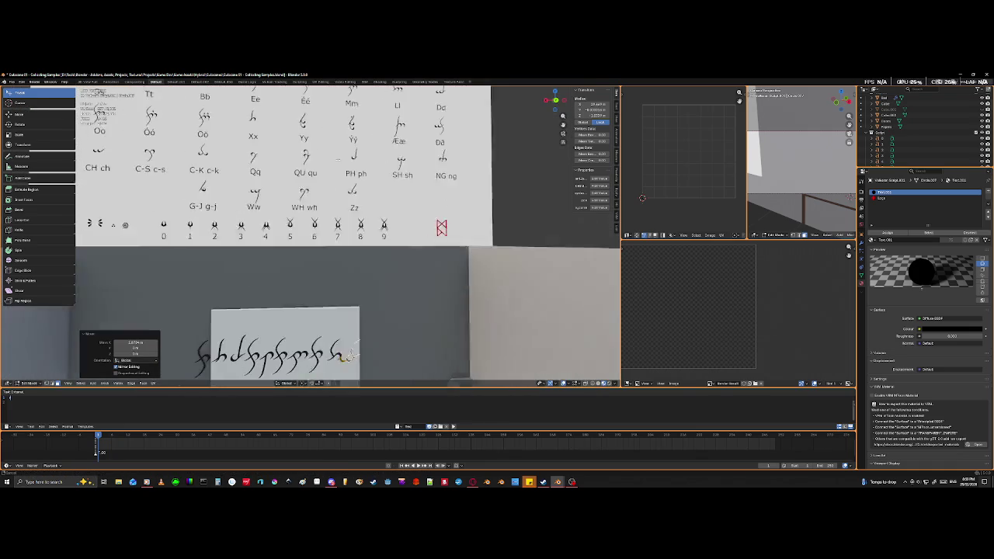
scroll(349, 357, "down", 4)
middle_click_drag(342, 353, 320, 339)
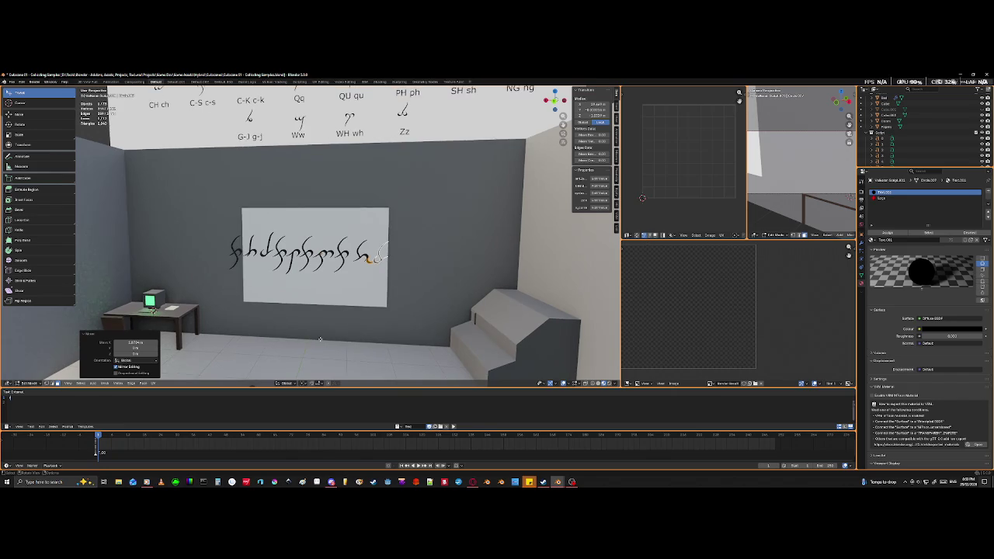
- Nudge the last glyph along X, then begin moving the connected end glyphs
key("g")
key("x")
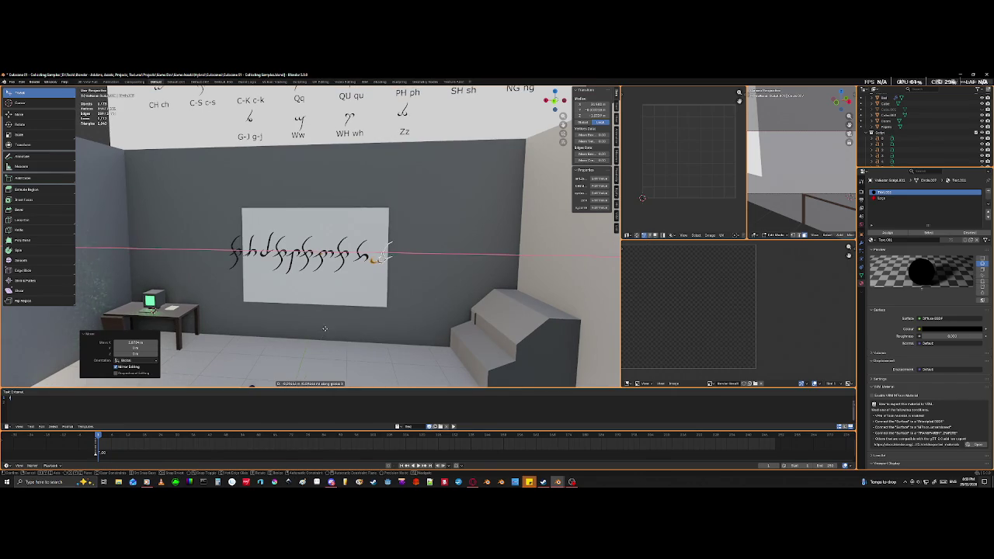
left_click(326, 324)
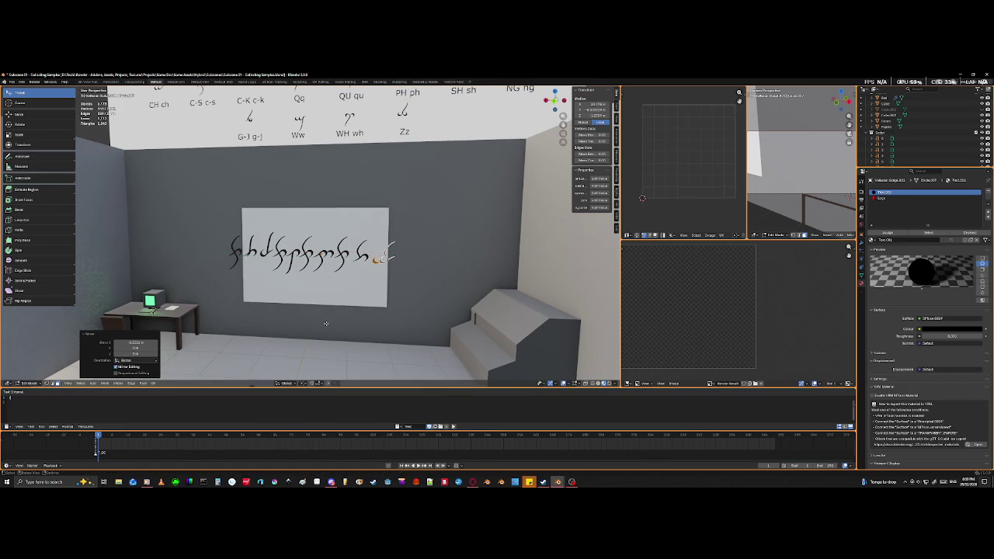
key("g")
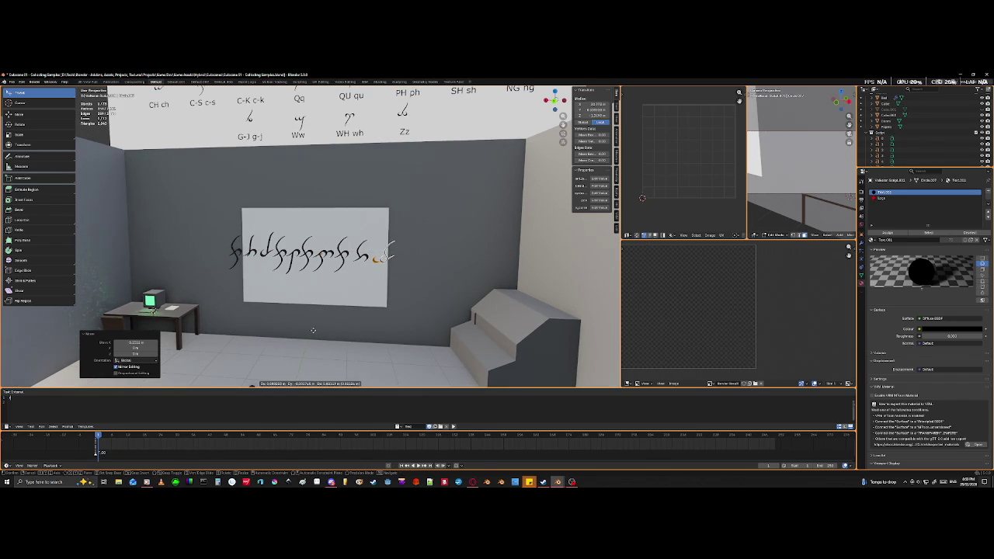
left_click(312, 329)
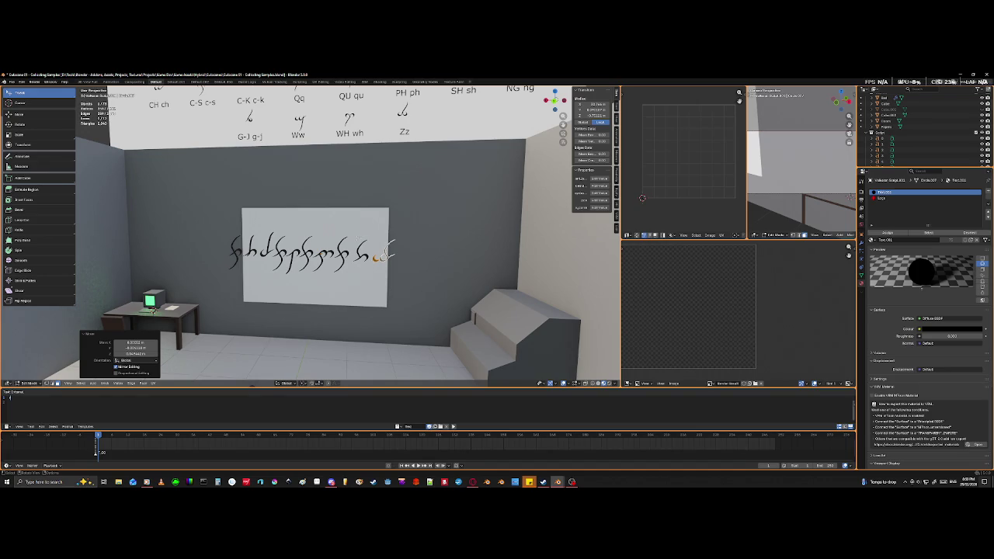
key("ctrl+l")
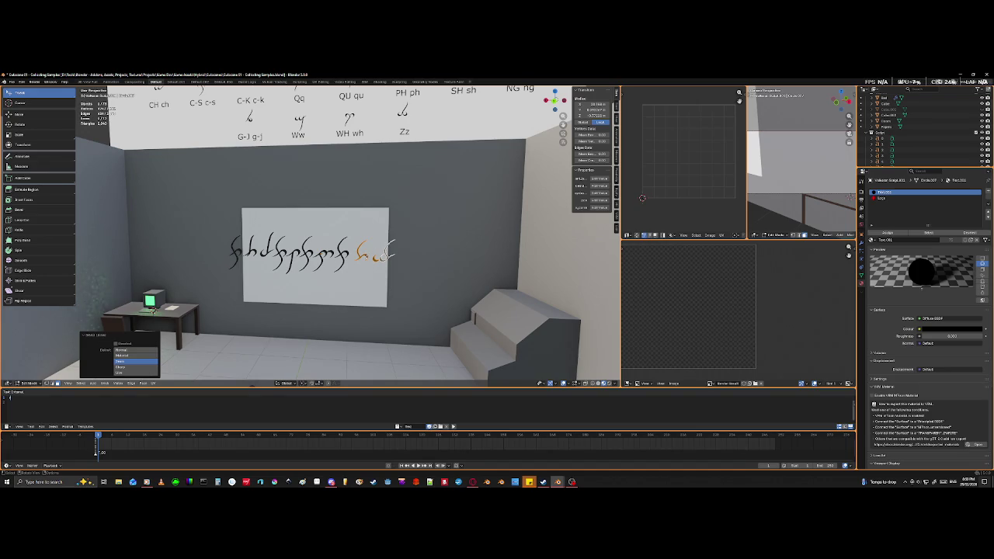
key("g")
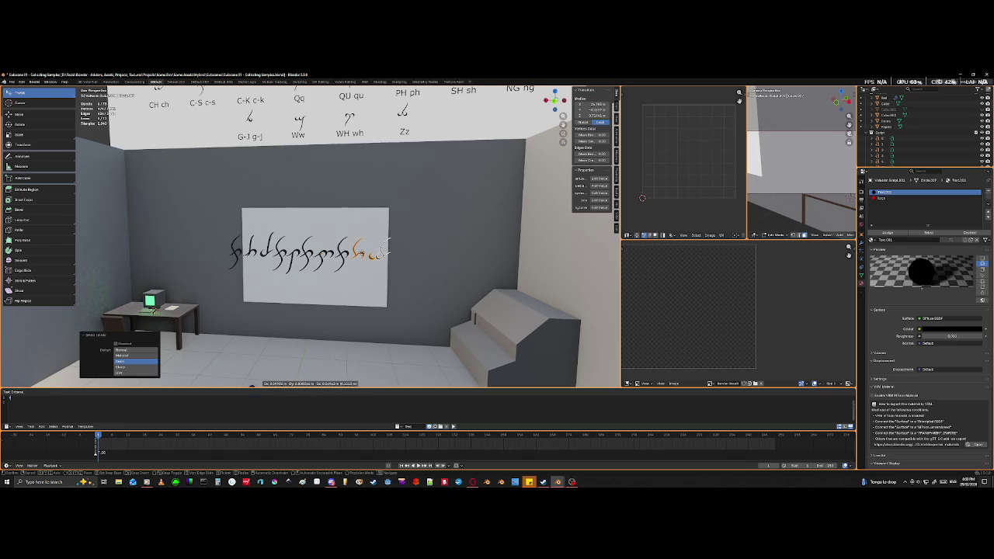
- Place the end glyphs, return to Object Mode, and scale the script text down
left_click(385, 247)
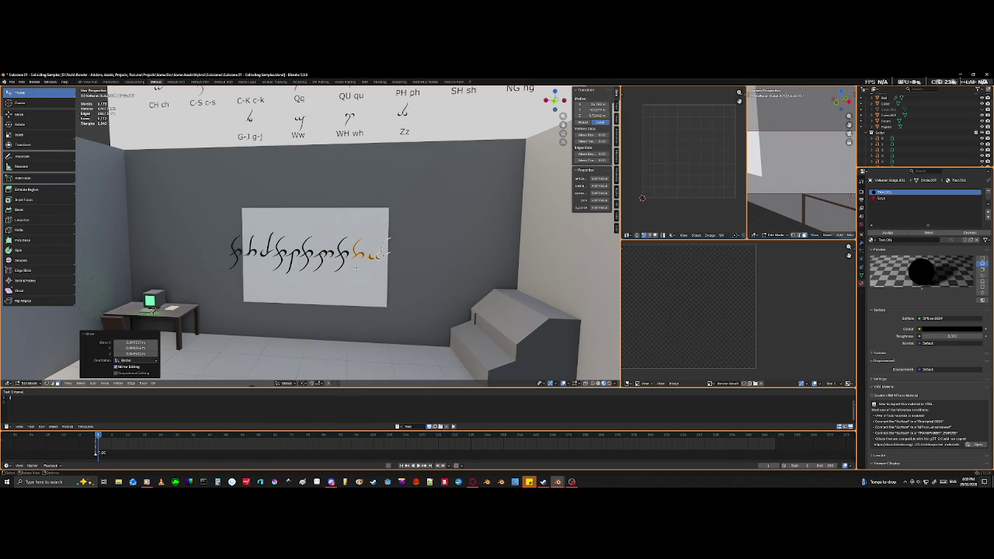
key("Tab")
mouse_move(471, 314)
middle_mouse_down()
mouse_move(461, 369)
mouse_move(439, 322)
mouse_move(447, 299)
middle_mouse_up()
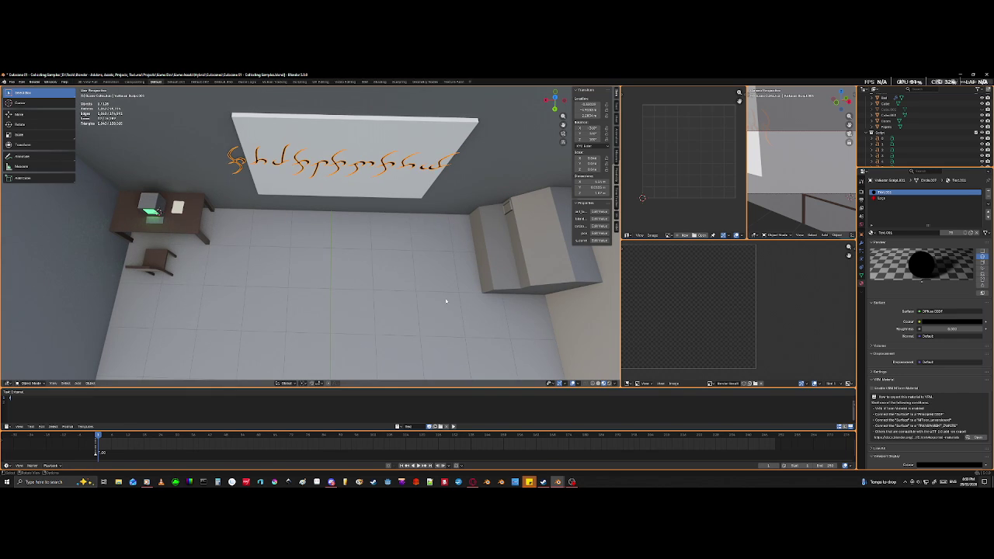
key("s")
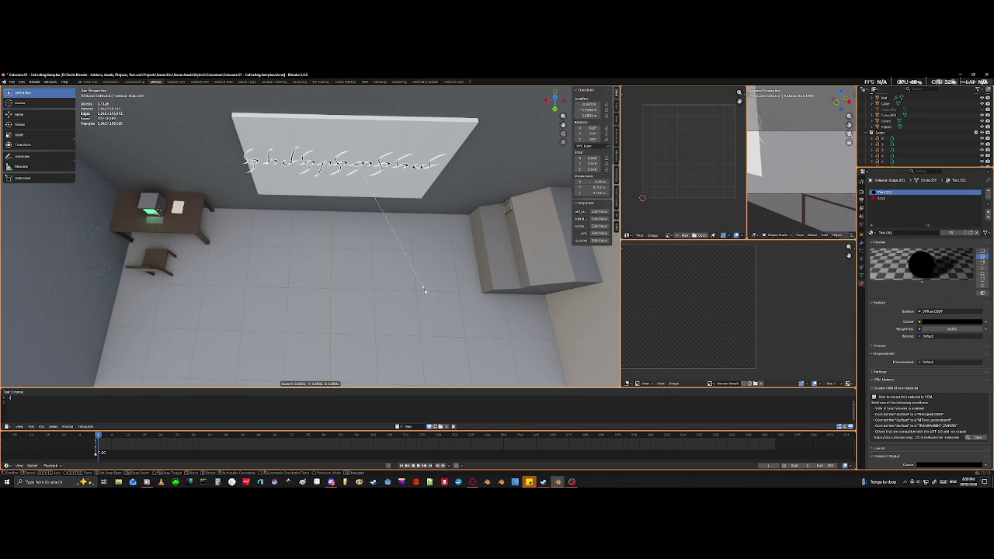
left_click(424, 290)
- Shift the text along X and begin shrinking it further
key("g")
key("x")
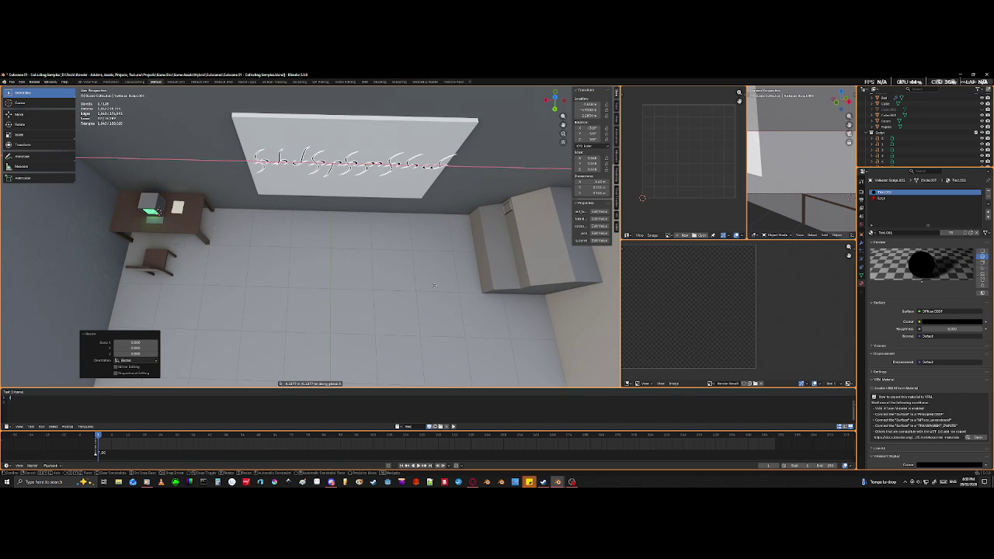
left_click(433, 287)
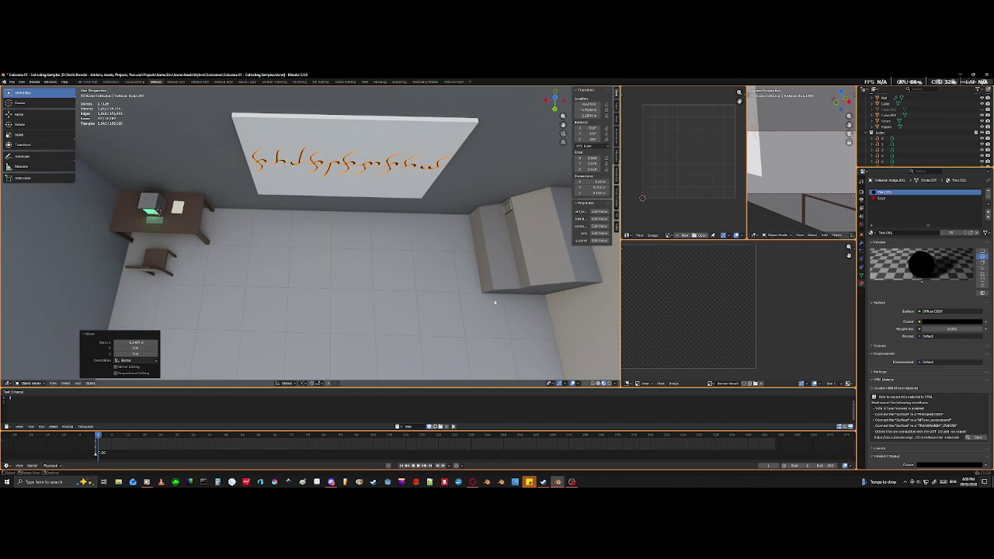
middle_click_drag(493, 300, 438, 248)
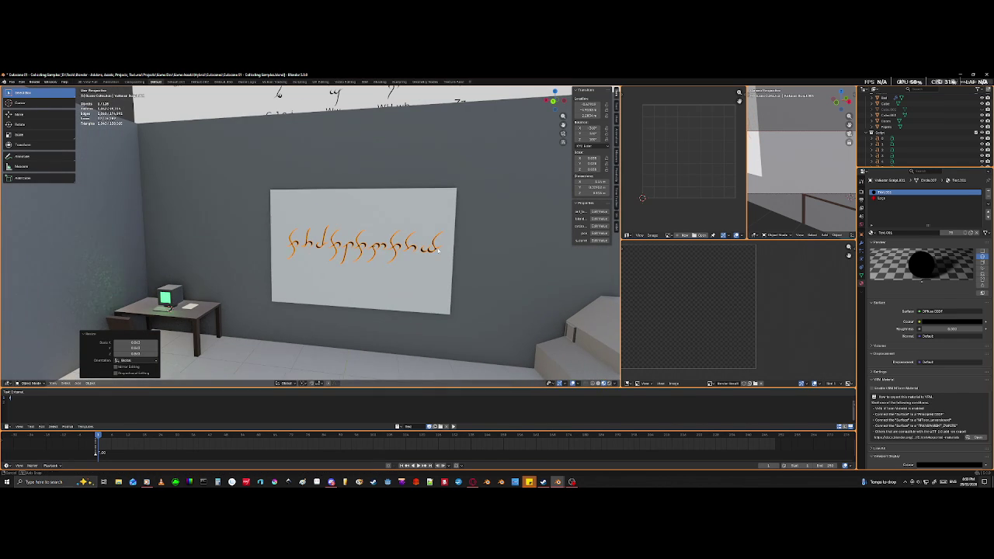
key("s")
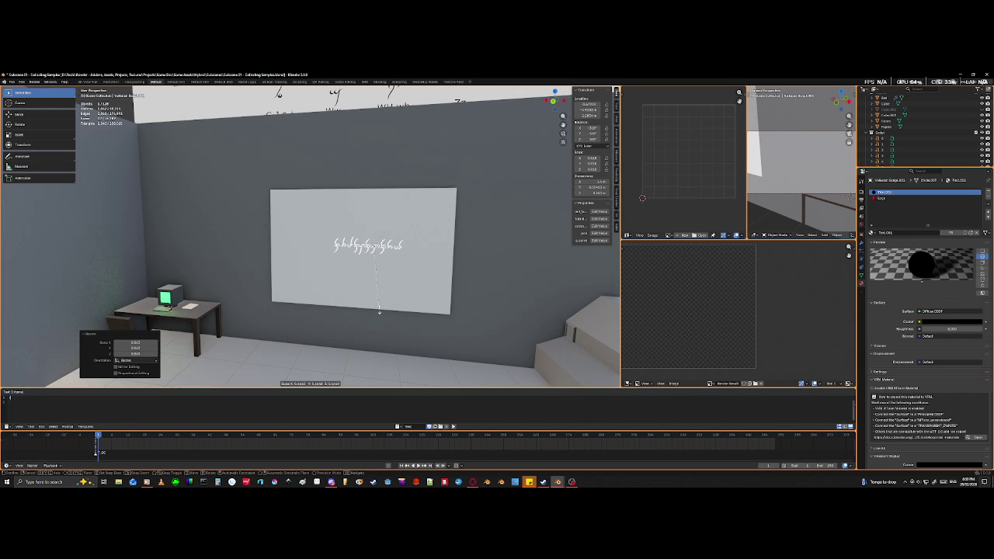
- Confirm the reduced script size and view it close up, abandoning a trial move
left_click(379, 312)
scroll(355, 328, "up", 8)
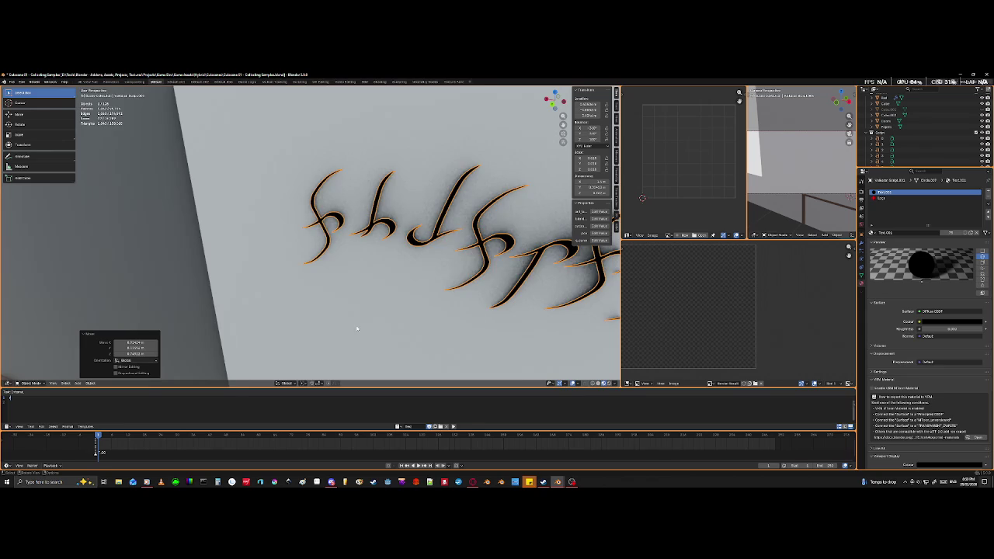
middle_click_drag(361, 328, 432, 333)
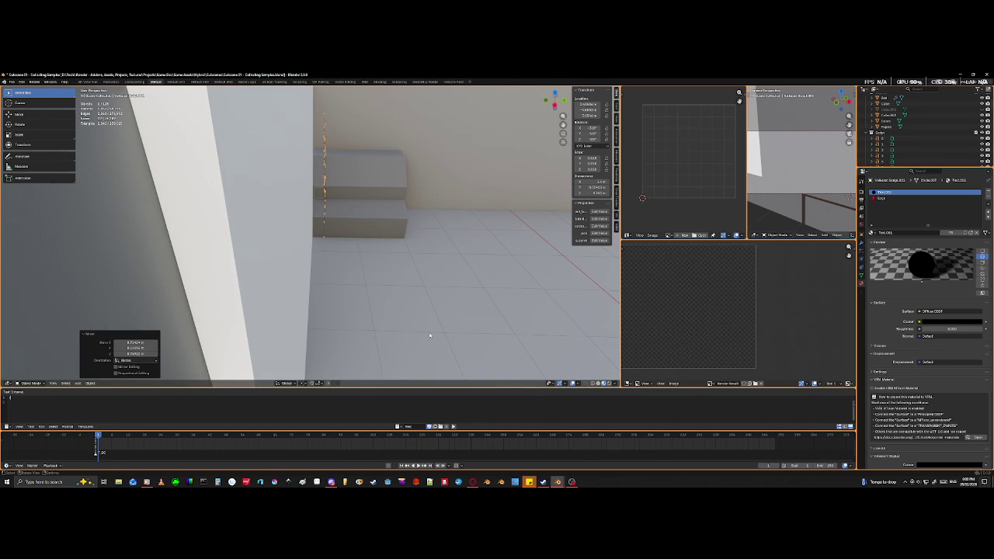
key("g")
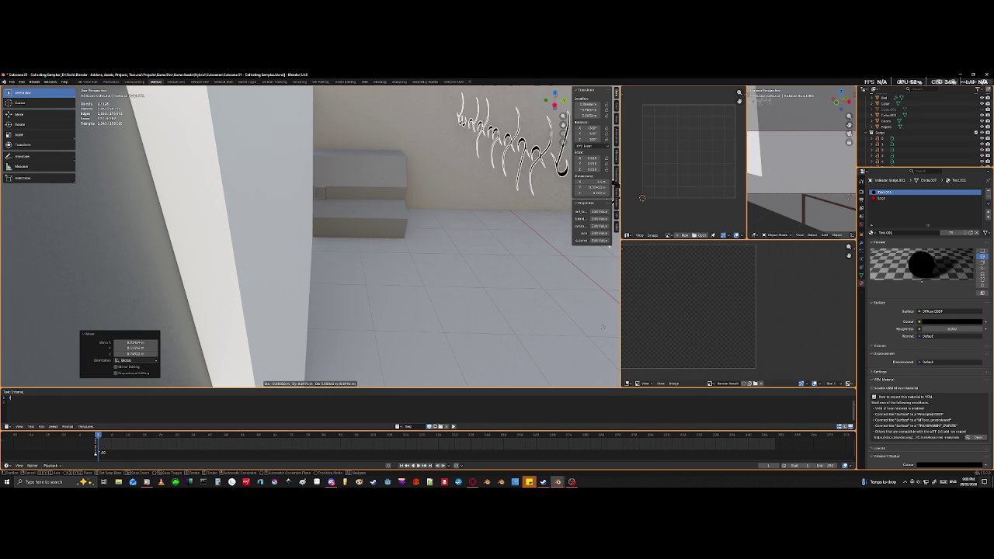
right_click(523, 357)
middle_click_drag(521, 350, 506, 349)
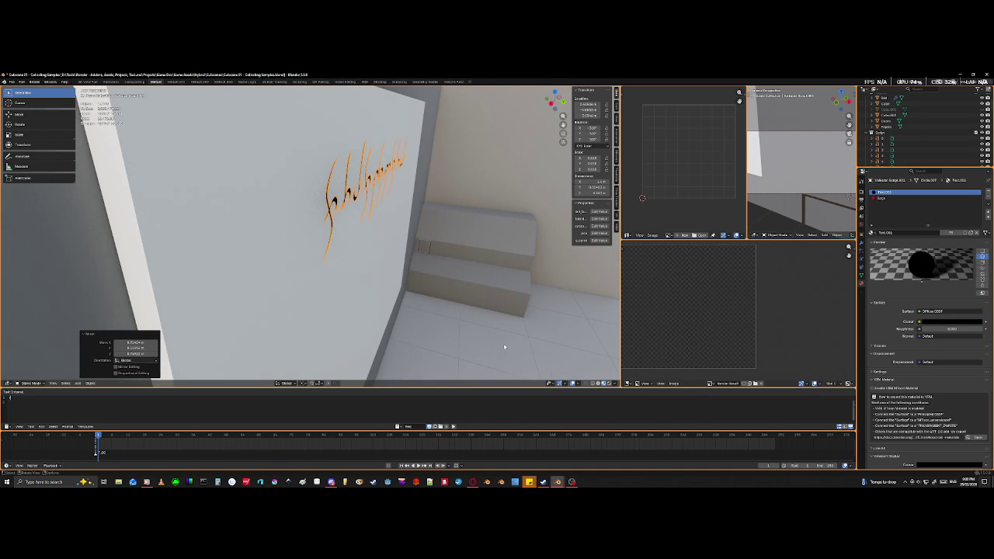
- Move the script along Y onto the whiteboard's upper-left area and hide everything else
key("g")
key("y")
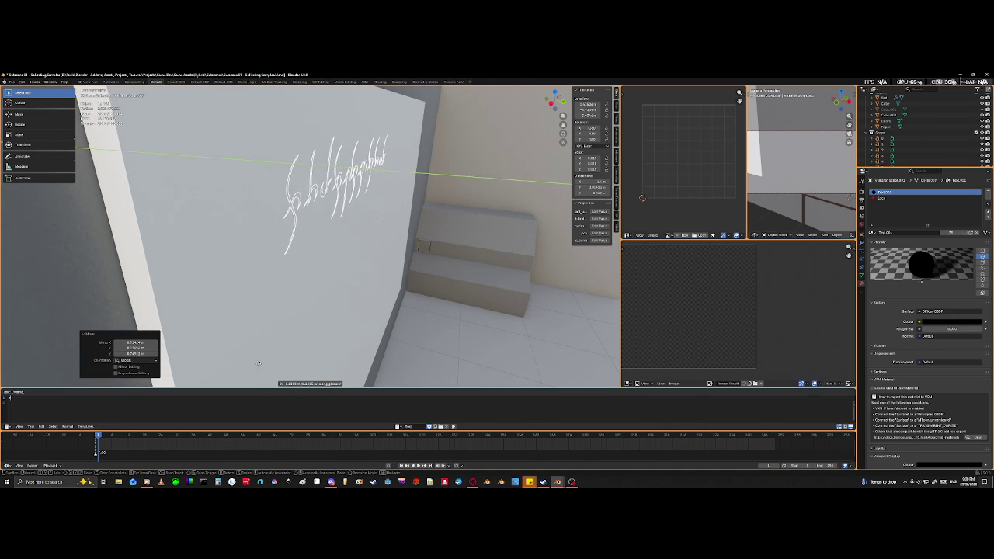
left_click(285, 357)
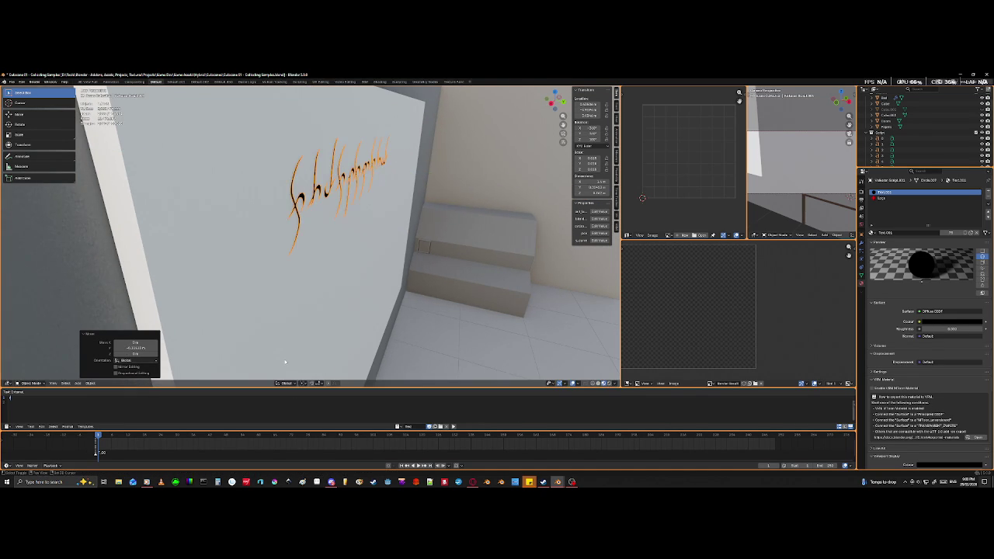
mouse_move(380, 347)
middle_mouse_down()
mouse_move(387, 331)
mouse_move(382, 339)
middle_mouse_up()
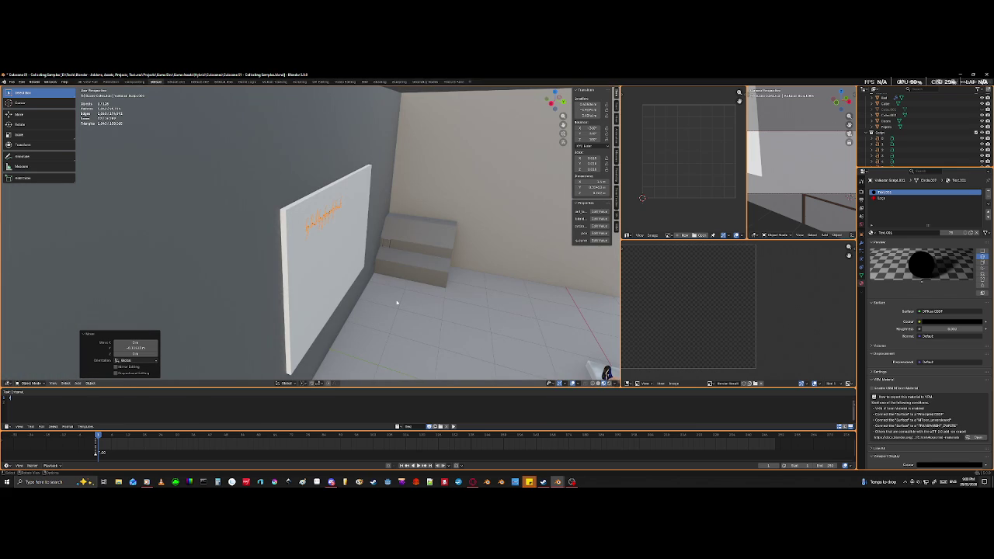
middle_click_drag(405, 281, 367, 264)
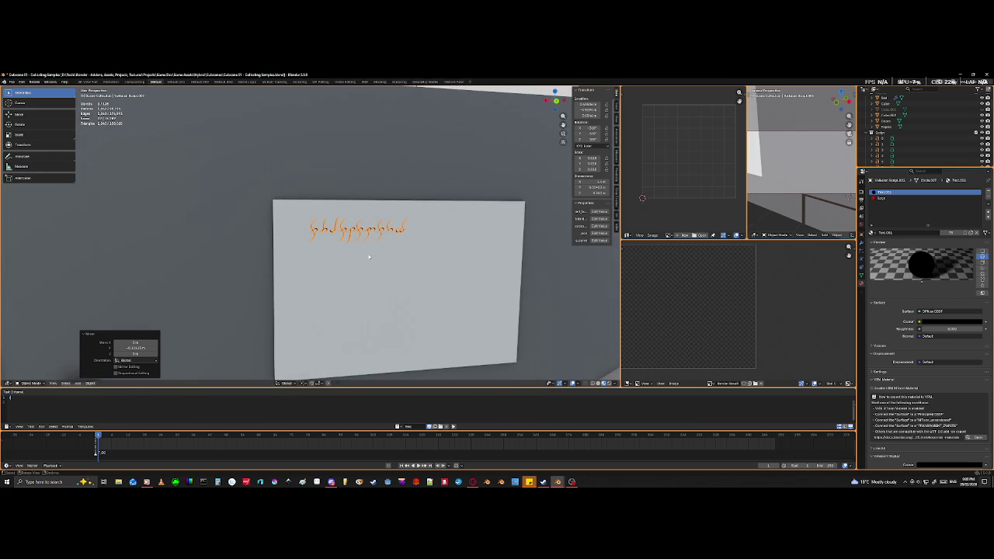
mouse_move(367, 263)
middle_mouse_down()
mouse_move(376, 261)
mouse_move(383, 287)
middle_mouse_up()
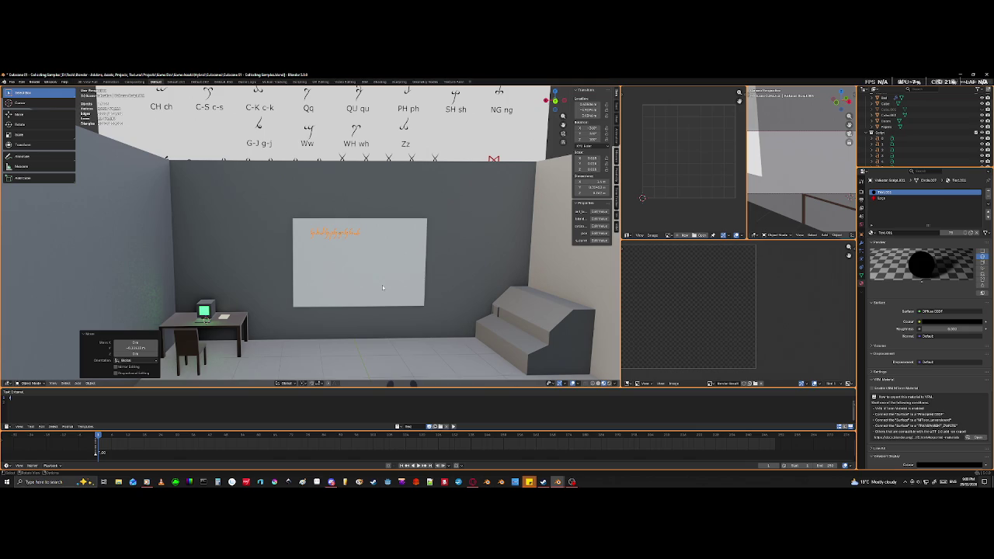
key("shift+h")
- Hide the Script collection holding the alphabet chart and look down on the room
scroll(385, 284, "down", 6)
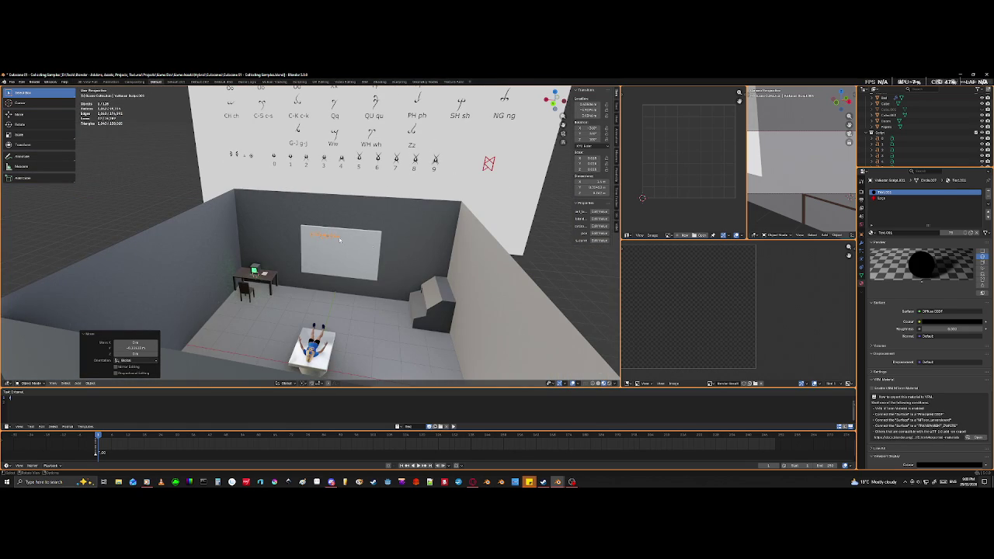
scroll(385, 198, "up", 2)
scroll(376, 221, "up", 2)
scroll(375, 224, "up", 2)
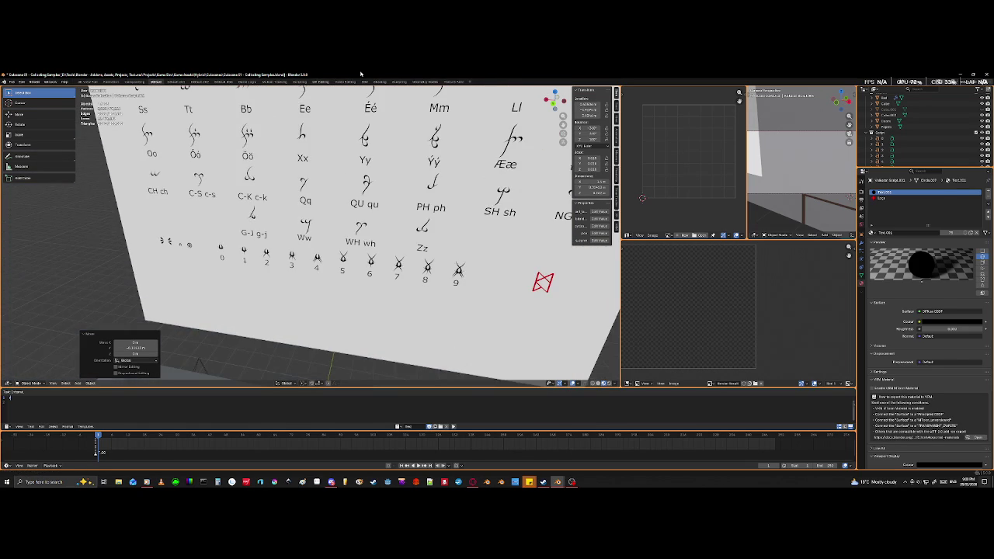
middle_click_drag(330, 383, 357, 219)
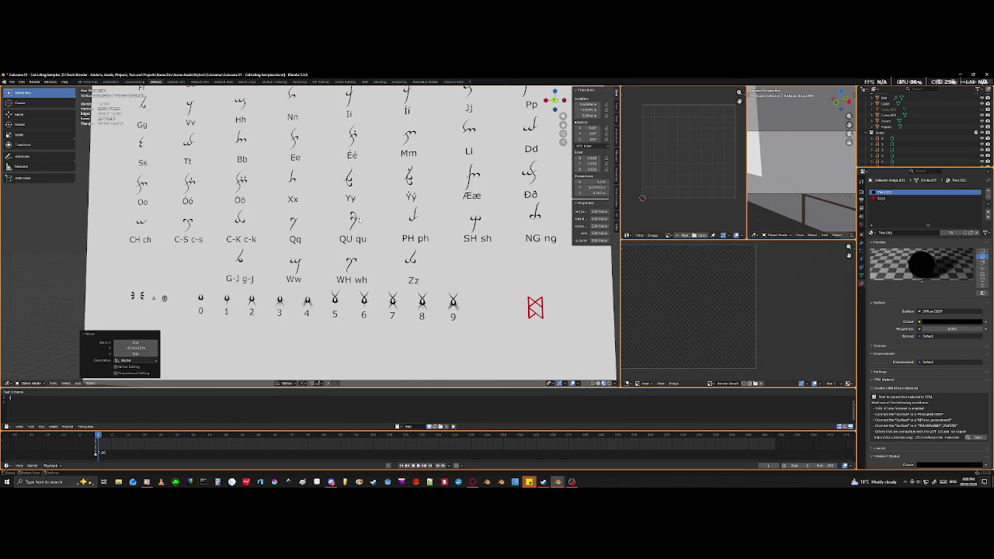
scroll(358, 221, "down", 2)
scroll(403, 241, "down", 3)
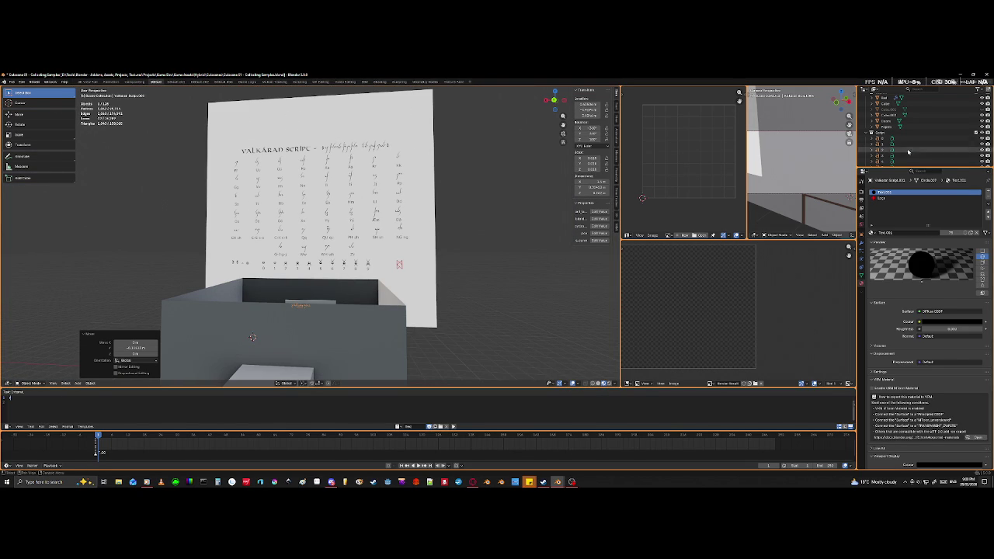
left_click(987, 132)
mouse_move(543, 233)
middle_mouse_down()
mouse_move(497, 246)
mouse_move(435, 295)
middle_mouse_up()
scroll(360, 295, "up", 3)
mouse_move(360, 295)
middle_mouse_down()
mouse_move(340, 291)
mouse_move(471, 331)
middle_mouse_up()
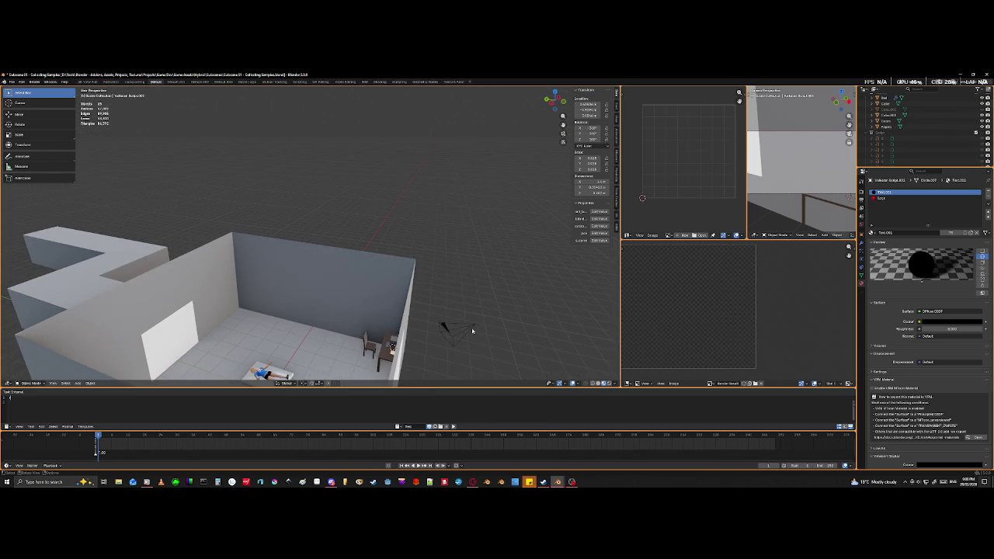
- Select the scene camera from an elevated view of the room
left_click(446, 329)
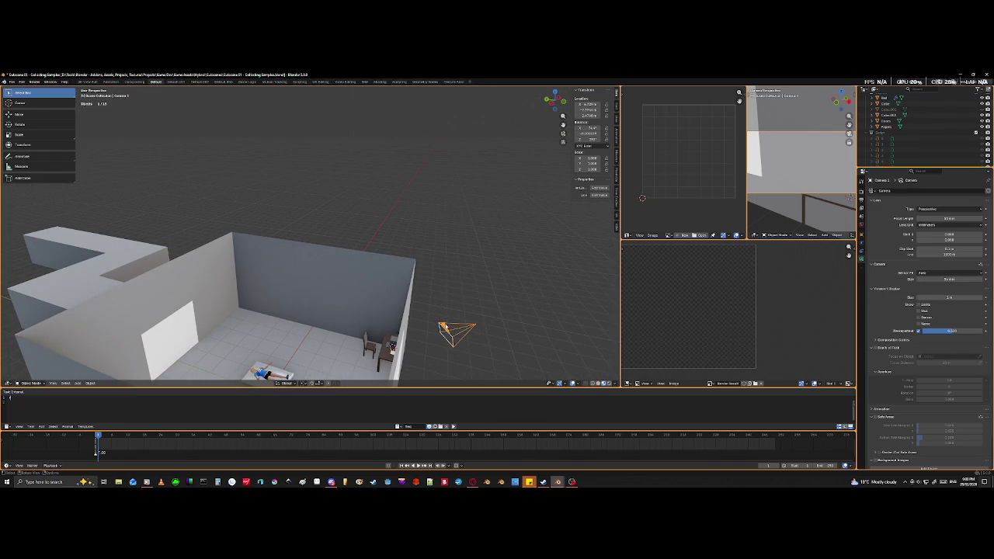
left_click(458, 342)
middle_click_drag(459, 342, 310, 372)
left_click(394, 211)
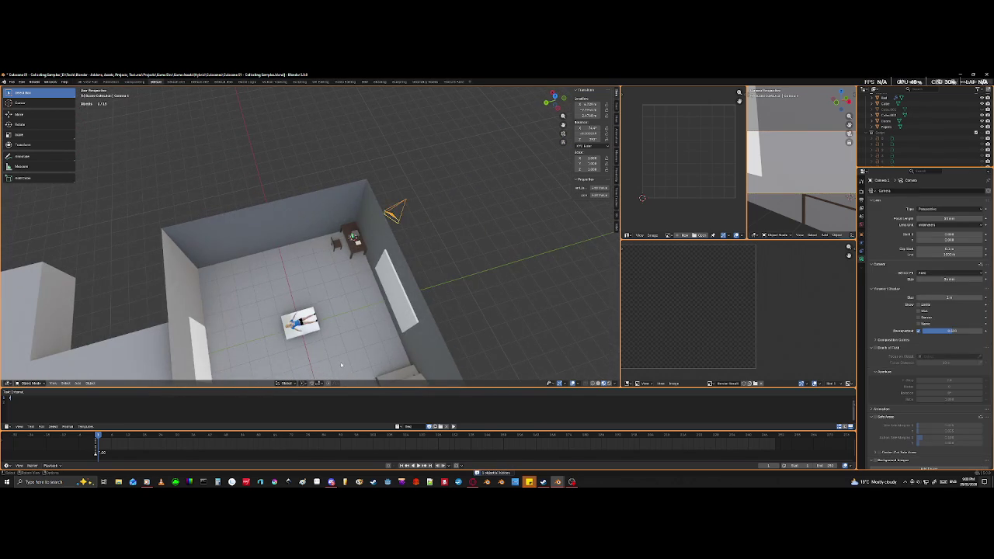
scroll(240, 377, "down", 4)
middle_click_drag(239, 377, 287, 374, "shift")
- Move the camera through the room to the corridor's far end
key("g")
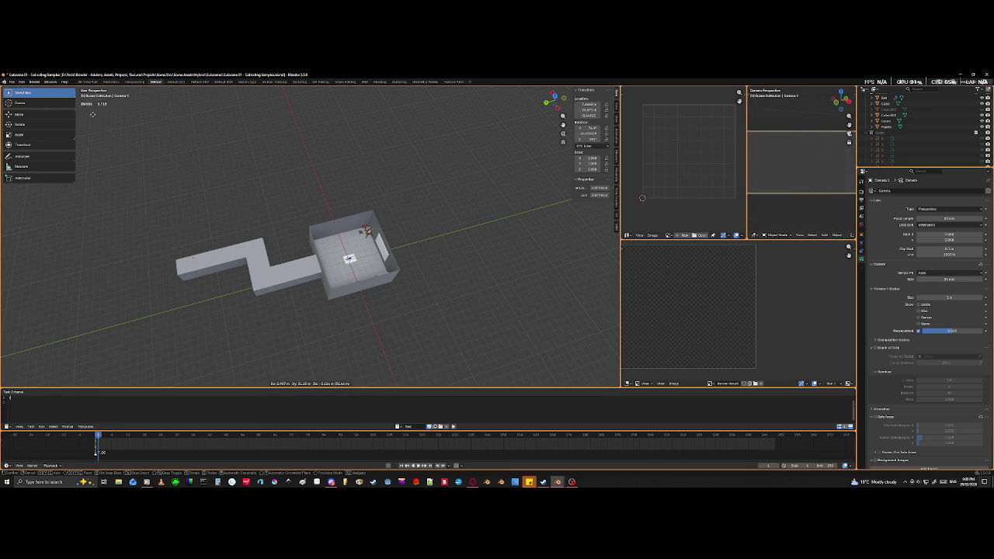
left_click(145, 127)
mouse_move(144, 127)
middle_mouse_down()
mouse_move(271, 255)
mouse_move(276, 217)
mouse_move(262, 223)
middle_mouse_up()
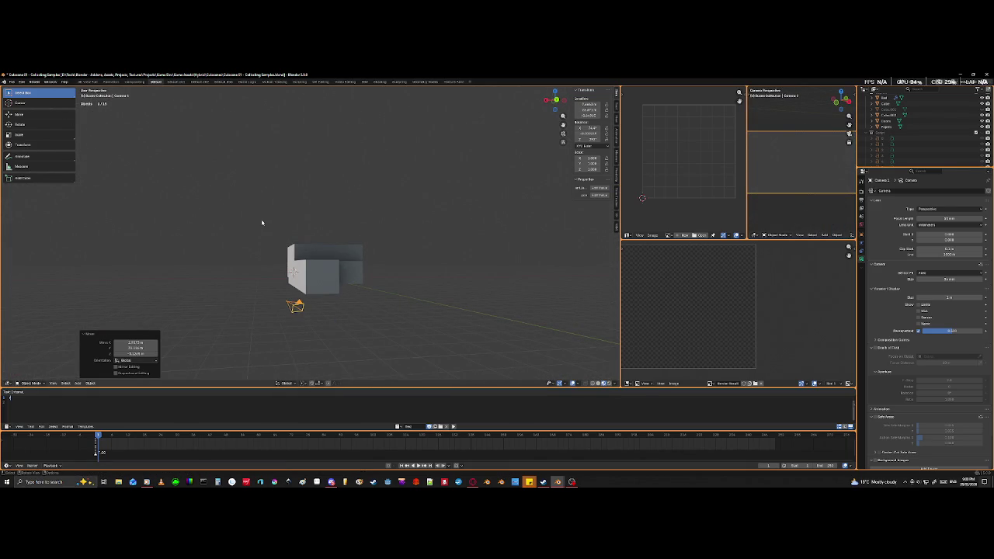
key("g")
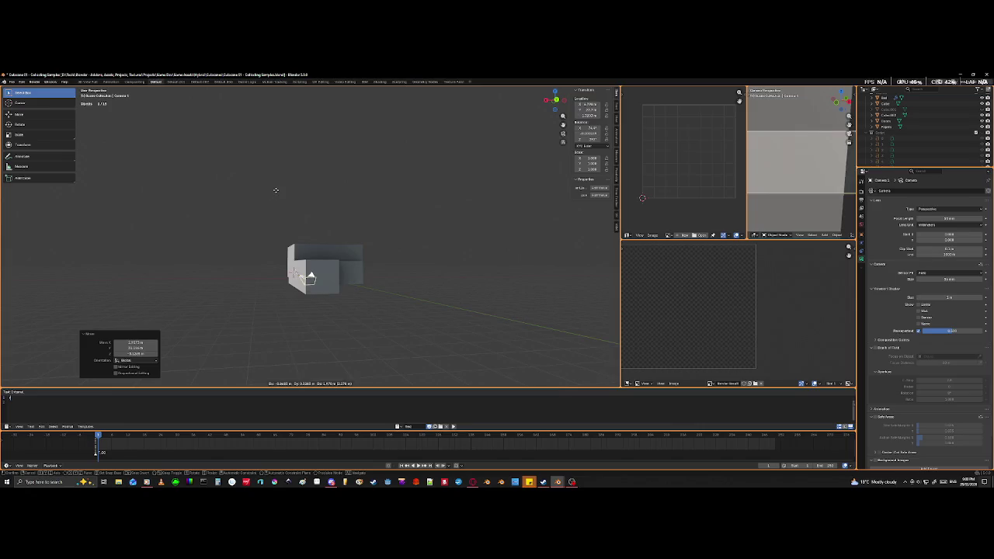
left_click(274, 199)
middle_click_drag(274, 198, 334, 266)
key("g")
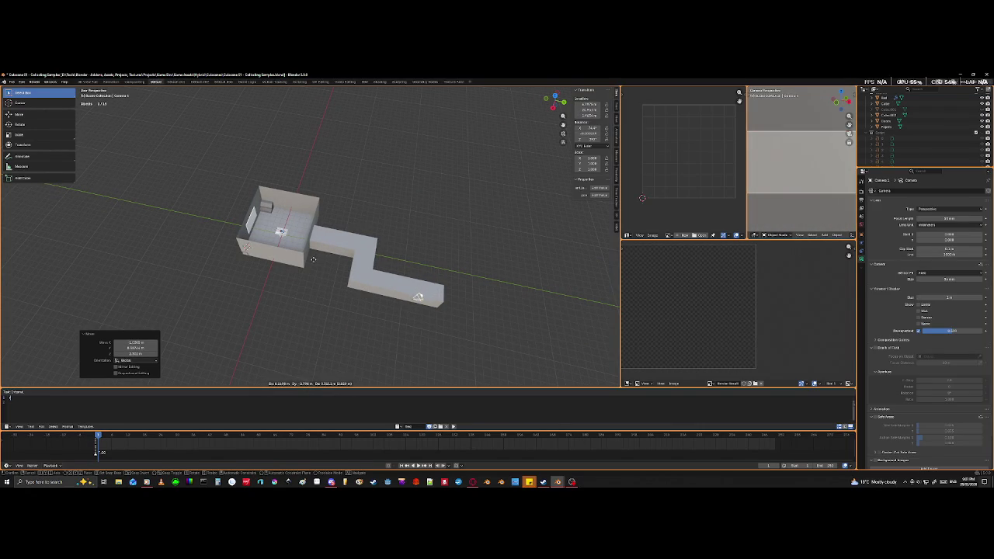
left_click(308, 255)
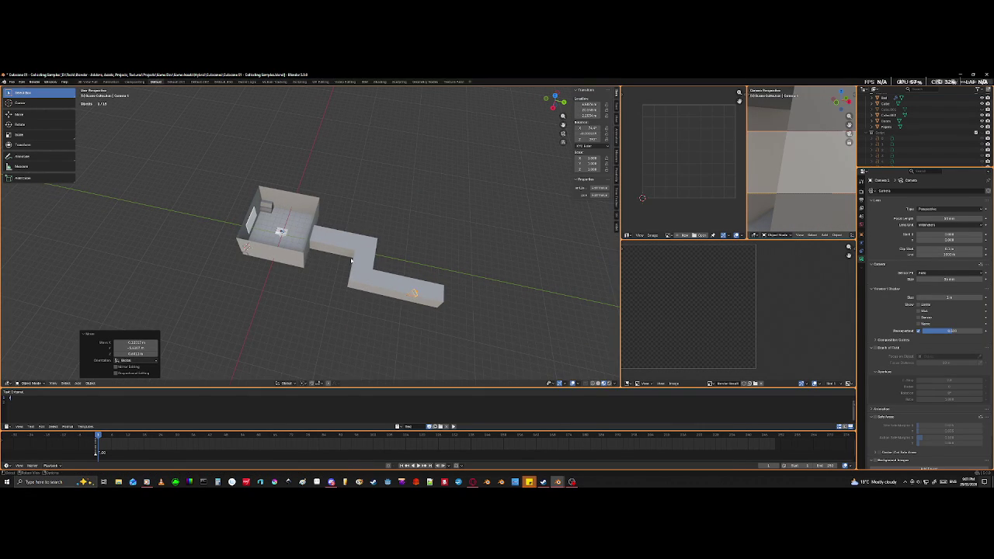
- Rotate the camera so it faces the character in the room
middle_click_drag(309, 256, 452, 188)
key("KP_Decimal")
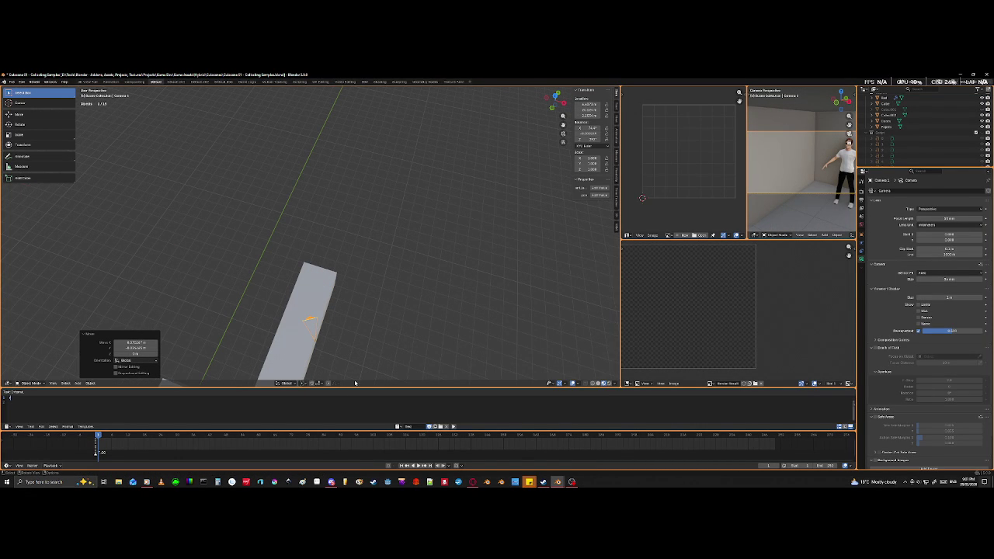
key("r")
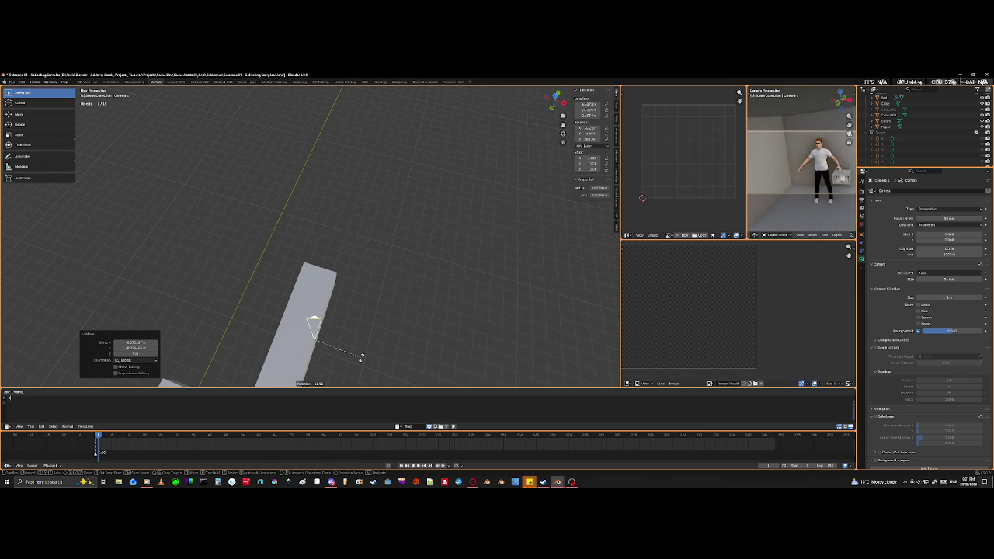
left_click(365, 353)
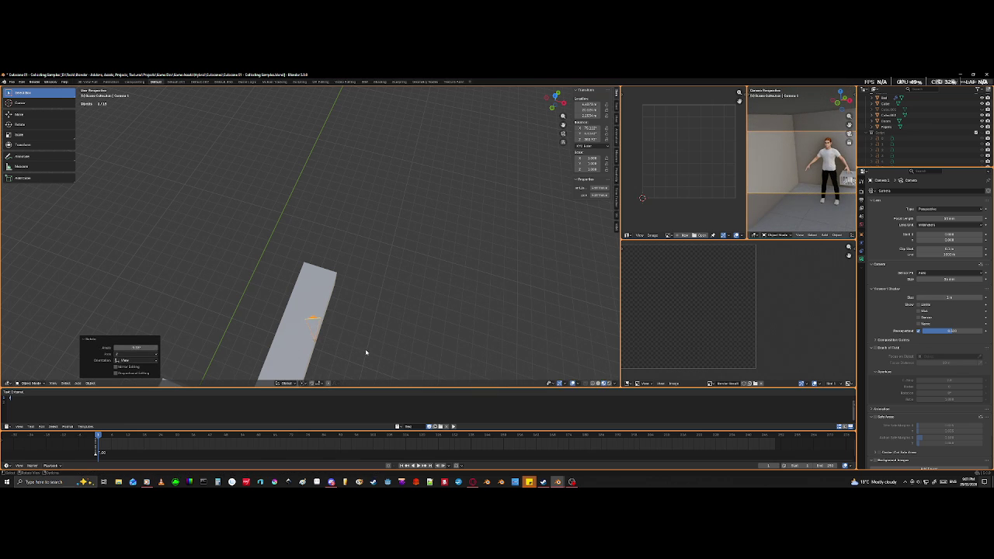
- Rename the camera and give it a first turn around the Z axis
right_click(365, 355)
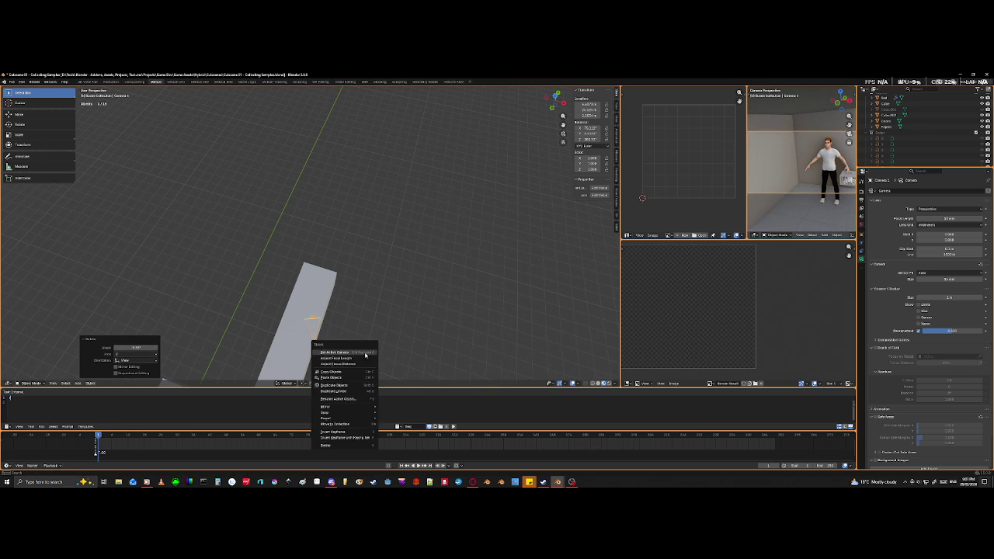
key("F2")
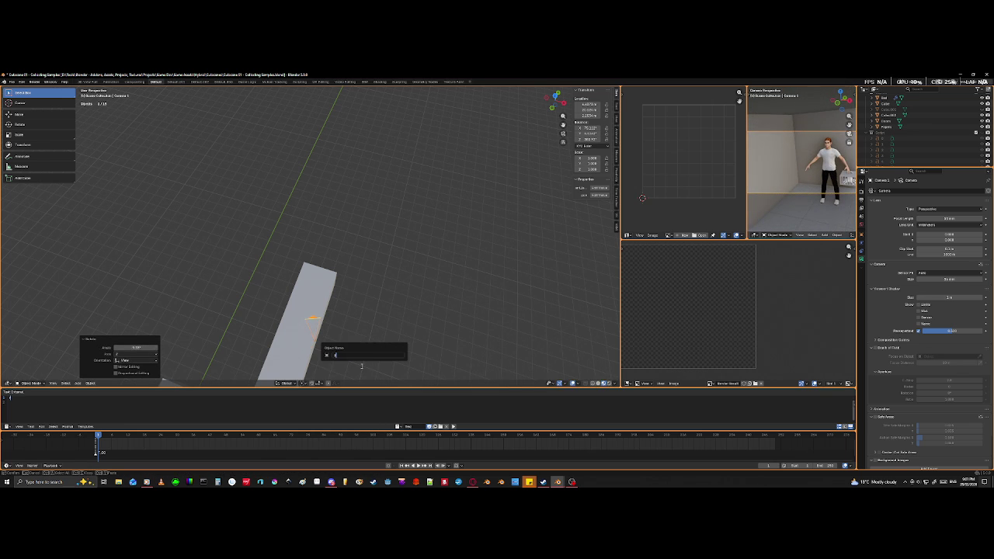
key("Return")
key("r")
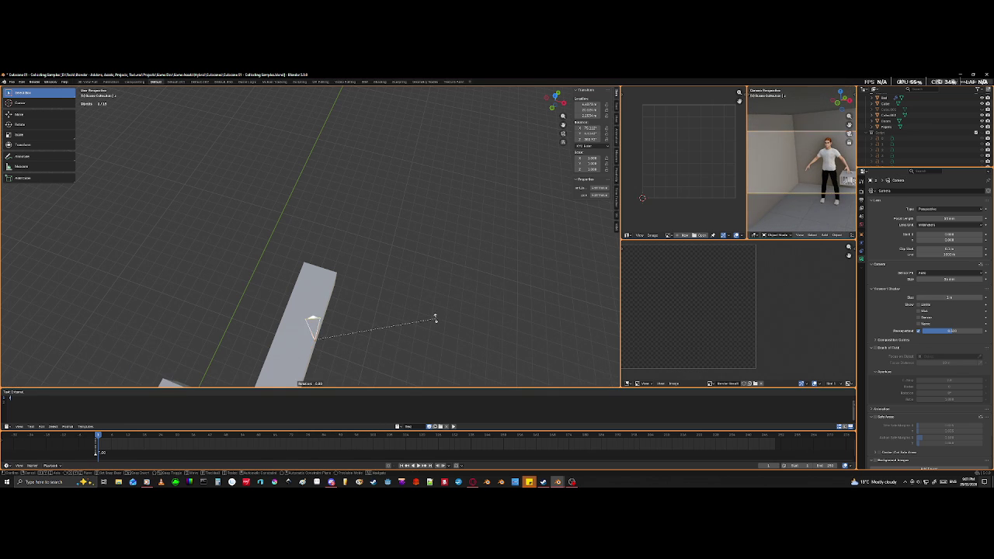
key("z")
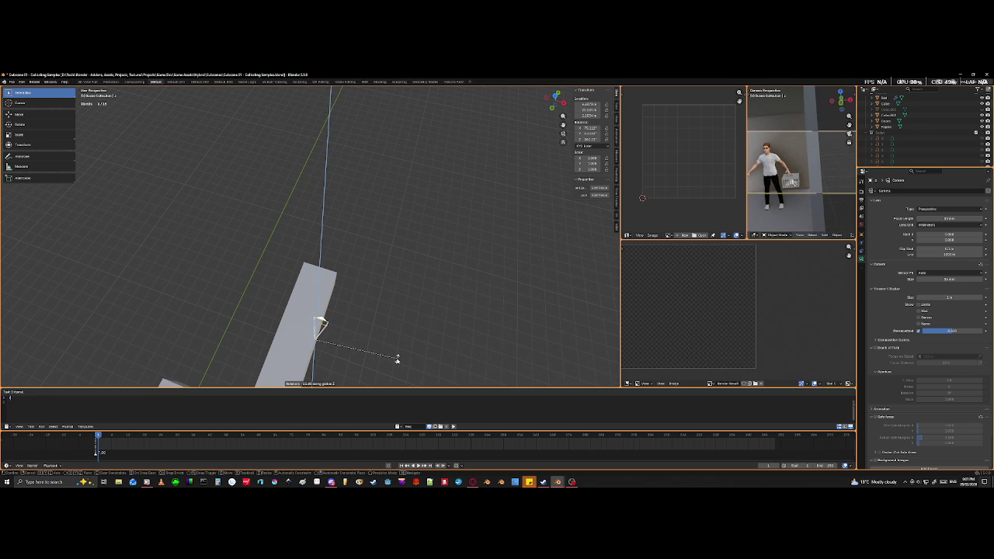
left_click(397, 360)
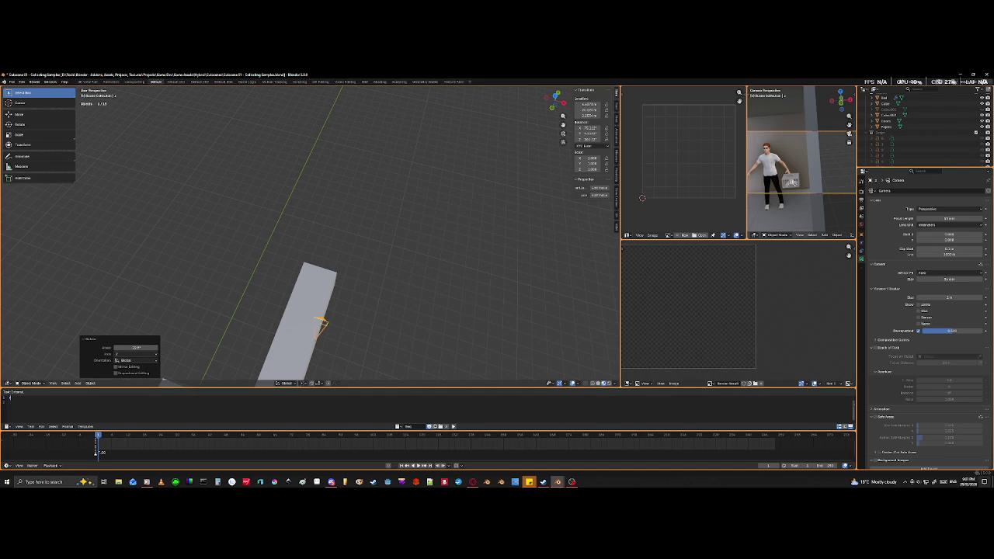
- Lift the camera slightly and turn it 180 degrees around Z
middle_click_drag(348, 323, 350, 332)
key("g")
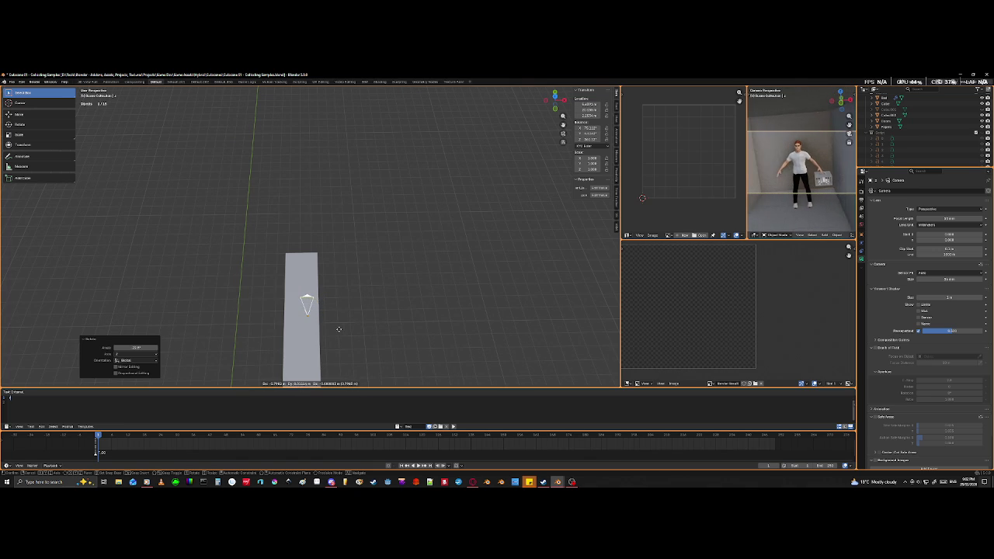
left_click(341, 320)
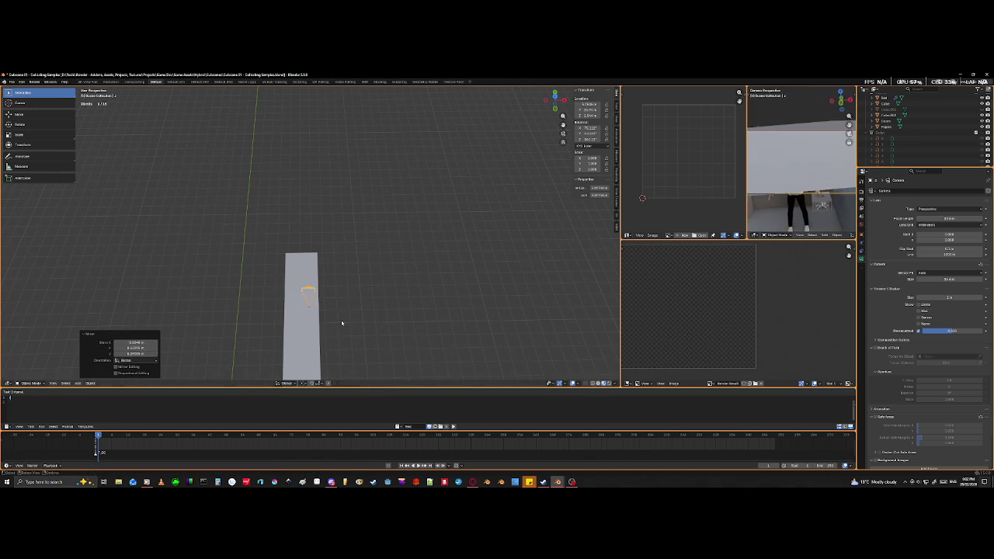
key("r")
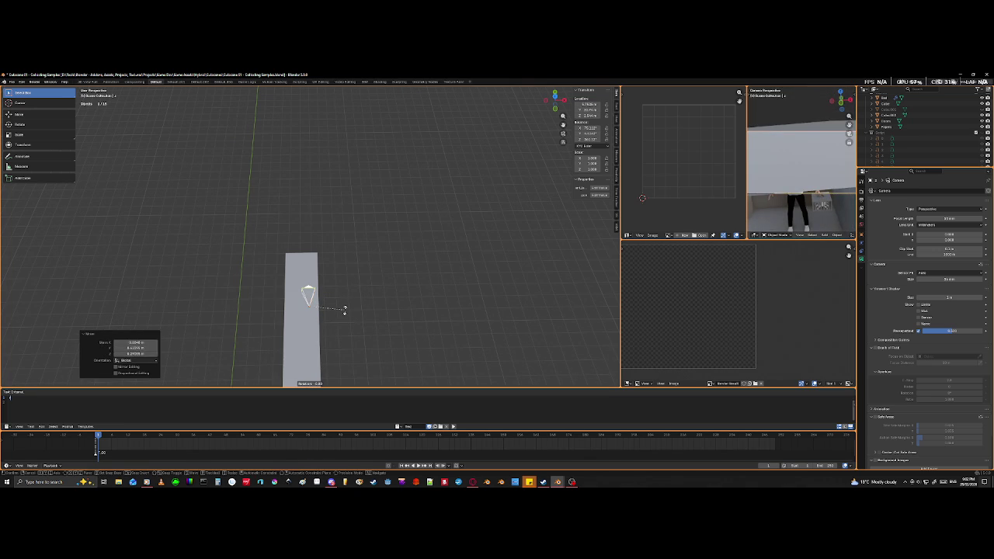
type("z1")
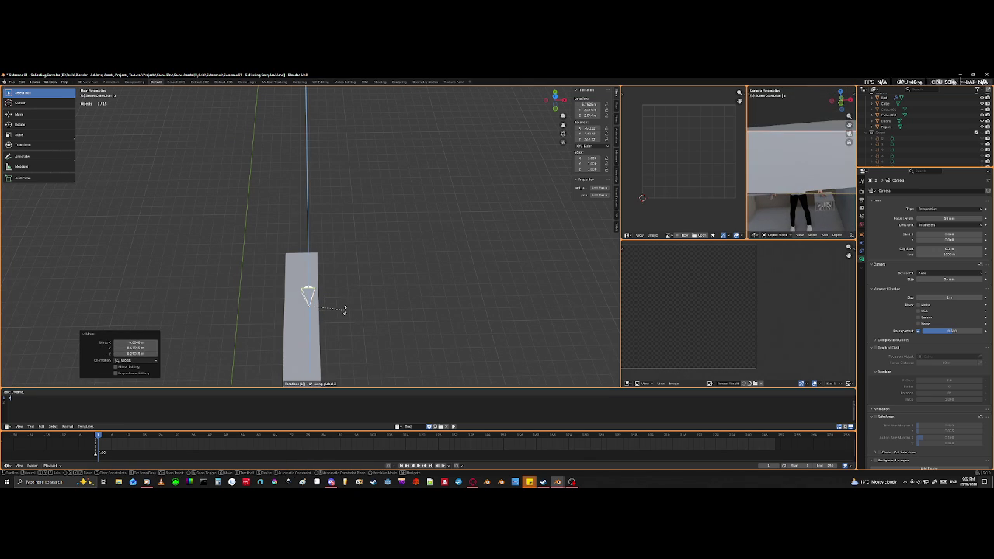
type("80")
key("Return")
- Lower the camera slightly along Z, inspect it from the side, and select the character model
key("g")
key("z")
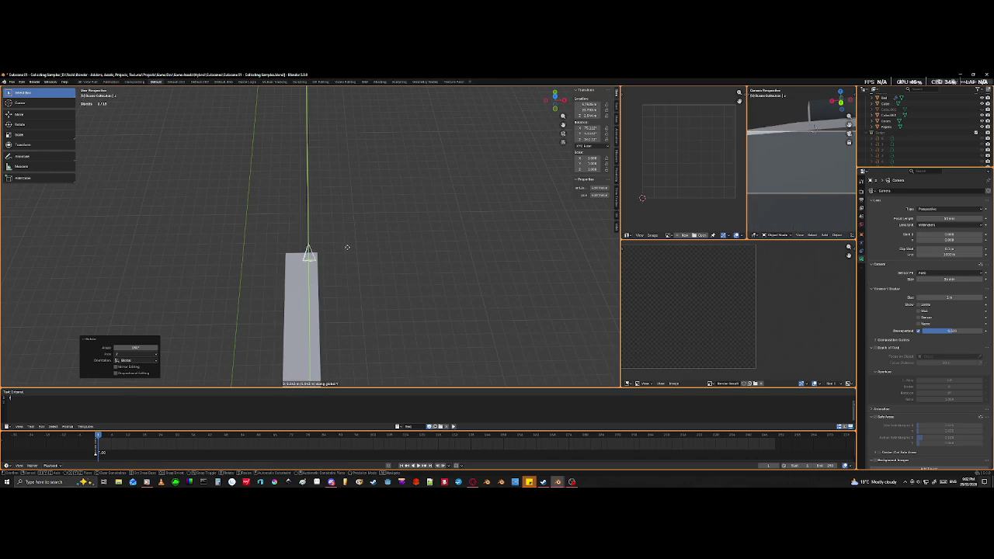
left_click(344, 255)
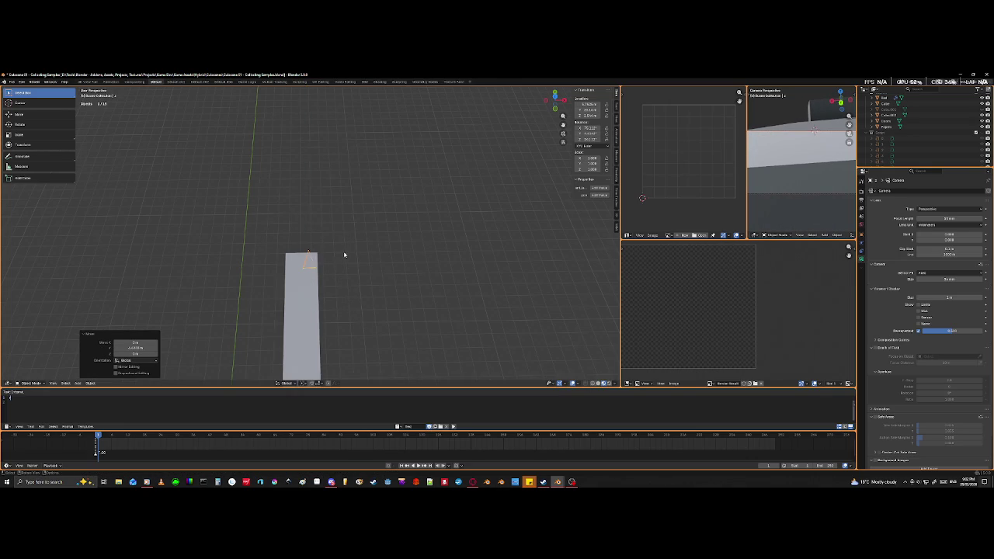
middle_click_drag(344, 255, 217, 277)
scroll(273, 270, "up", 3)
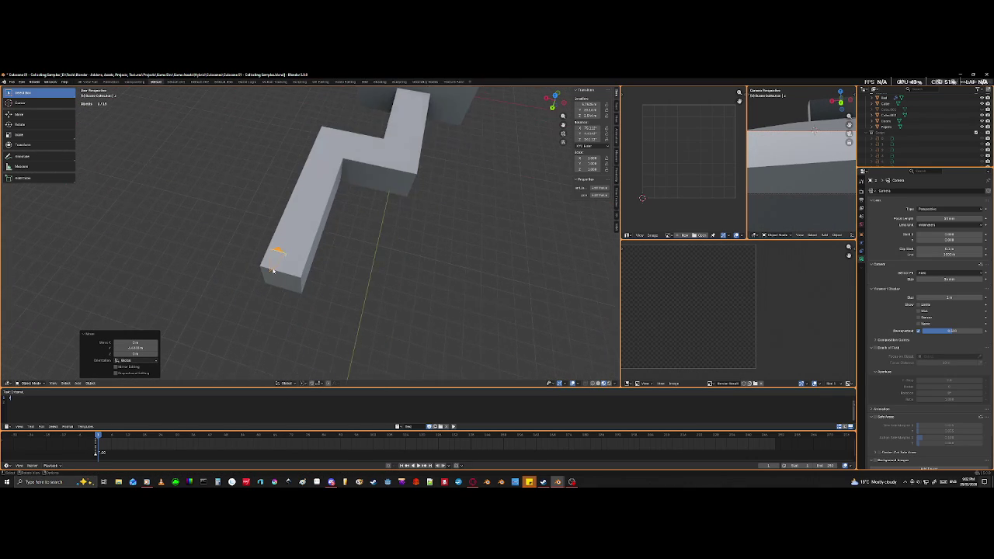
scroll(272, 270, "up", 2)
scroll(269, 278, "up", 3)
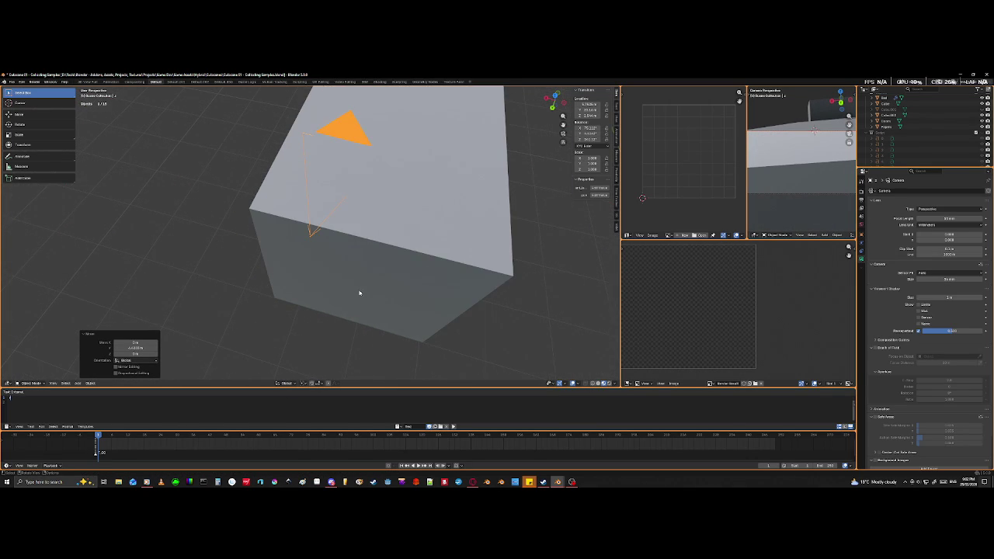
middle_click_drag(360, 292, 366, 269)
mouse_move(424, 355)
middle_mouse_down()
mouse_move(399, 335)
mouse_move(368, 338)
mouse_move(382, 297)
mouse_move(368, 271)
mouse_move(381, 291)
middle_mouse_up()
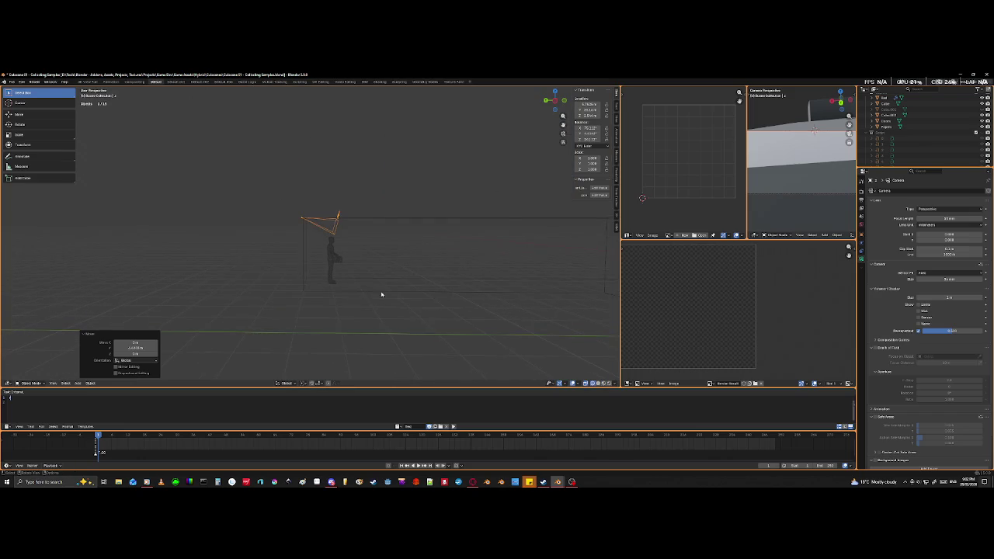
left_click_drag(355, 244, 312, 273)
- Move the character along the Y axis and deselect it
key("g")
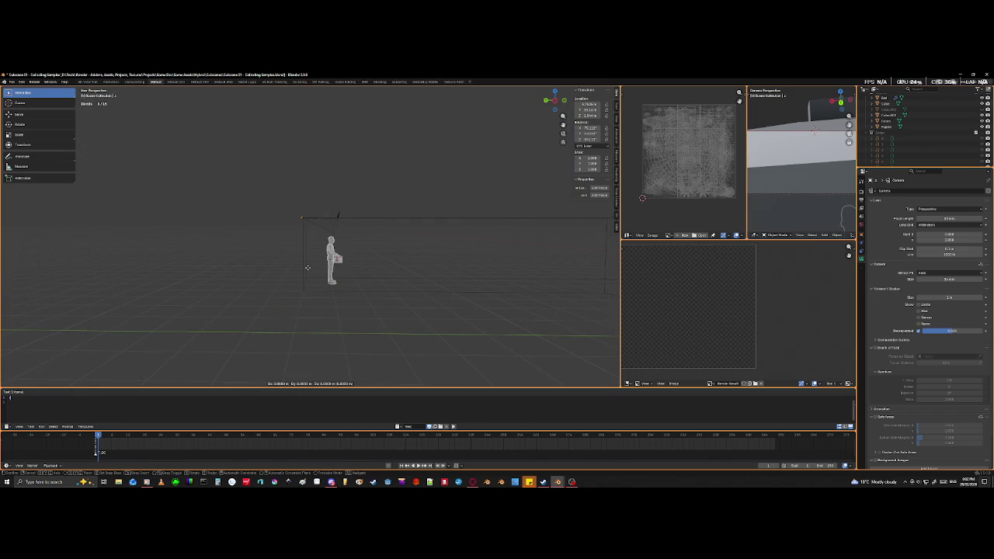
key("y")
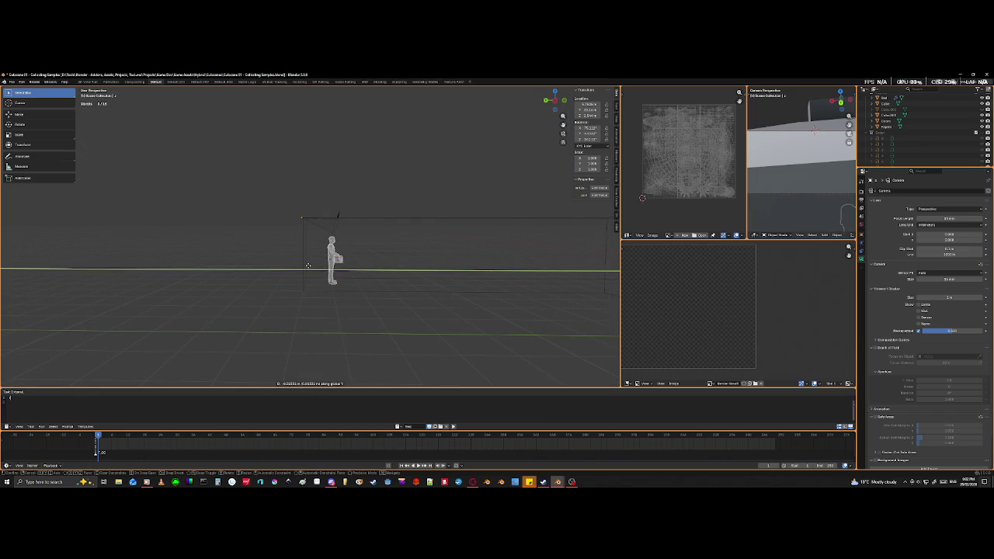
left_click(332, 269)
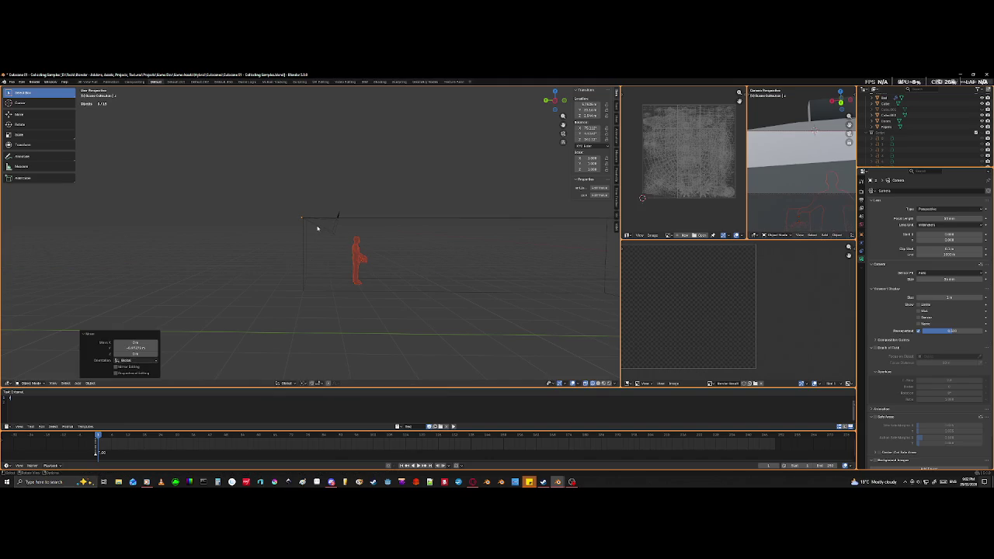
left_click(319, 222)
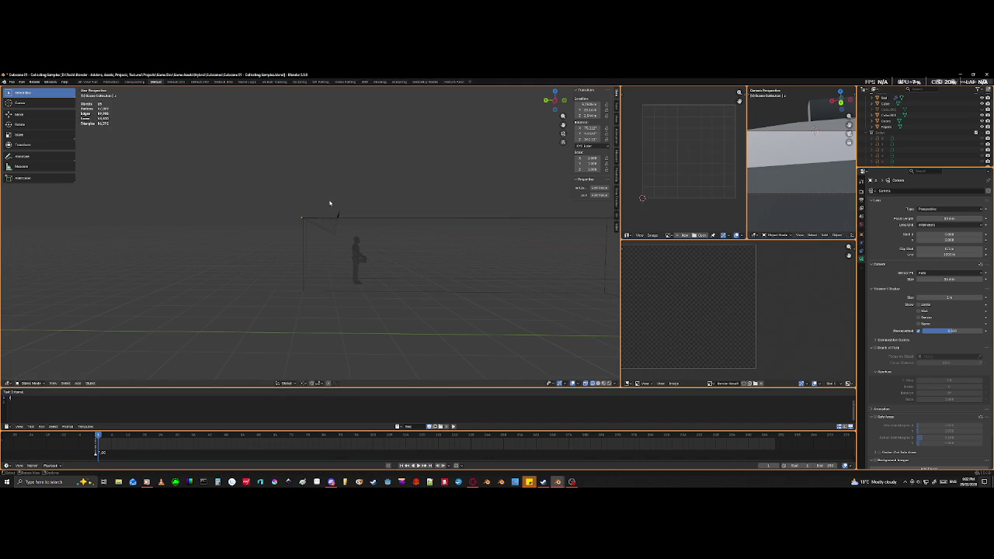
- Select the camera and lower it along the Z axis
left_click(335, 225)
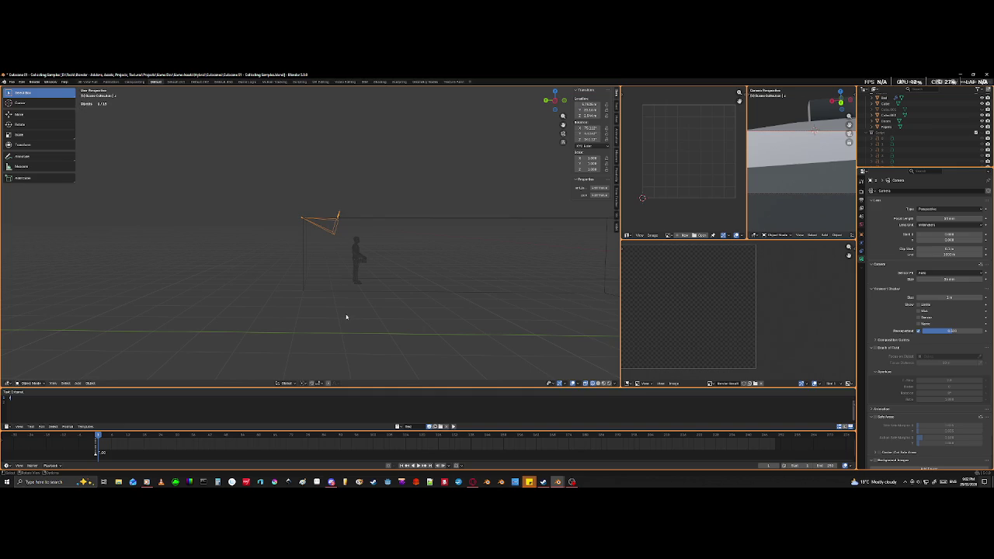
key("g")
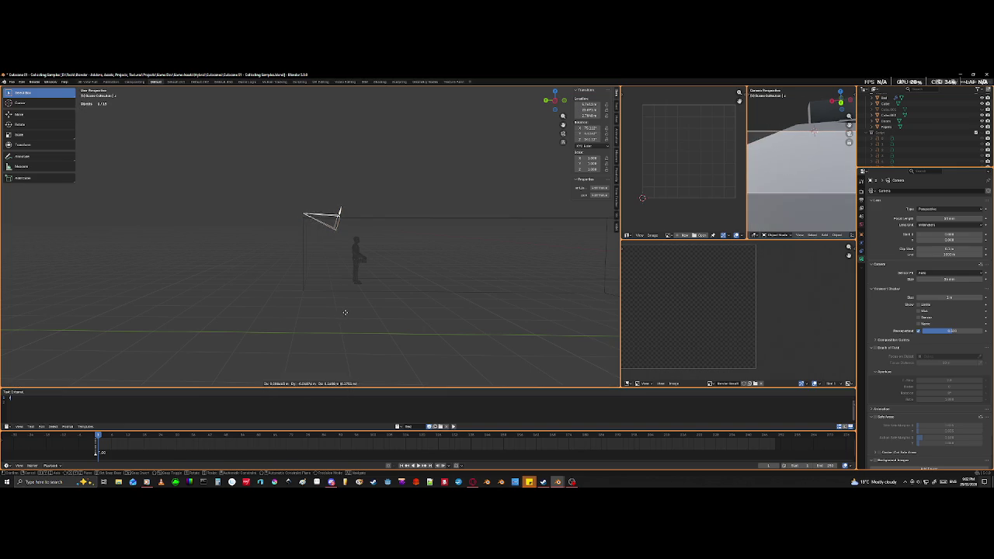
key("z")
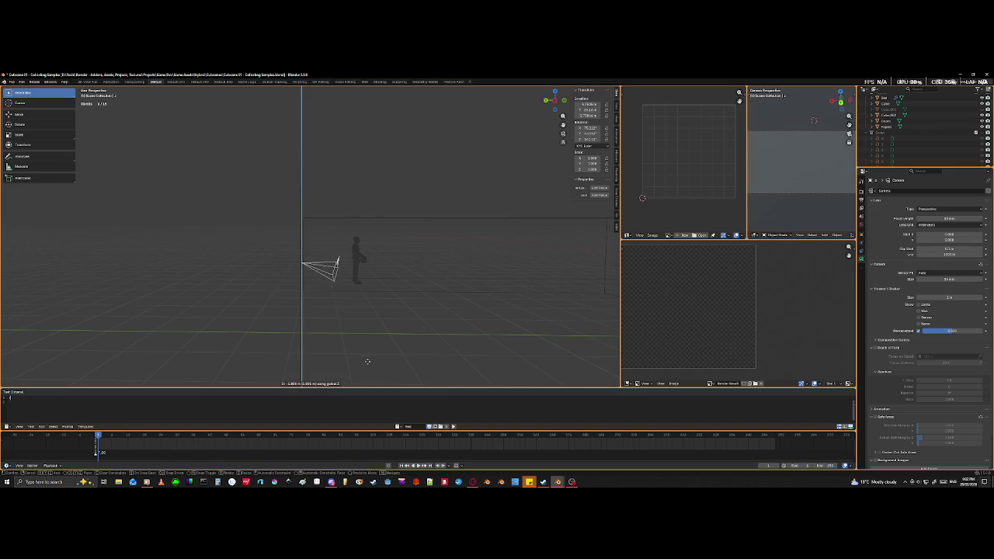
left_click(366, 359)
mouse_move(353, 328)
middle_mouse_down()
mouse_move(446, 328)
mouse_move(422, 326)
middle_mouse_up()
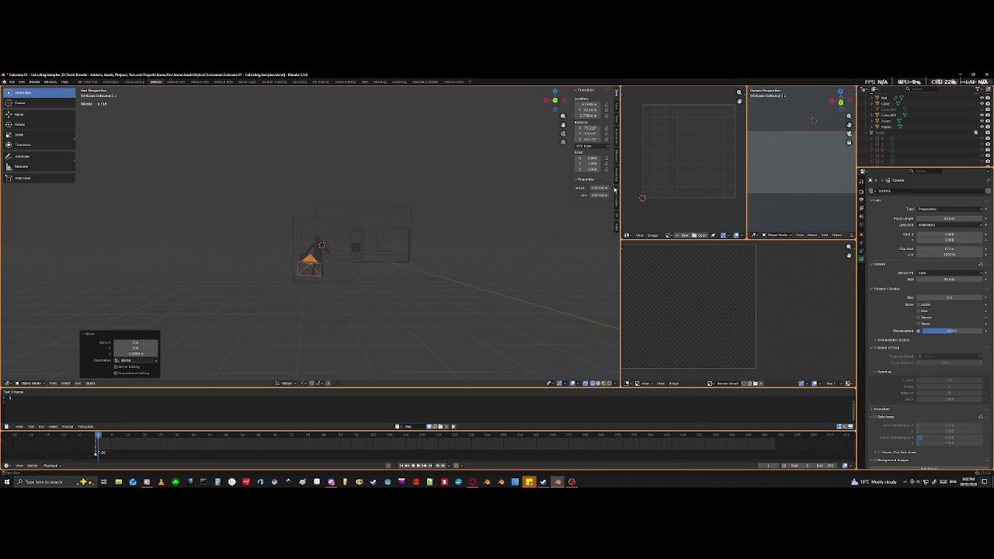
- Edit the camera's Y rotation in the sidebar and move it beside the character
left_click_drag(590, 139, 613, 139)
left_click(584, 133)
key("Return")
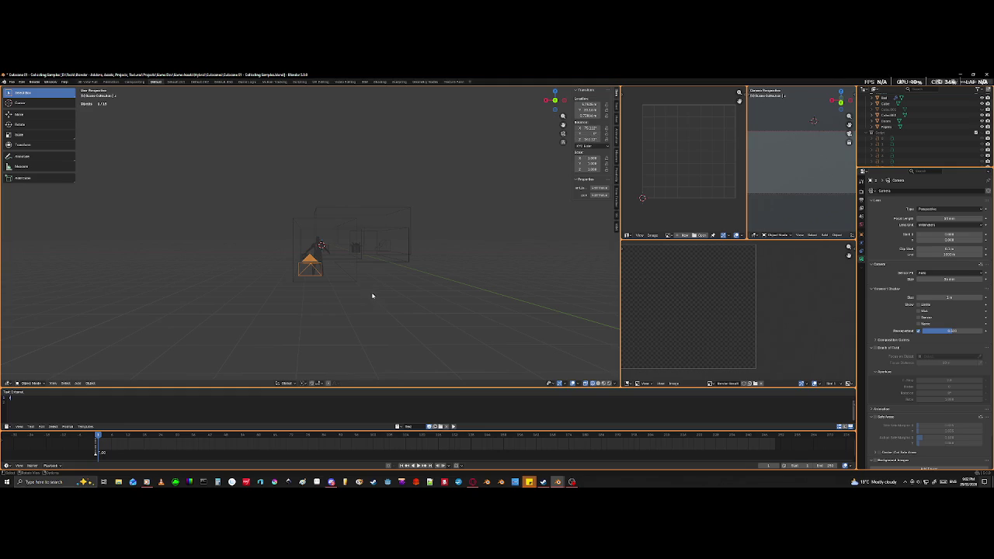
key("g")
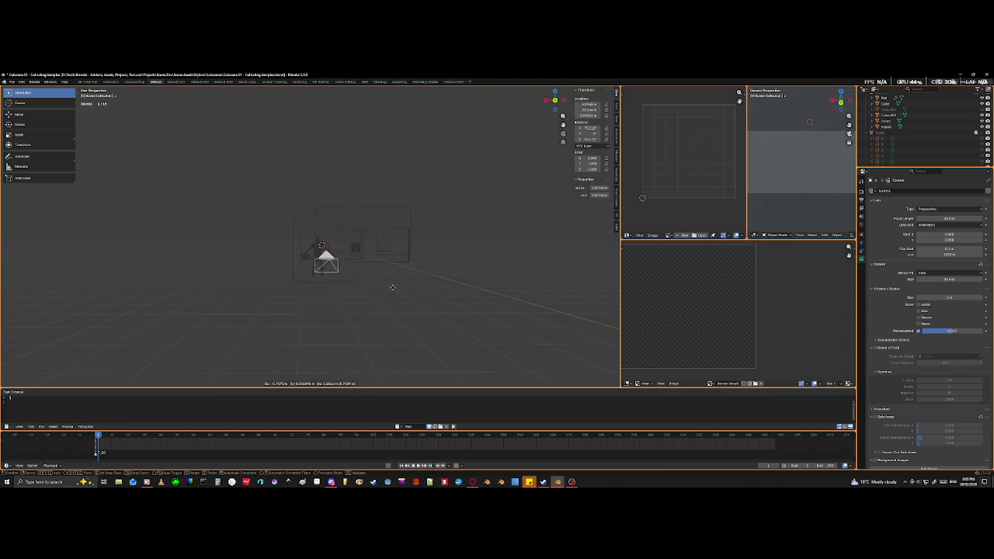
left_click(394, 293)
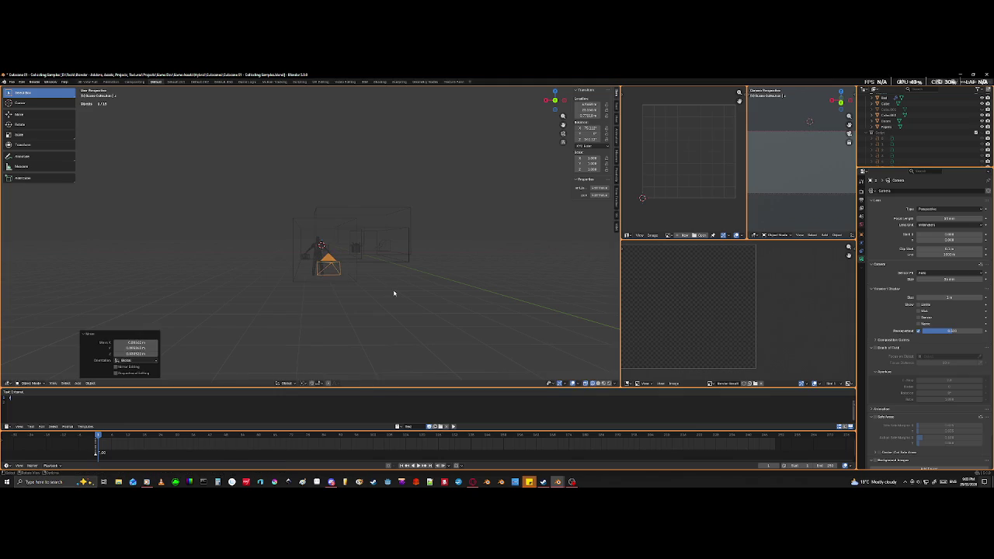
mouse_move(389, 305)
middle_mouse_down()
mouse_move(350, 339)
mouse_move(348, 375)
middle_mouse_up()
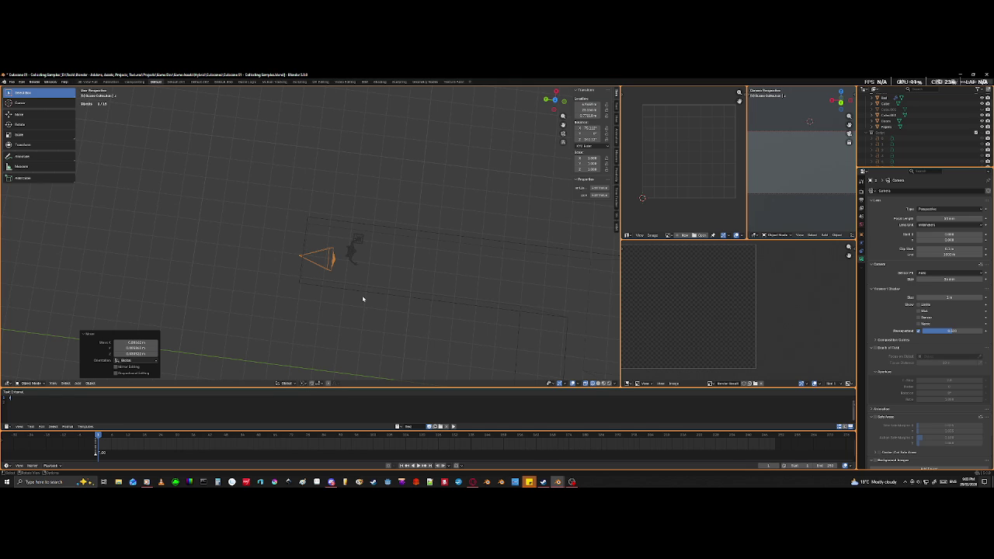
- Switch the viewport to solid shading and zoom into the room
mouse_move(414, 248)
middle_mouse_down()
mouse_move(377, 273)
mouse_move(404, 281)
mouse_move(414, 208)
mouse_move(454, 293)
mouse_move(442, 296)
middle_mouse_up()
scroll(415, 232, "up", 5)
key("shift+z")
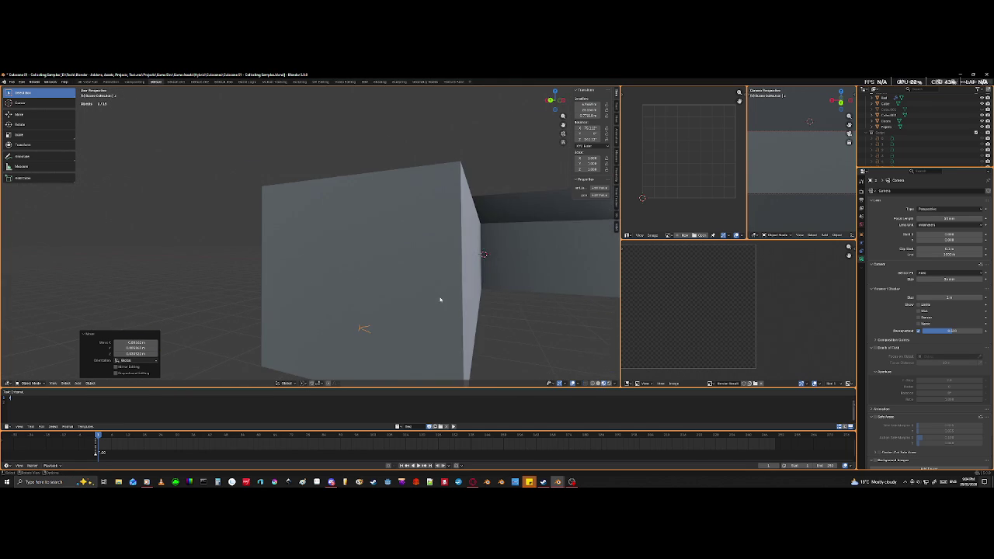
scroll(440, 301, "up", 3)
scroll(440, 309, "up", 1)
scroll(443, 317, "up", 1)
scroll(444, 317, "up", 1)
scroll(441, 337, "down", 1)
scroll(446, 340, "up", 2)
- Move the camera to a spot beside the character
mouse_move(454, 345)
middle_mouse_down()
mouse_move(318, 204)
mouse_move(243, 407)
middle_mouse_up()
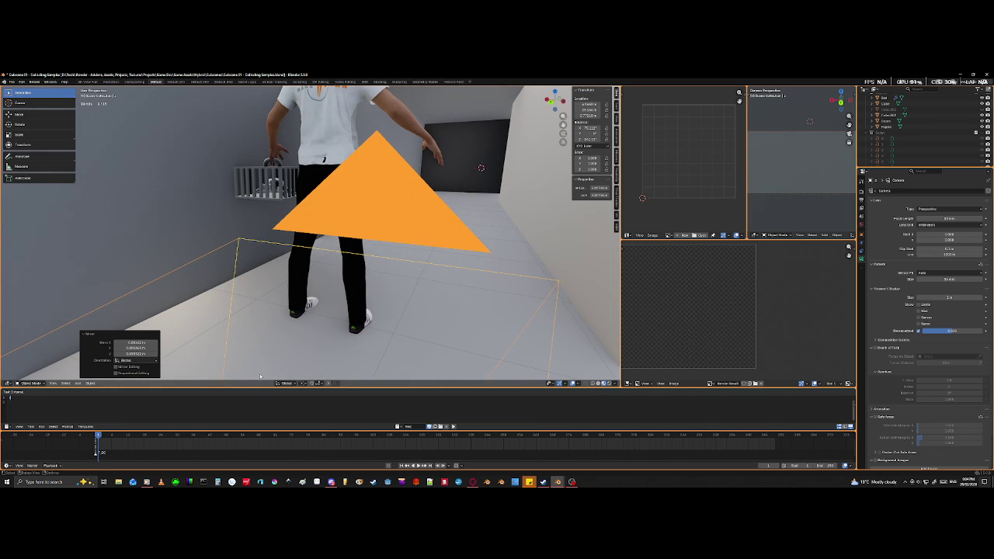
mouse_move(484, 269)
middle_mouse_down()
mouse_move(171, 248)
mouse_move(109, 270)
middle_mouse_up()
mouse_move(171, 294)
middle_mouse_down()
mouse_move(96, 294)
mouse_move(320, 336)
middle_mouse_up()
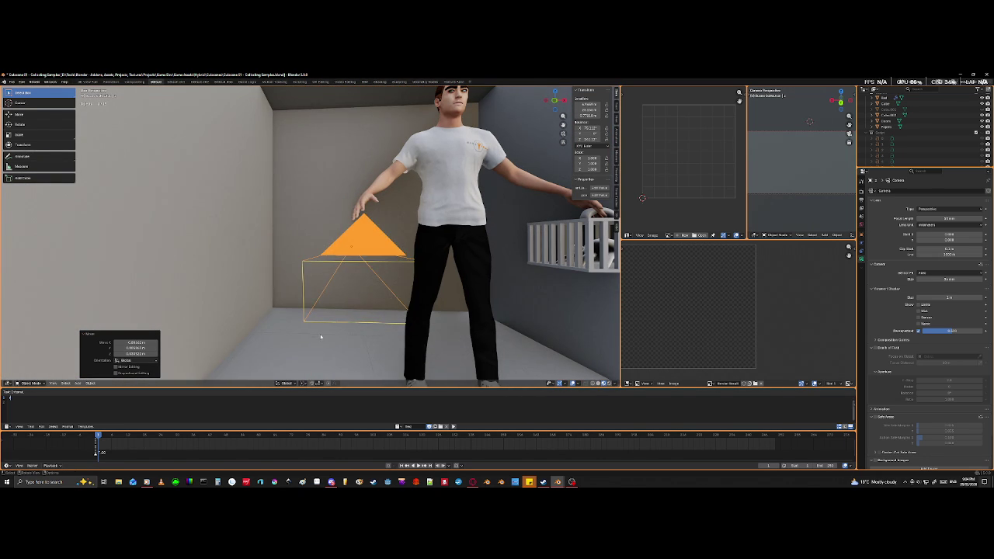
key("g")
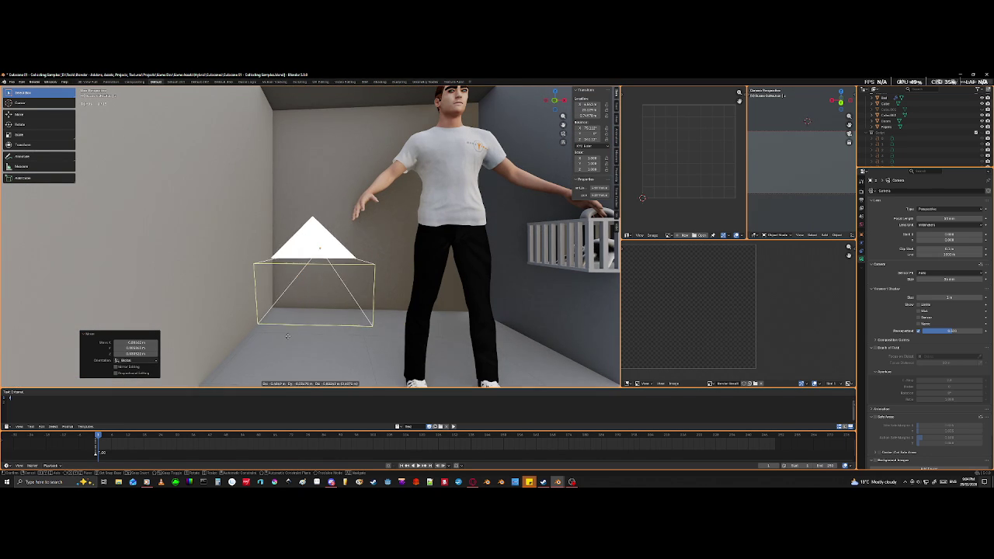
left_click(288, 339)
mouse_move(288, 338)
middle_mouse_down()
mouse_move(359, 355)
mouse_move(395, 344)
mouse_move(393, 360)
mouse_move(383, 354)
middle_mouse_up()
- Rotate the camera and move it to a lower position
key("r")
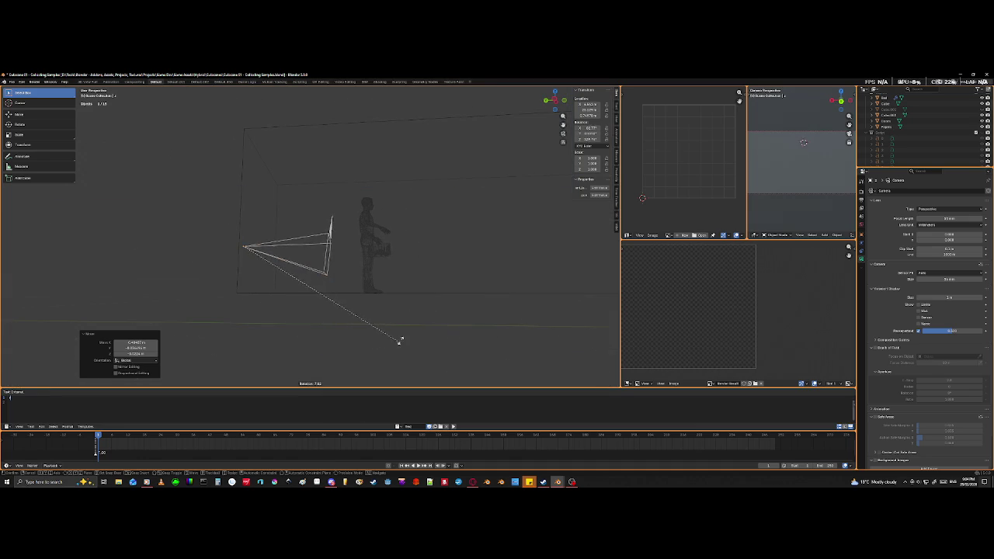
left_click(399, 332)
key("g")
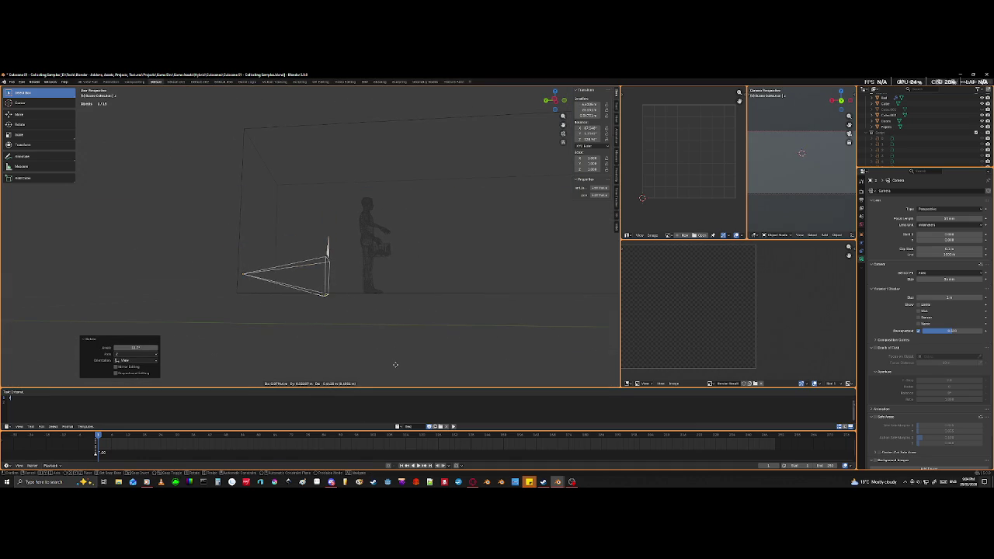
left_click(393, 363)
- From a top-down view, re-aim the camera and move it to a new position
middle_click_drag(366, 364, 387, 121)
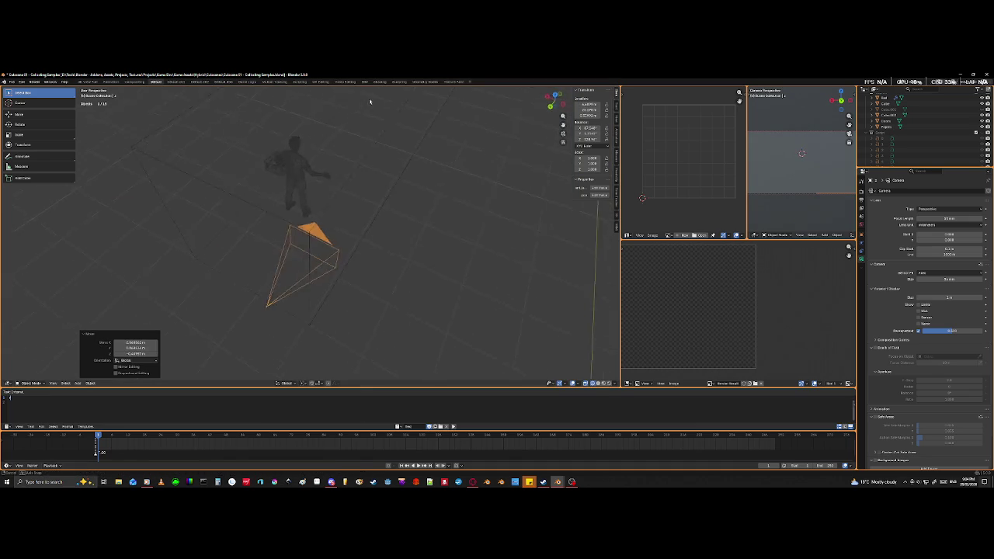
mouse_move(344, 166)
middle_mouse_down()
mouse_move(351, 277)
mouse_move(337, 275)
middle_mouse_up()
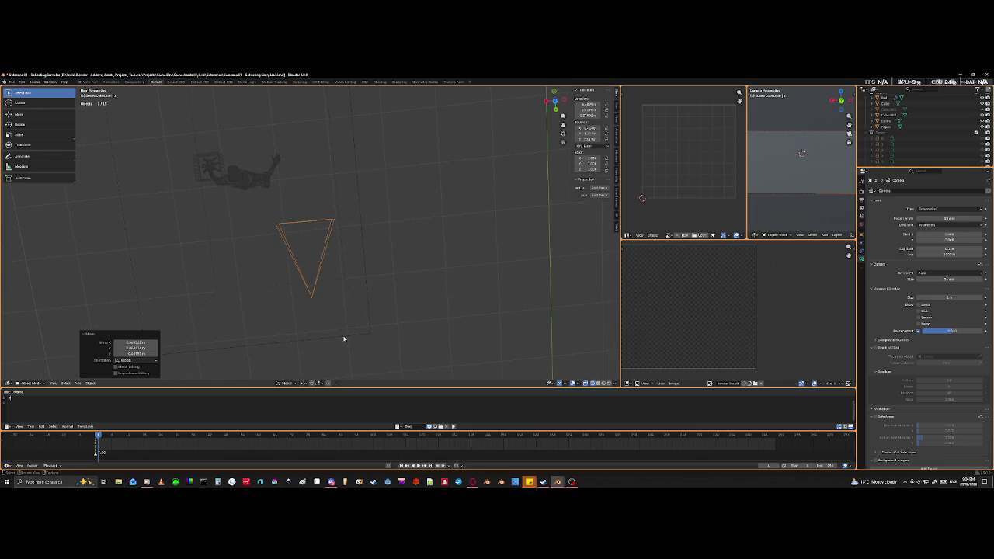
middle_click_drag(344, 339, 97, 244)
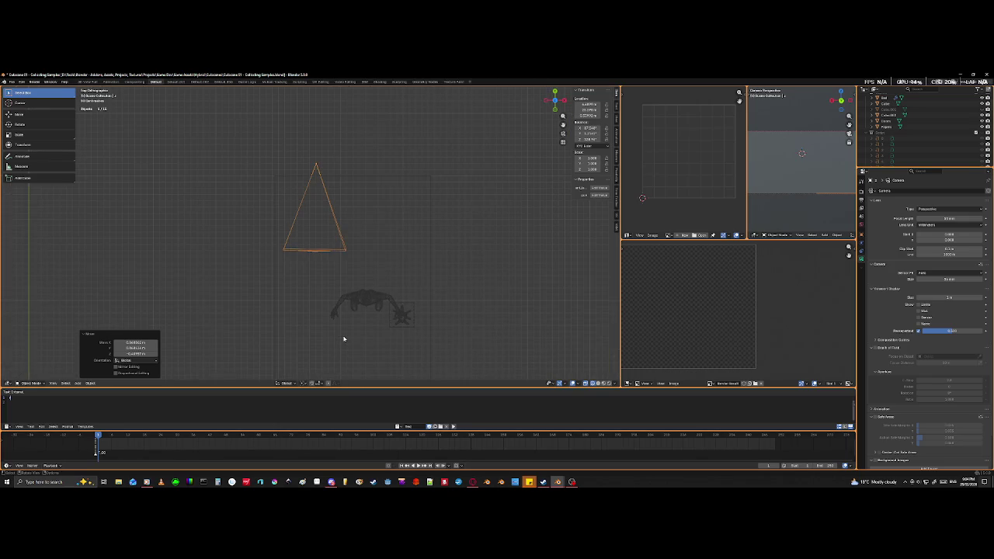
key("r")
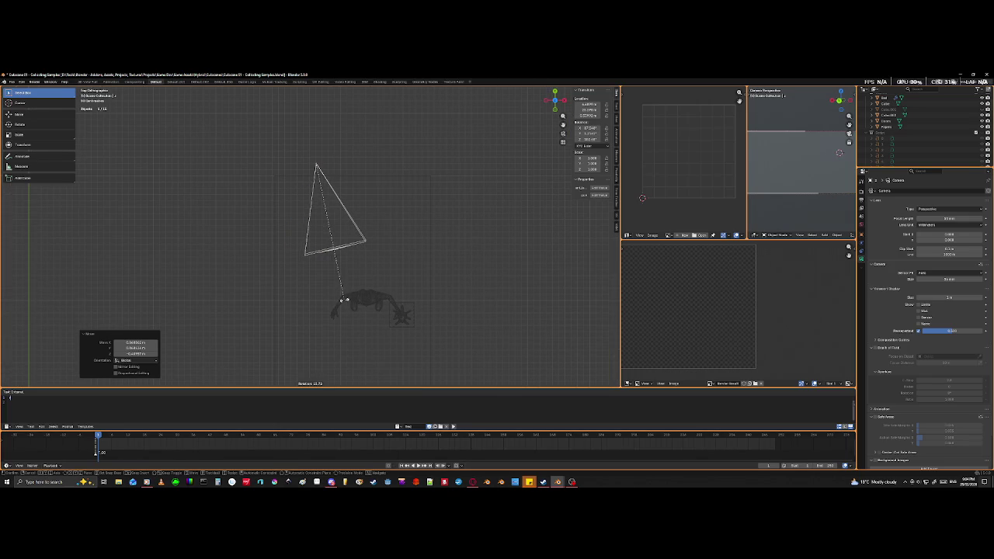
left_click(344, 300)
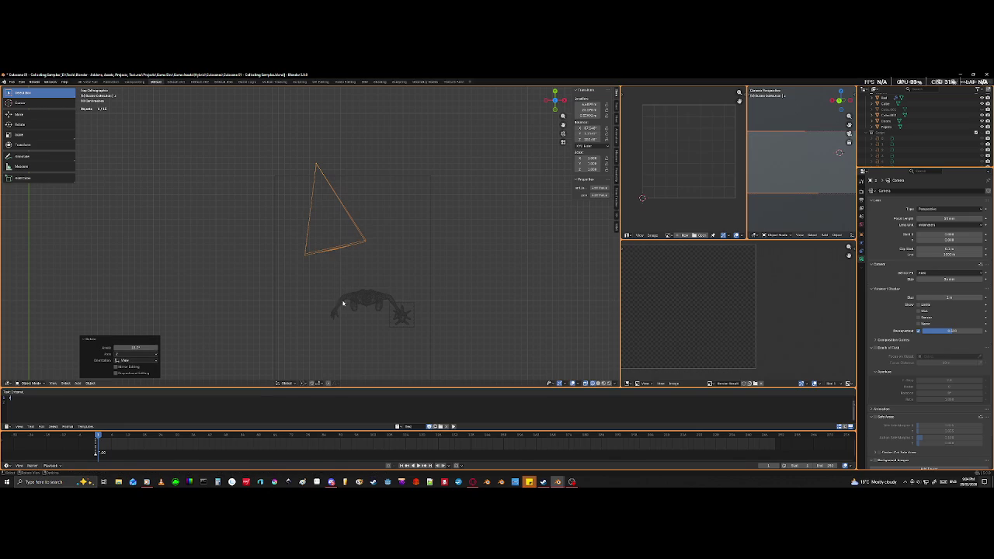
key("g")
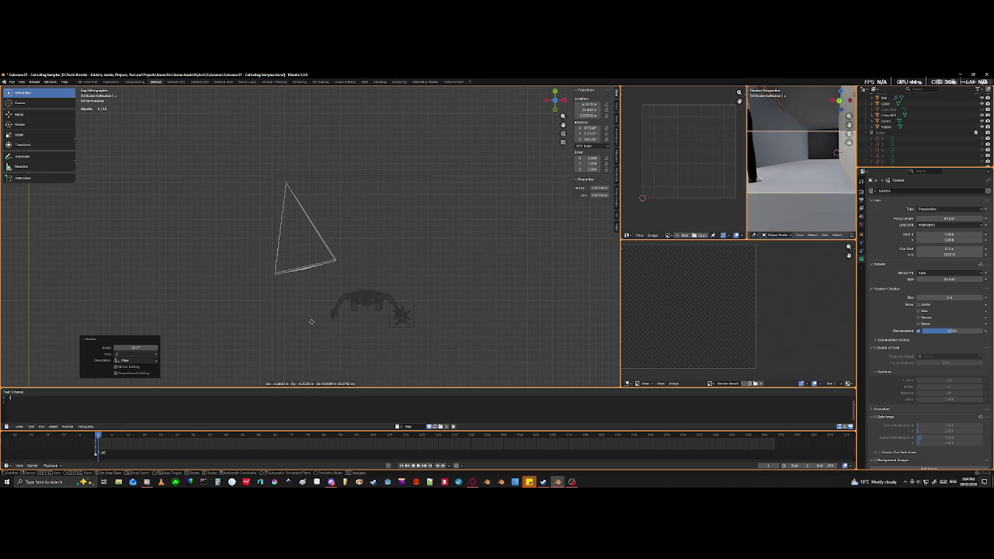
left_click(310, 325)
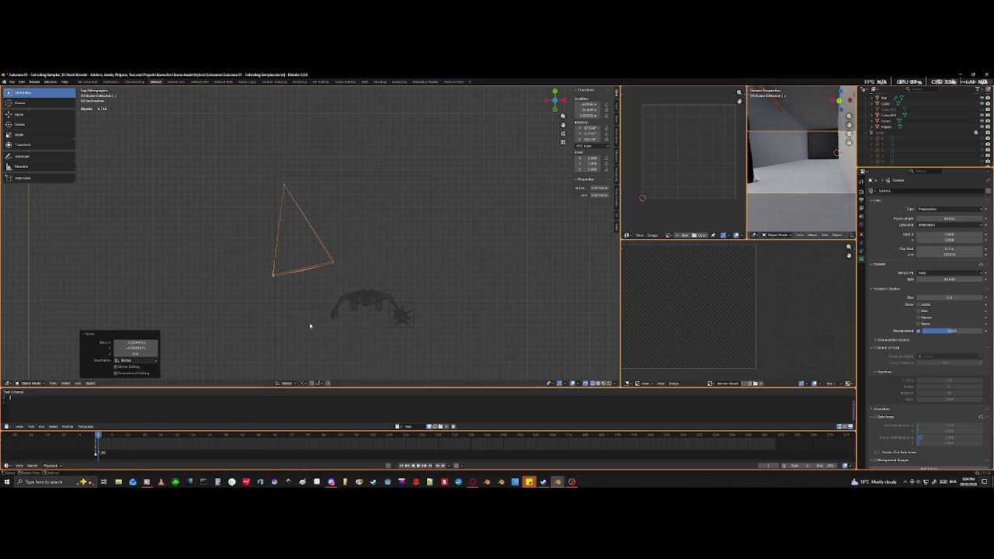
- Box-select the character and its cage and start moving them
left_click(362, 311)
left_click_drag(312, 293, 419, 337)
key("g")
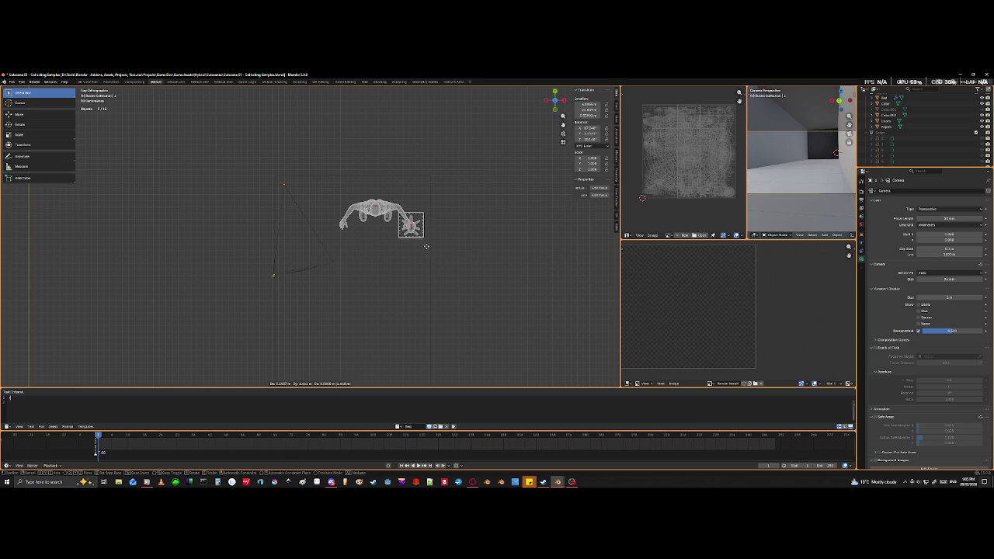
- Drop the character and cage further along the corridor and clear the selection
left_click(416, 259)
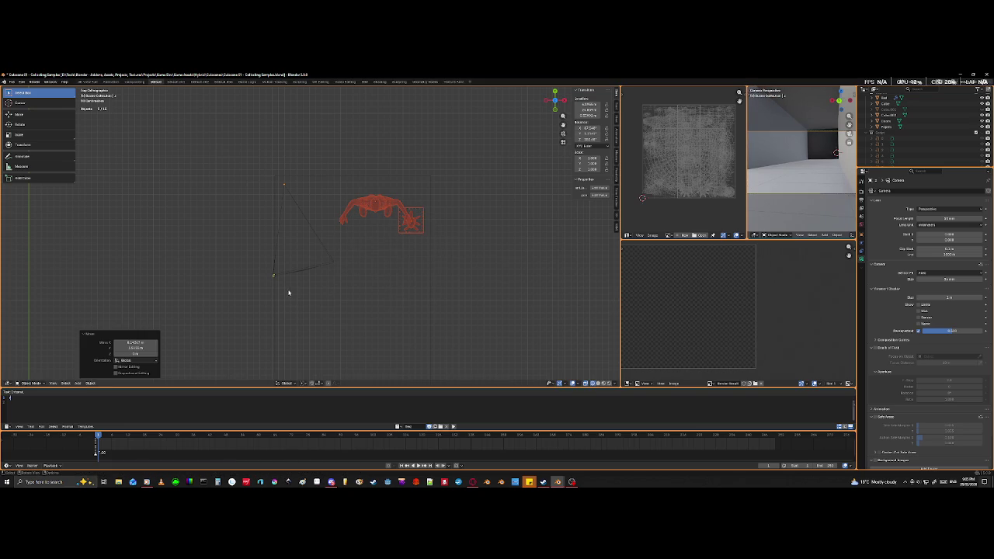
right_click(256, 281)
mouse_move(206, 218)
middle_mouse_down()
mouse_move(338, 255)
mouse_move(306, 213)
middle_mouse_up()
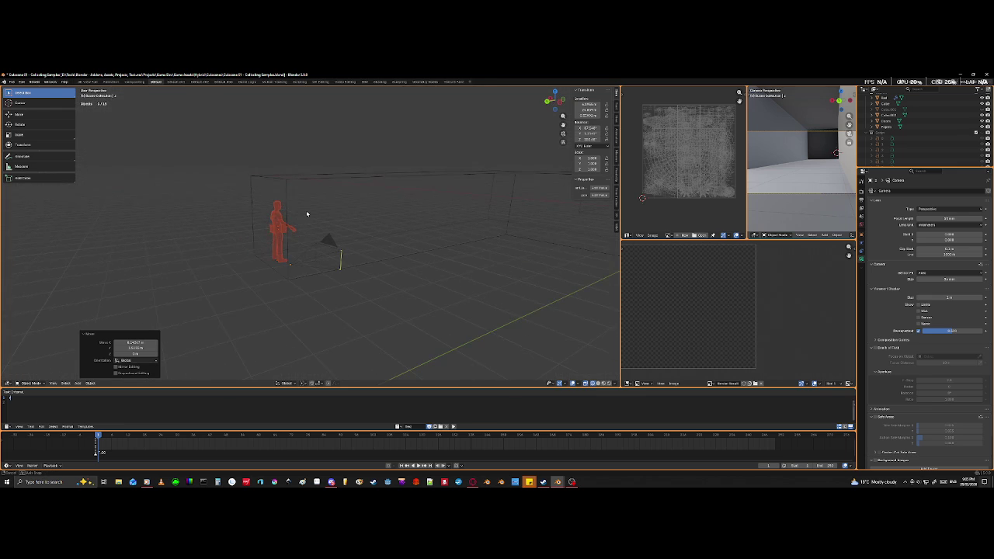
left_click(490, 282)
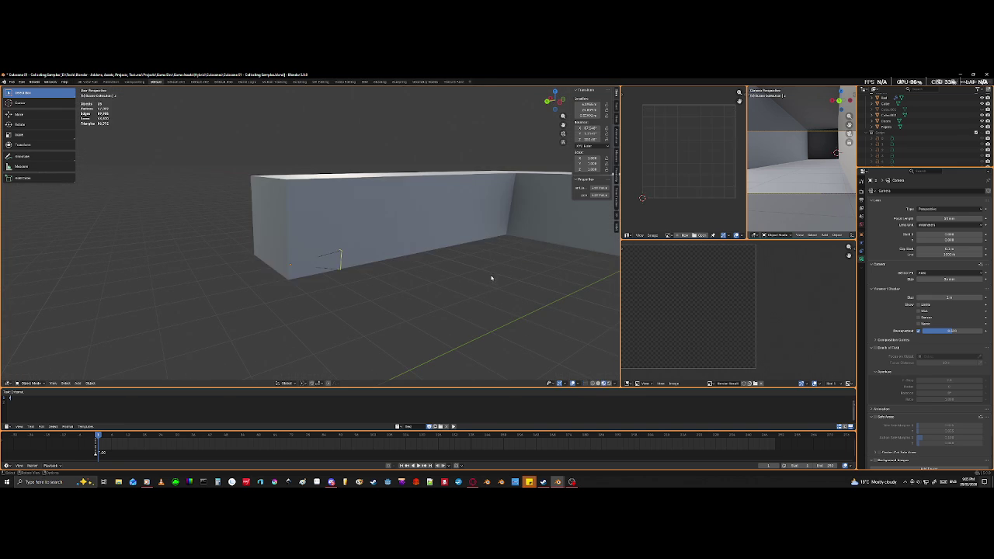
- Merge the wall's three top faces into one continuous face in Edit Mode
middle_click_drag(496, 268, 362, 371)
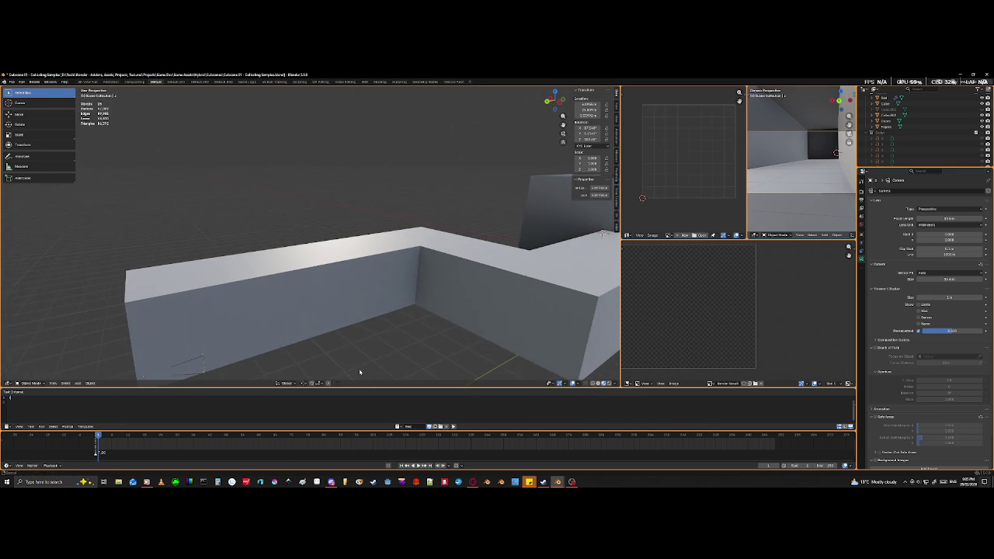
middle_click_drag(302, 329, 118, 295)
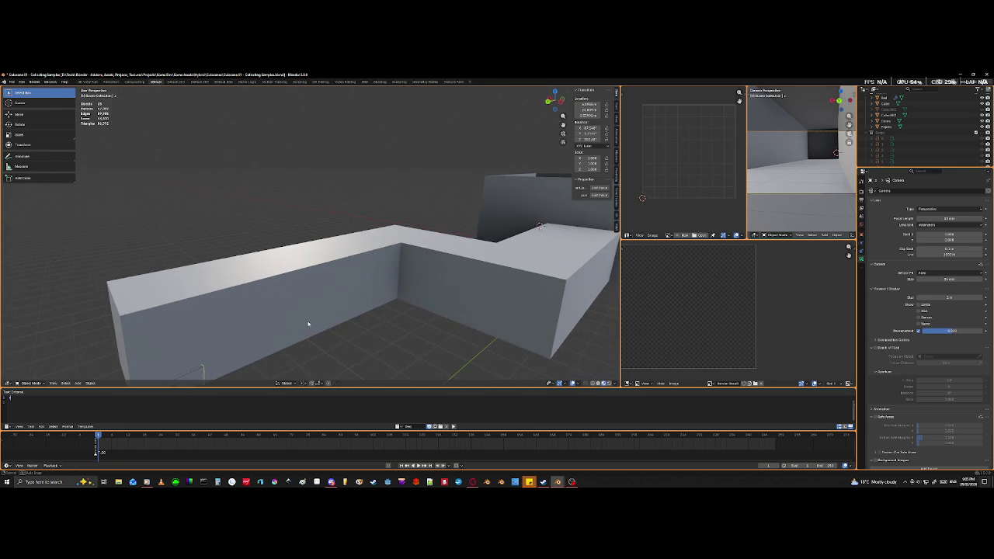
left_click(165, 314)
key("Tab")
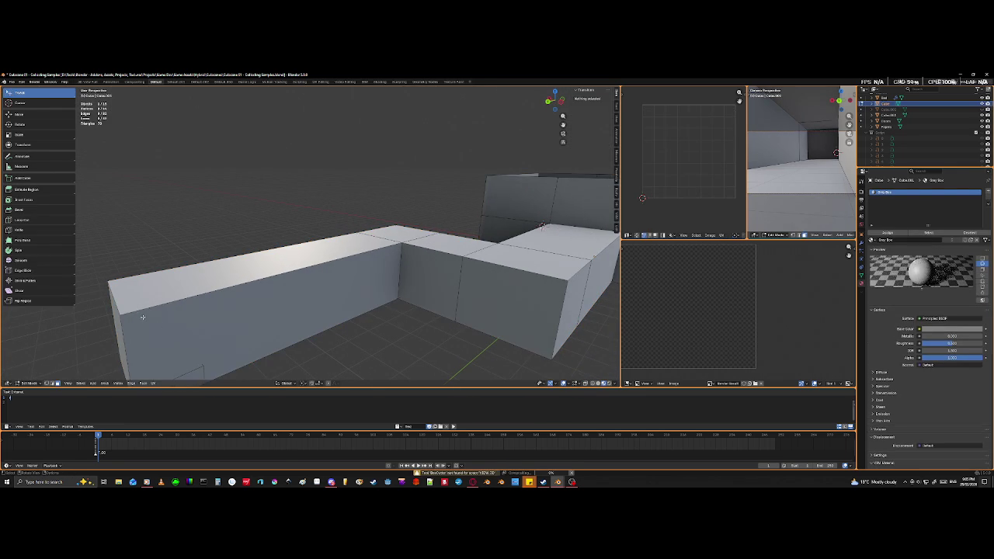
left_click(175, 290)
left_click(431, 247, "shift")
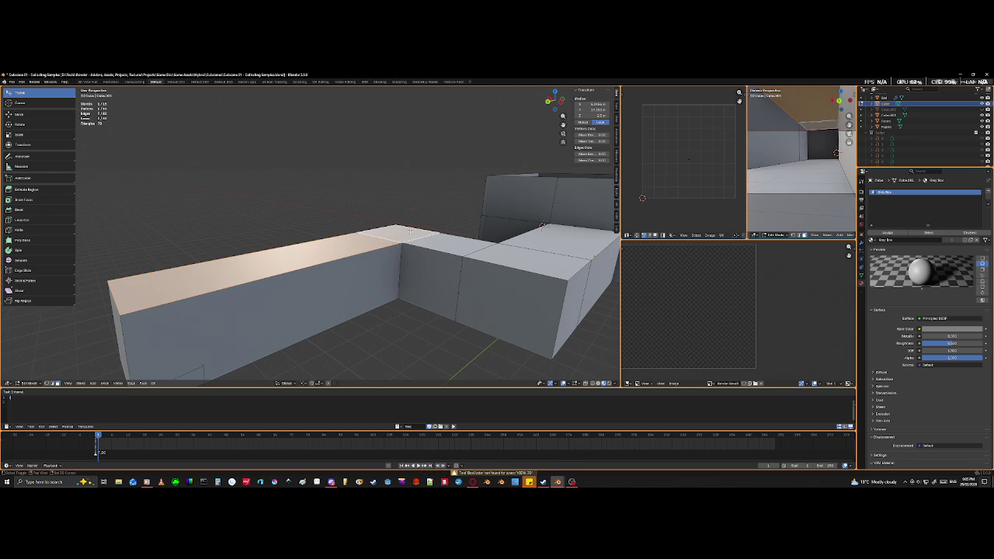
left_click(547, 237, "shift")
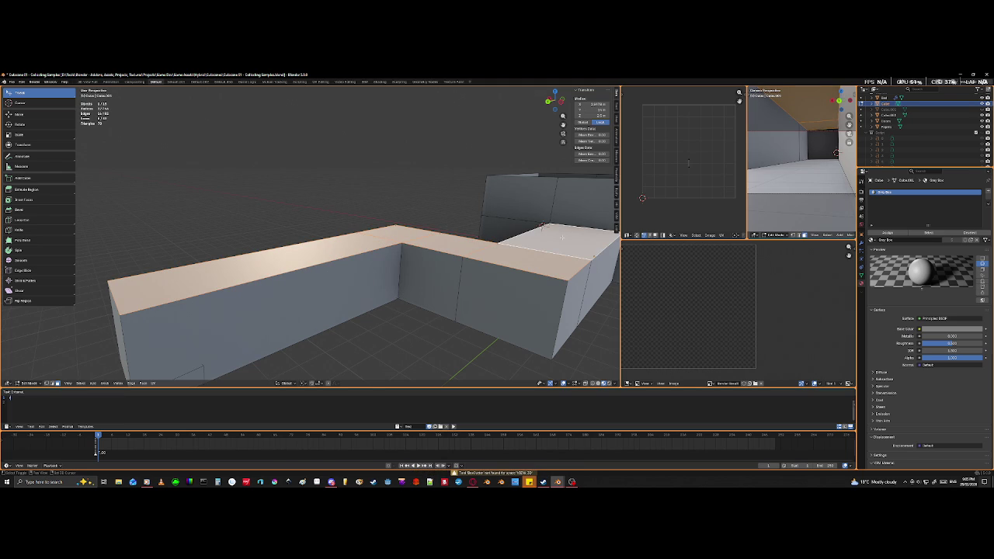
key("x")
left_click(544, 226)
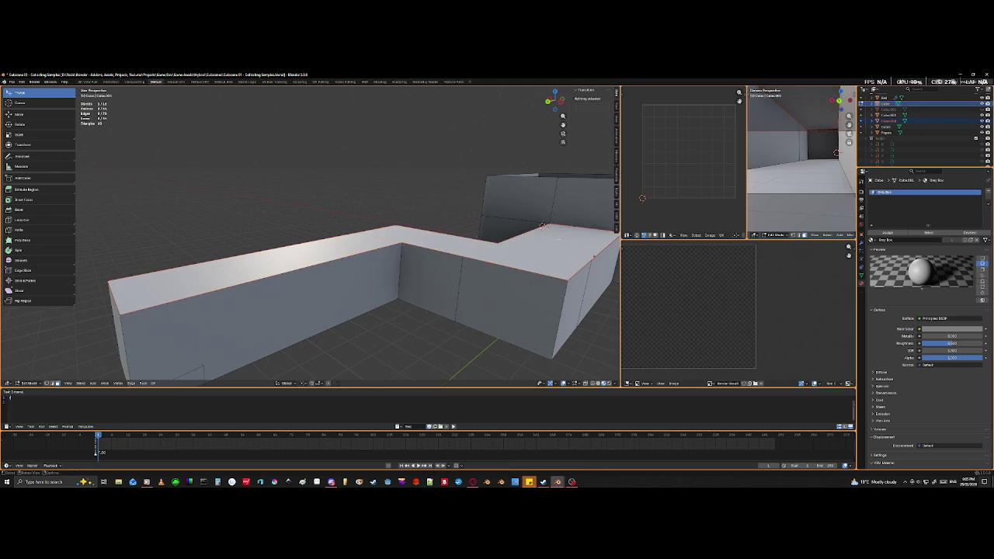
key("Tab")
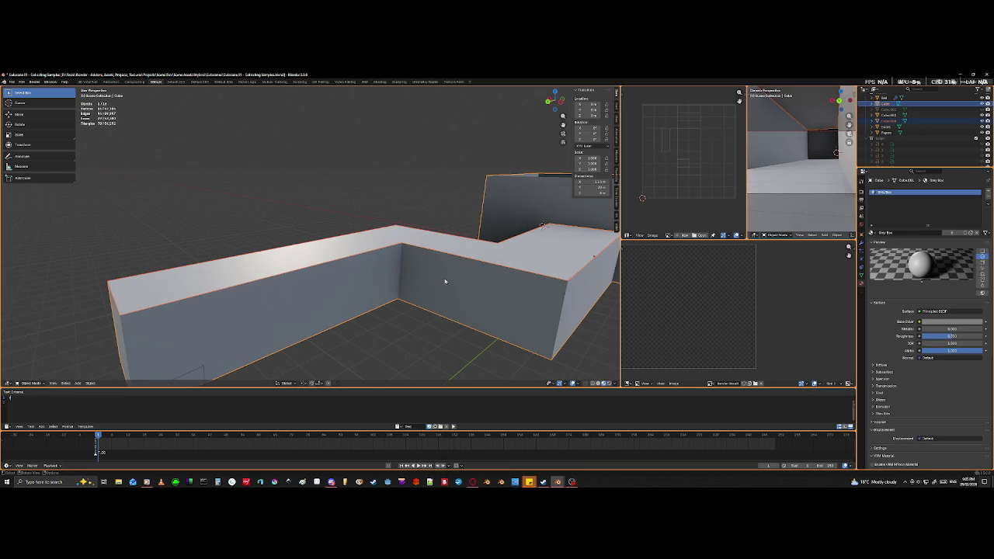
- Select the Cube.008 top piece, then the main Cube walls object
middle_click_drag(535, 264, 281, 304)
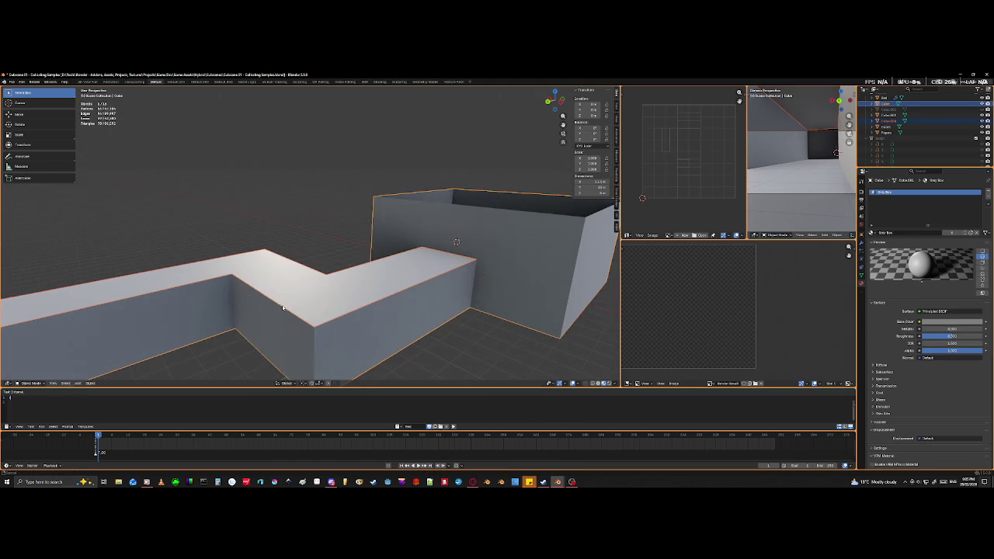
left_click(313, 301)
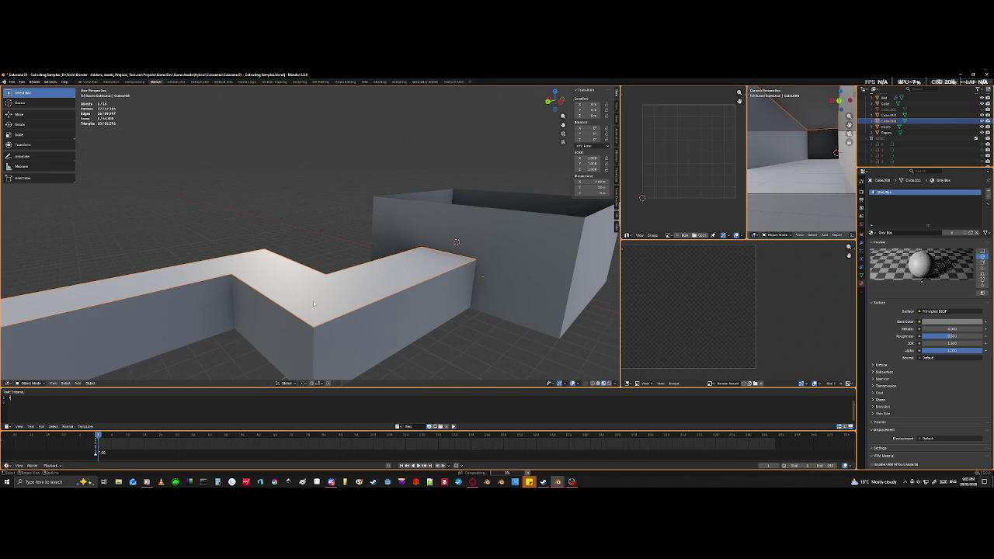
left_click(337, 365)
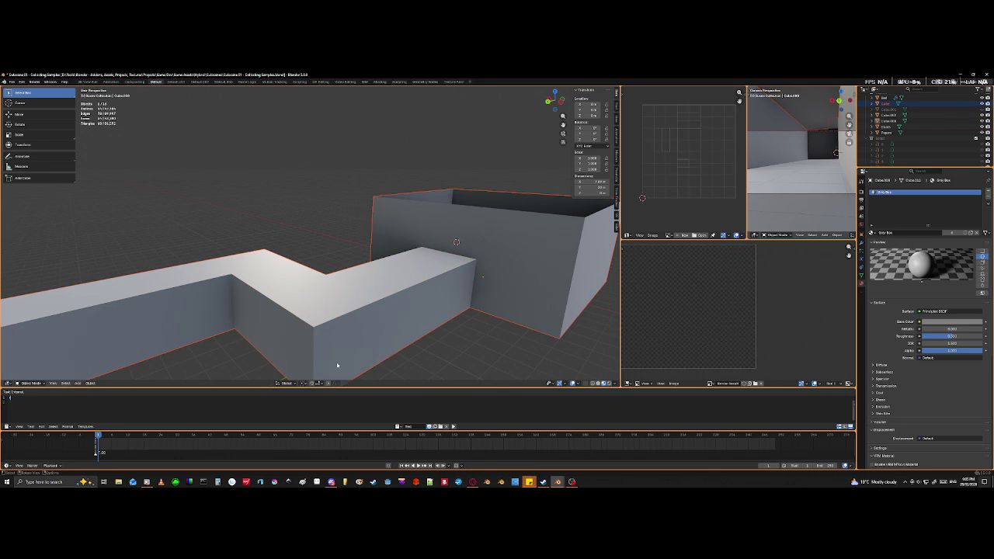
- Hide the selected walls with H, then unhide them with Alt+H
key("h")
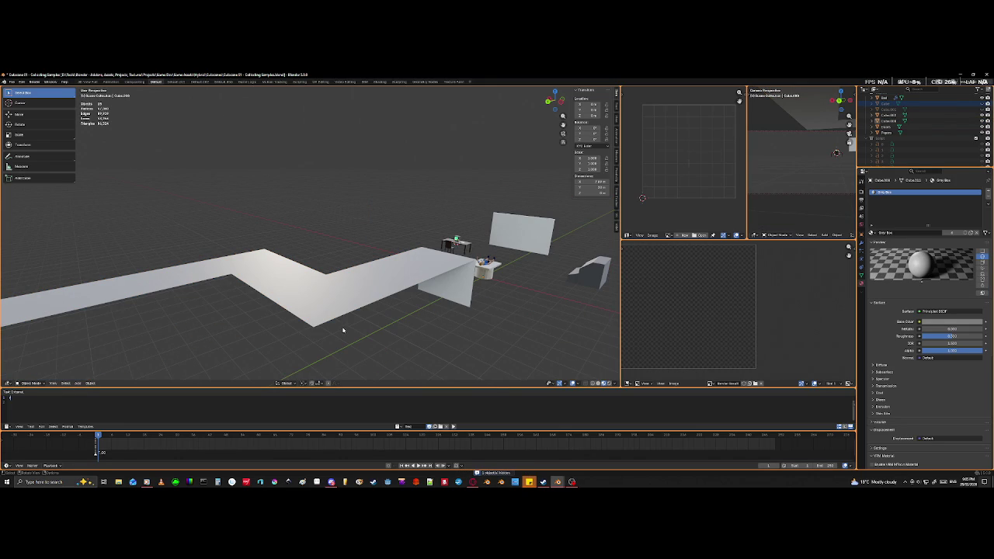
mouse_move(407, 317)
middle_mouse_down()
mouse_move(422, 277)
mouse_move(403, 301)
middle_mouse_up()
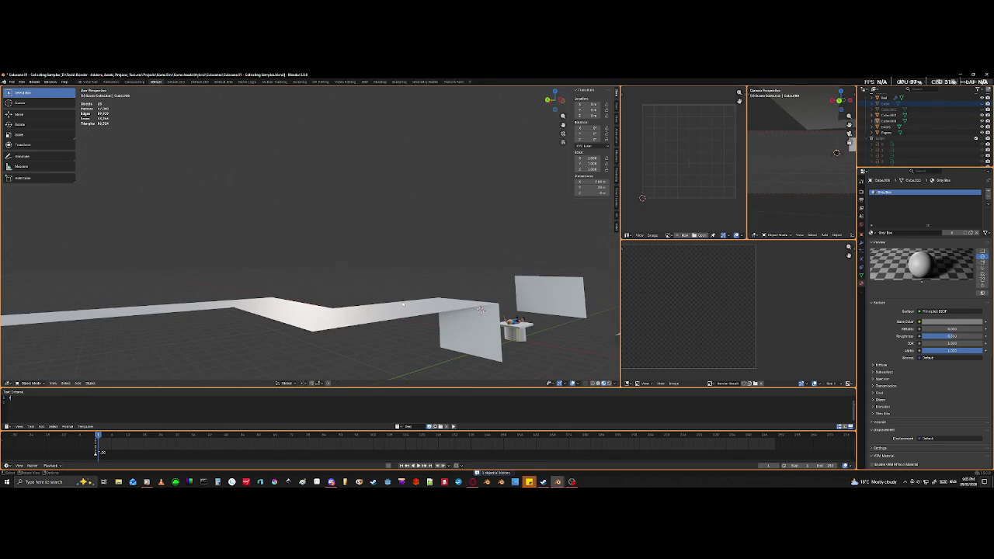
key("Tab")
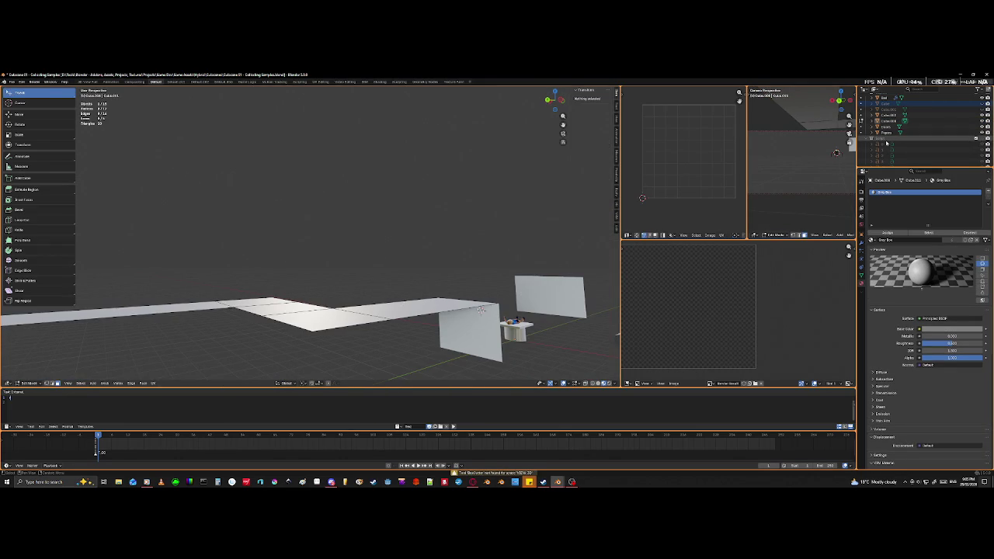
scroll(866, 140, "up", 3)
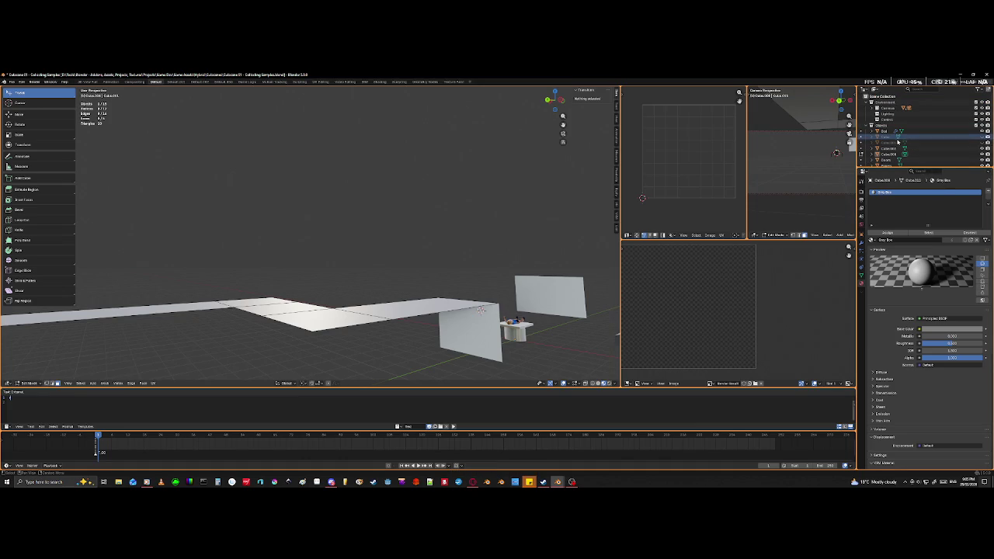
key("alt+h")
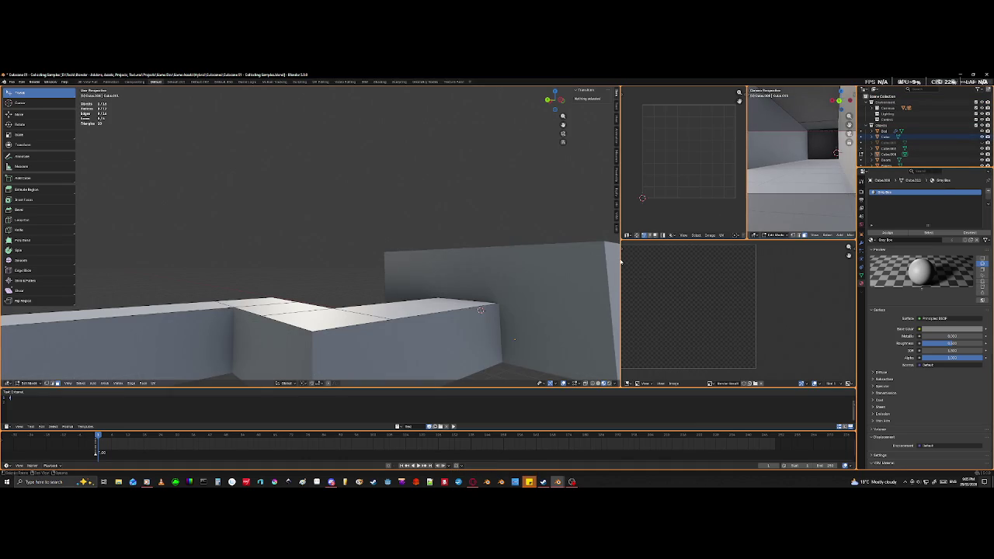
scroll(489, 271, "down", 4)
- Hide the walls and show the ceiling plane using the outliner eye icons
middle_click_drag(488, 270, 465, 295)
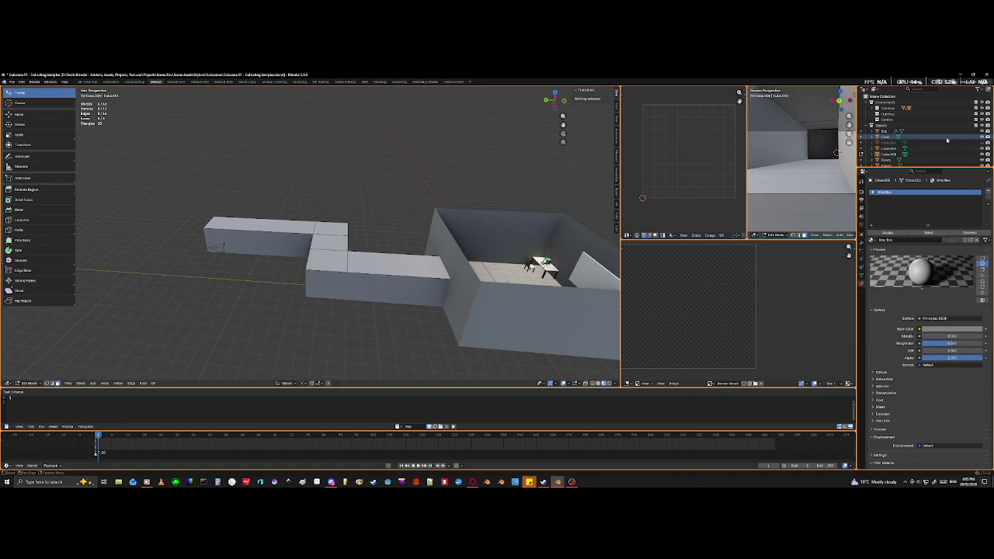
left_click(983, 137)
left_click(982, 142)
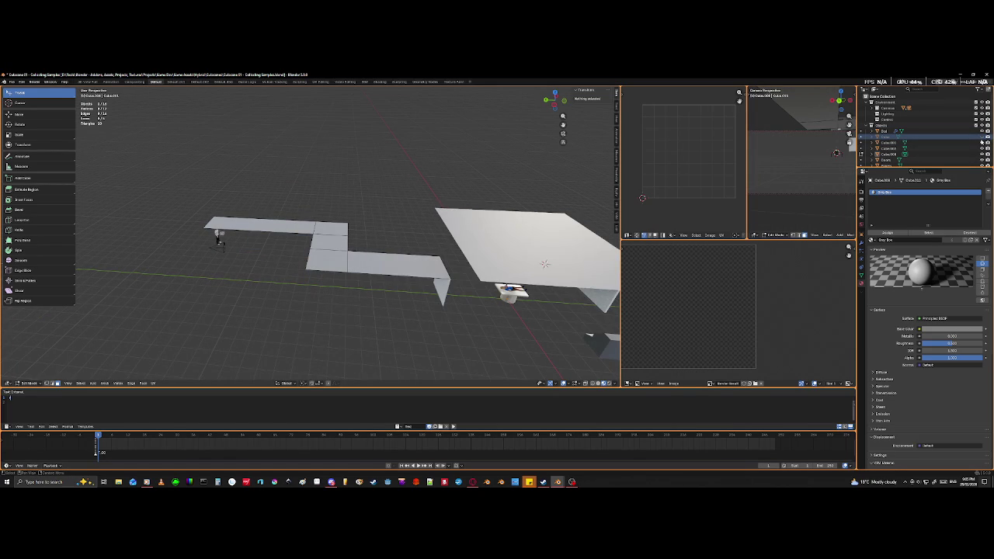
middle_click_drag(527, 322, 316, 311)
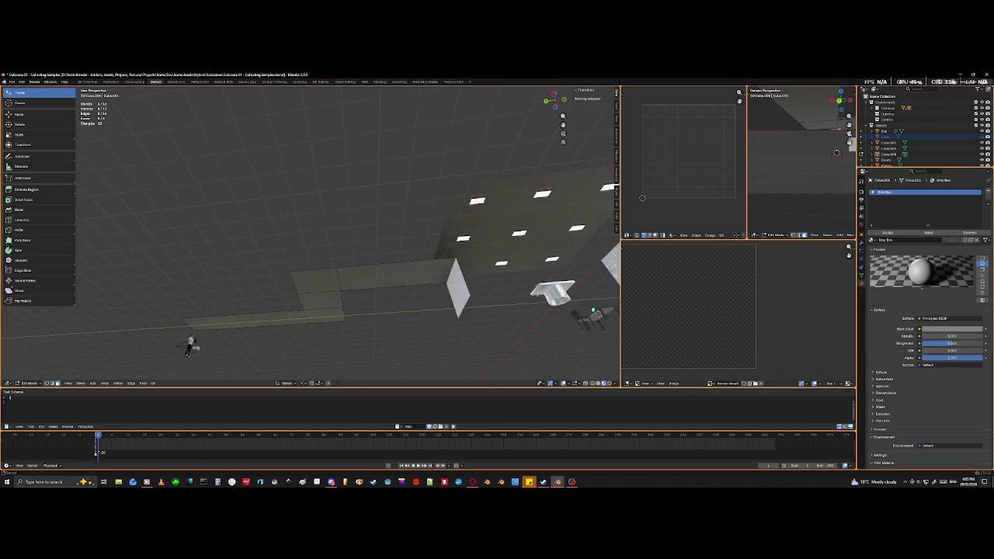
- Select the ceiling plane and duplicate one light panel in place in Edit Mode
left_click(302, 291)
middle_click_drag(347, 300, 271, 305)
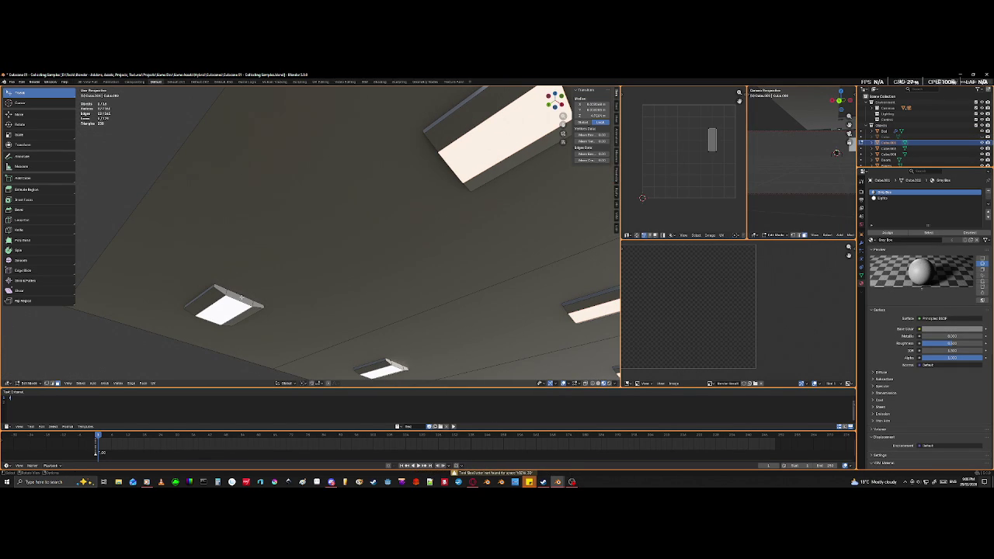
key("l")
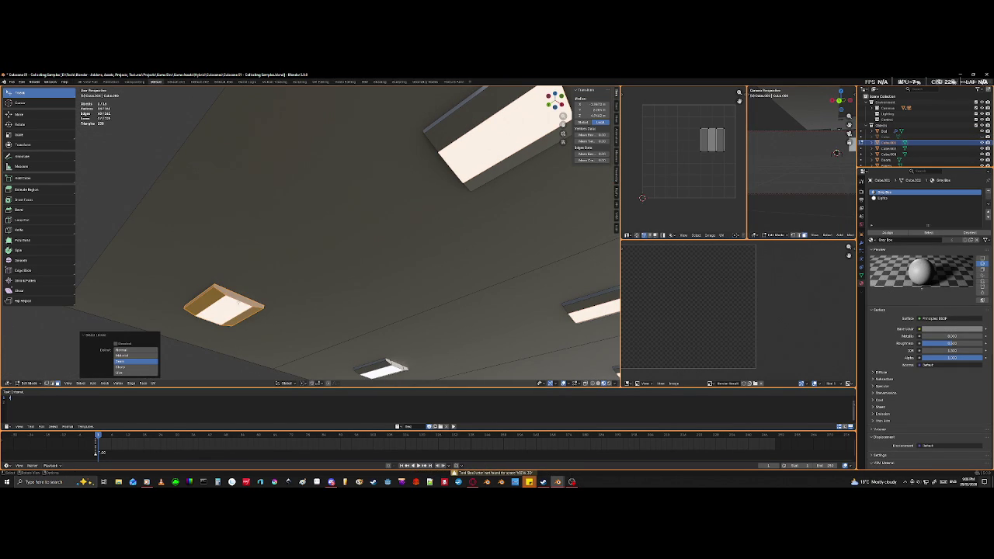
key("g")
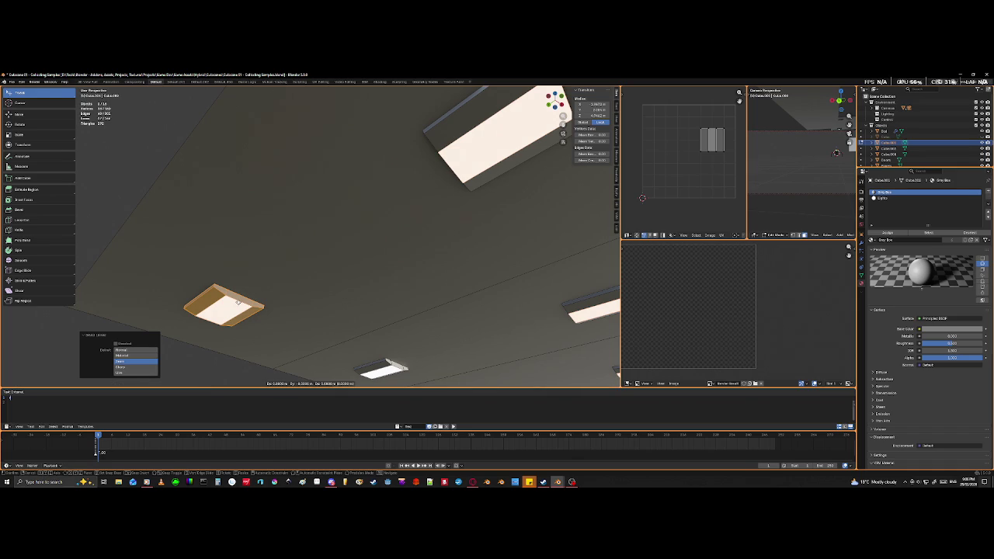
right_click(237, 302)
key("Tab")
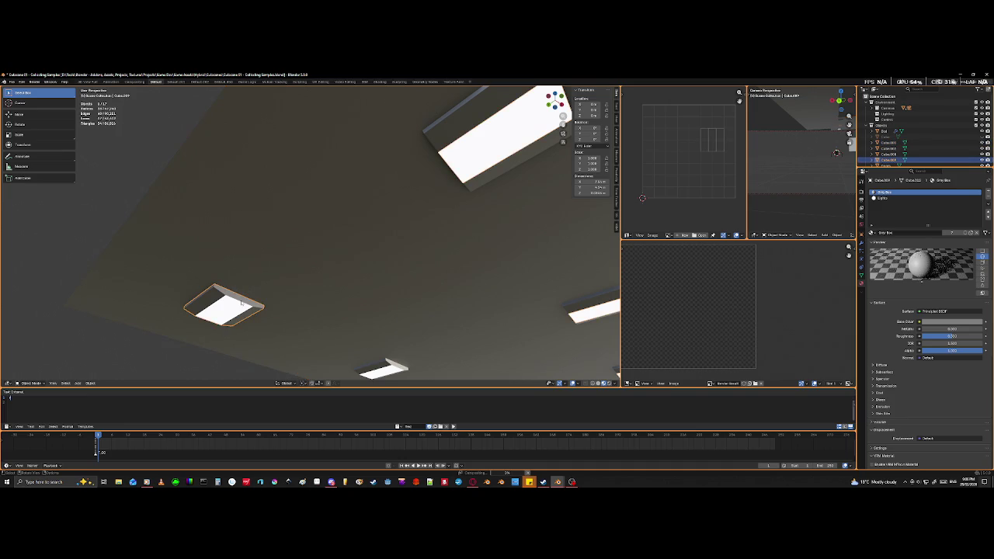
scroll(260, 334, "down", 5)
mouse_move(232, 319)
middle_mouse_down()
mouse_move(260, 334)
mouse_move(290, 378)
mouse_move(265, 317)
middle_mouse_up()
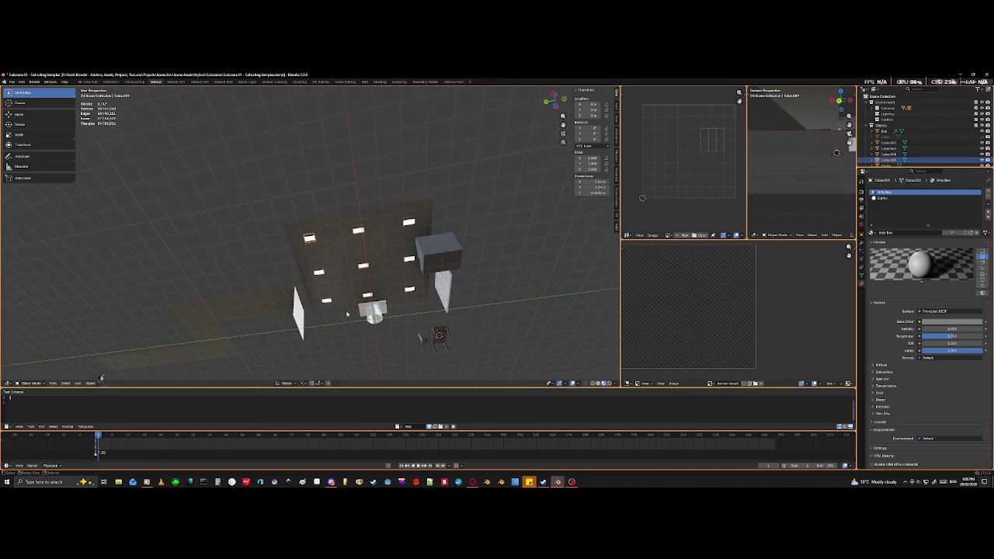
- Select the top-left ceiling light face in Edit Mode, then return to Object Mode
scroll(347, 314, "up", 5)
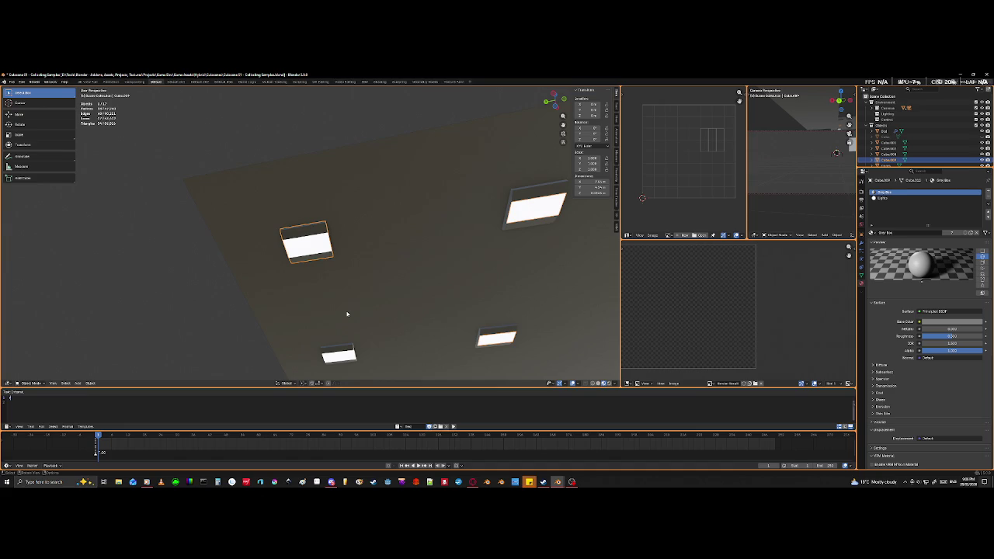
scroll(347, 314, "down", 3)
scroll(347, 314, "down", 3)
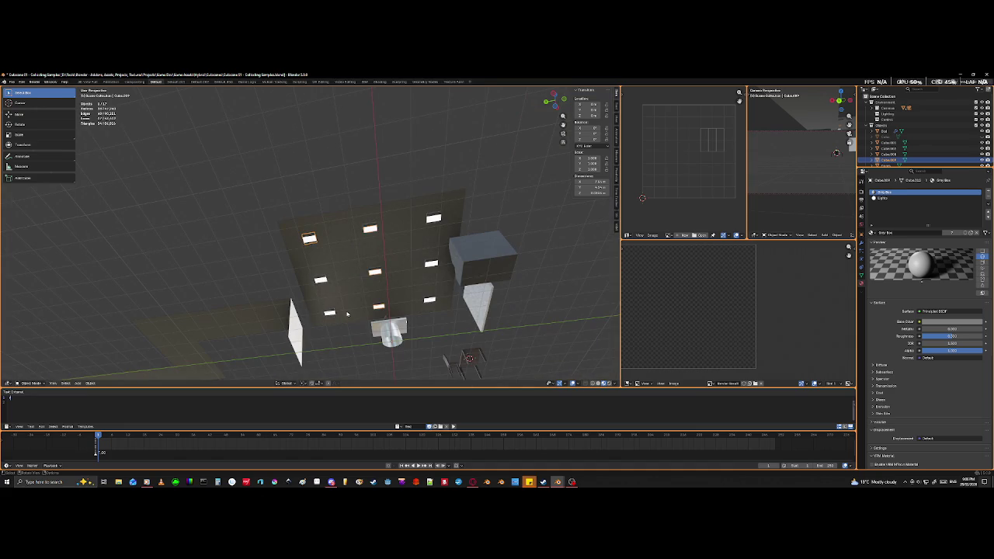
key("Tab")
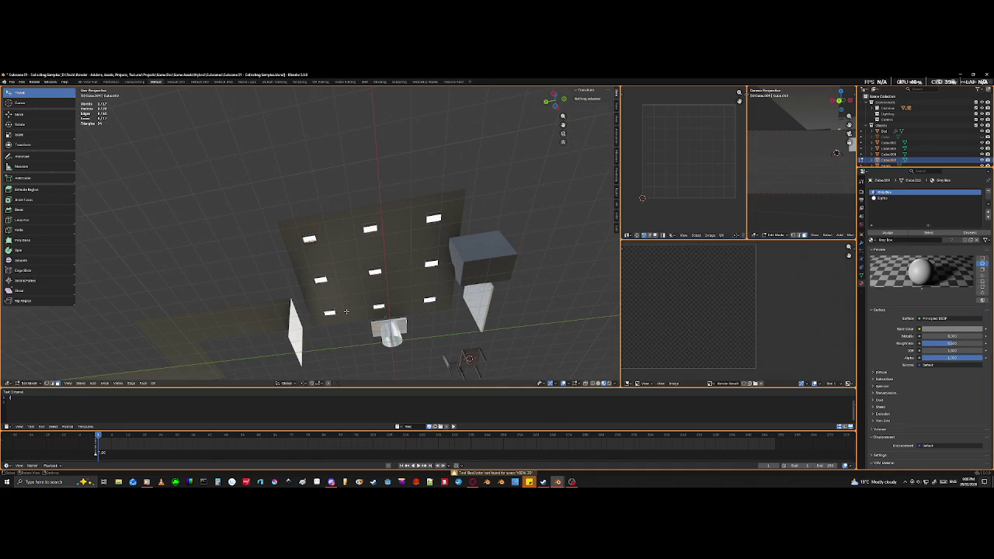
left_click(309, 239)
middle_click_drag(466, 310, 343, 334)
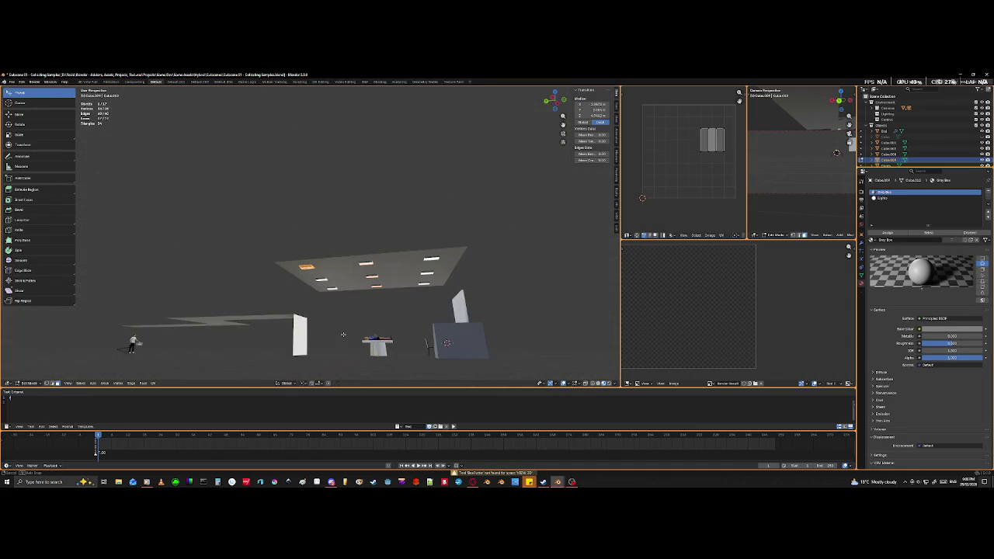
key("Tab")
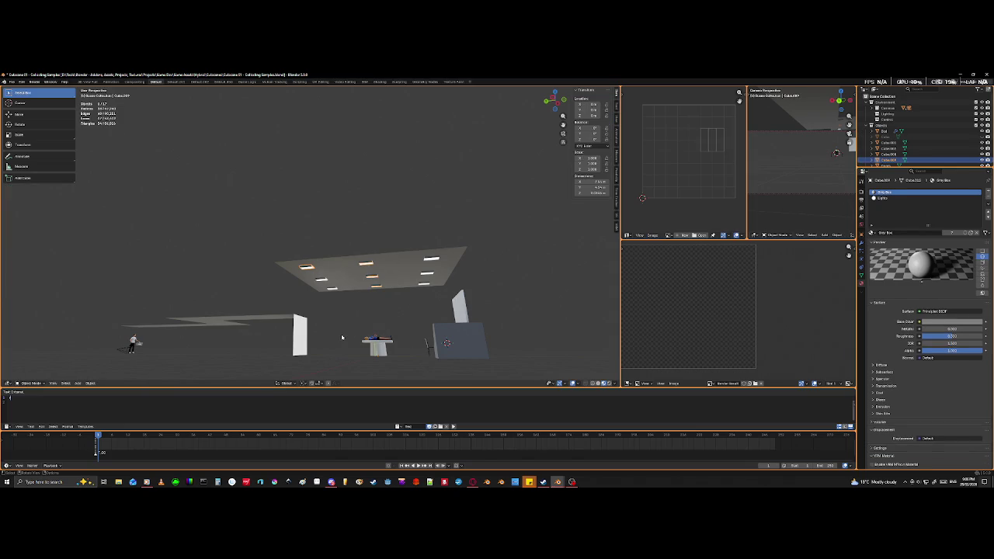
- Duplicate the lights object beside the corridor and delete three of its faces
key("shift+d")
left_click(198, 345)
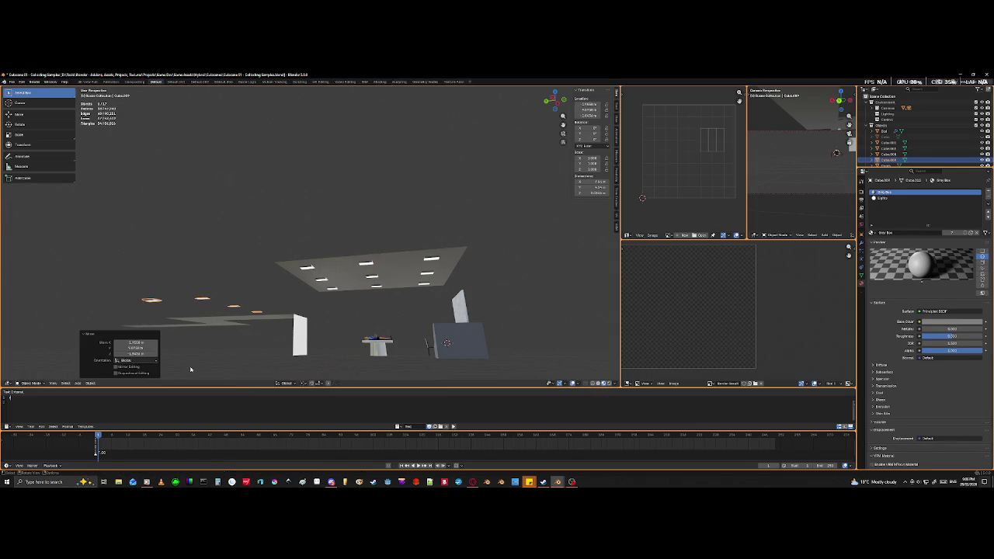
key("Tab")
key("alt+a")
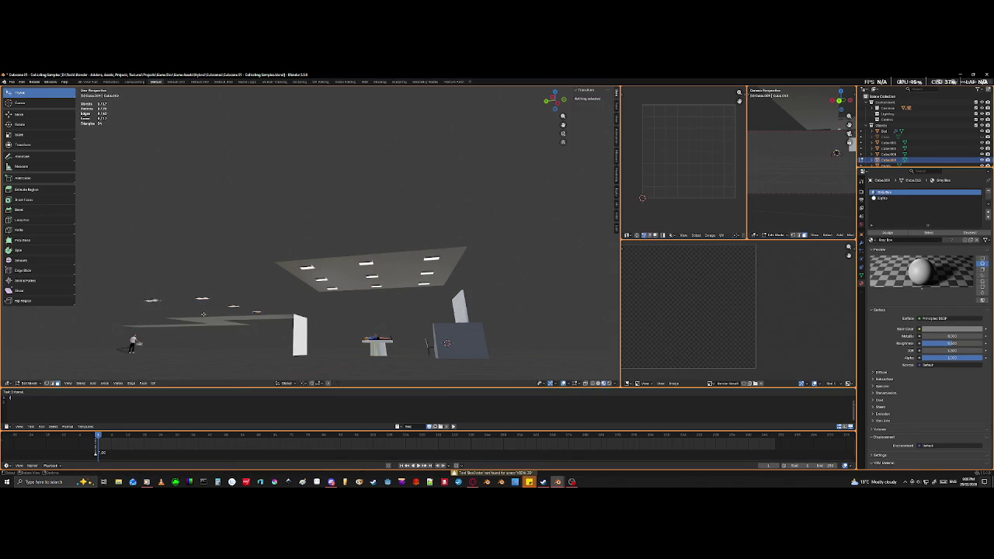
middle_click_drag(203, 313, 220, 344)
key("b")
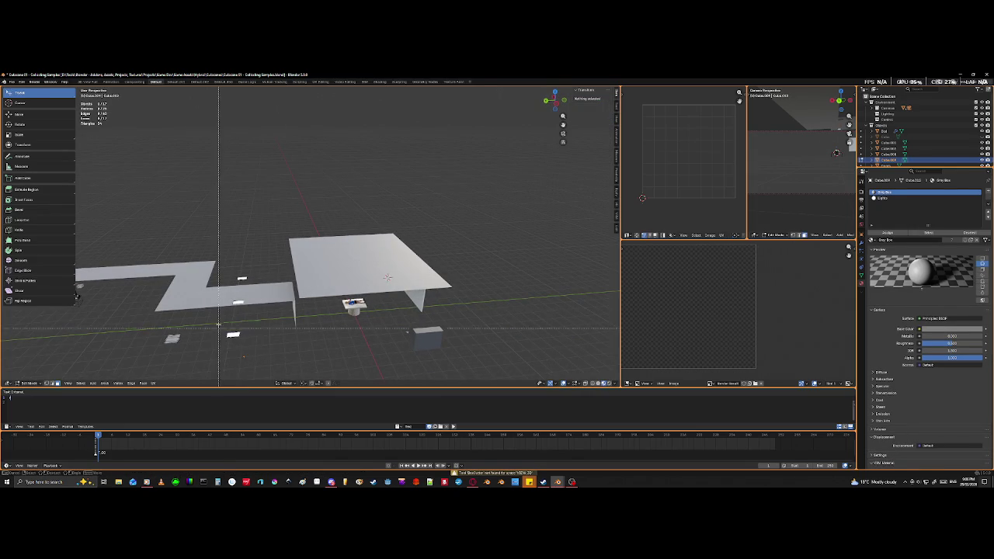
left_click_drag(226, 266, 246, 388)
key("x")
left_click(233, 390)
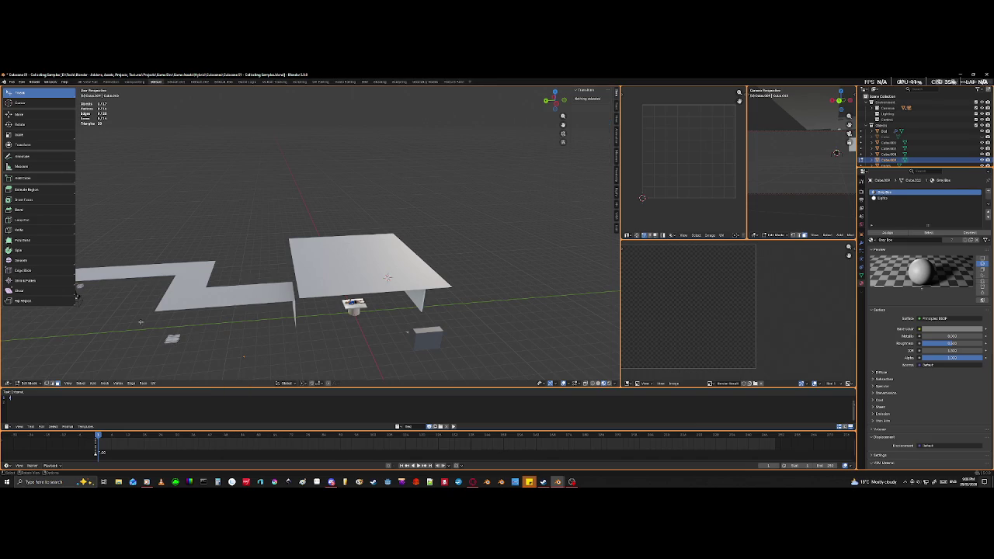
key("Tab")
mouse_move(194, 365)
middle_mouse_down()
mouse_move(209, 341)
mouse_move(220, 357)
middle_mouse_up()
key("KP_7")
scroll(275, 266, "down", 3)
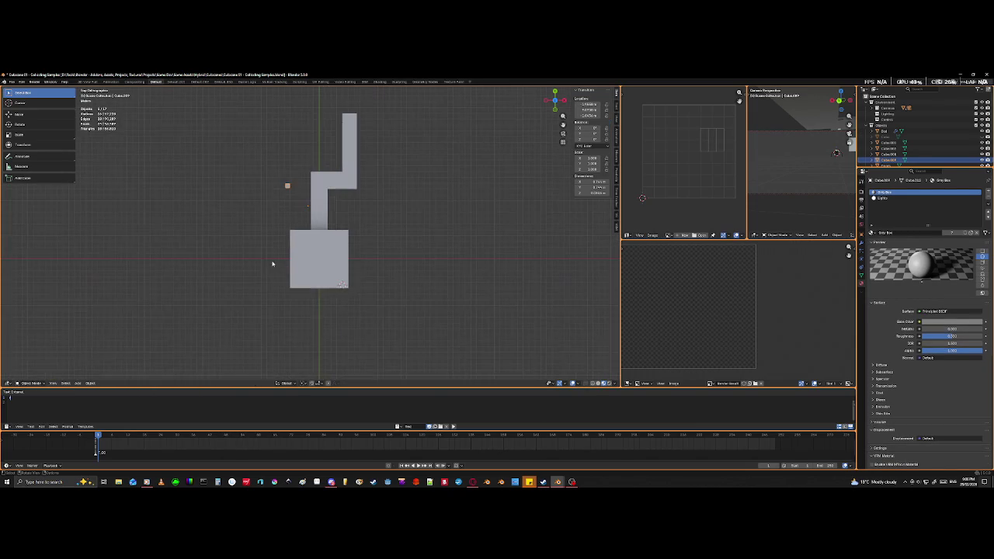
middle_click_drag(275, 267, 246, 284, "shift")
scroll(243, 353, "up", 1)
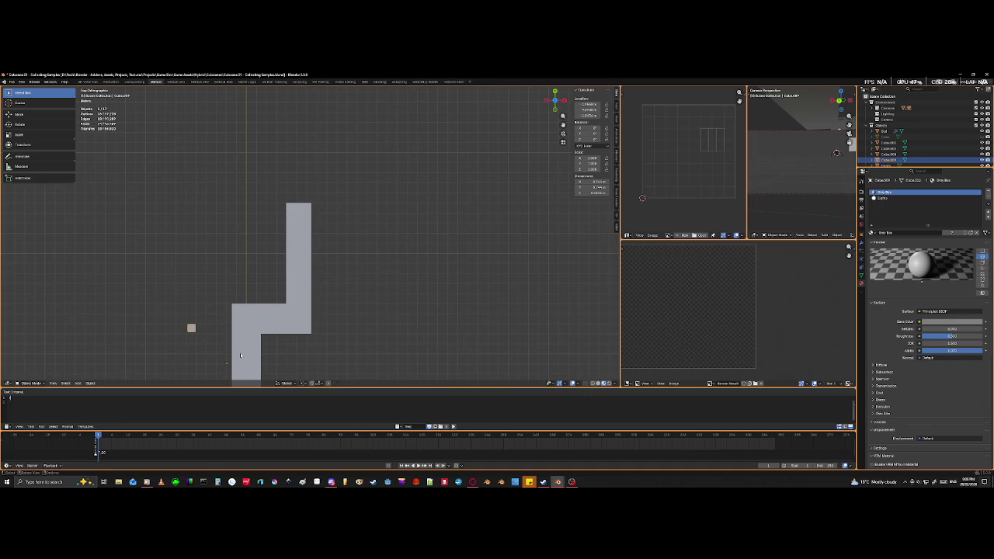
key("g")
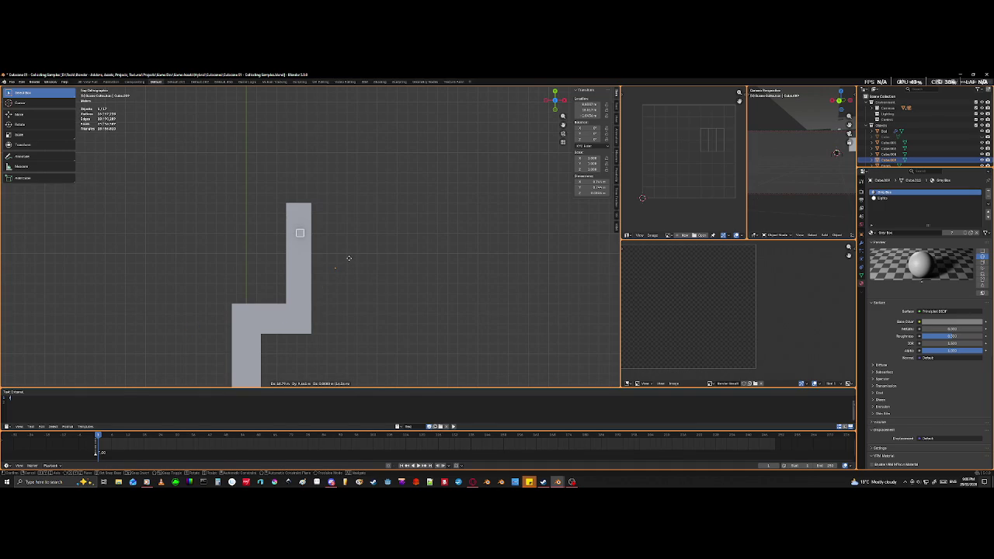
left_click(347, 261)
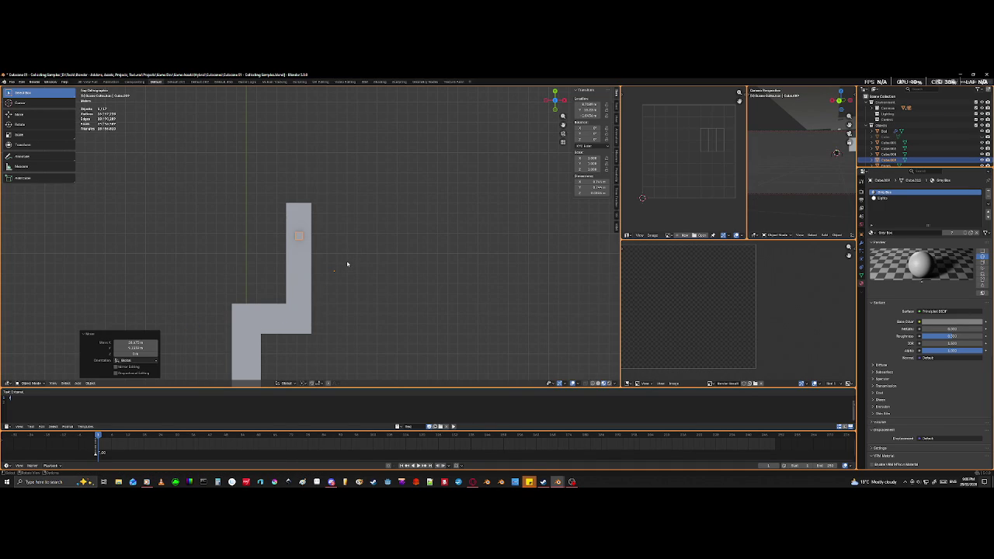
key("Tab")
key("a")
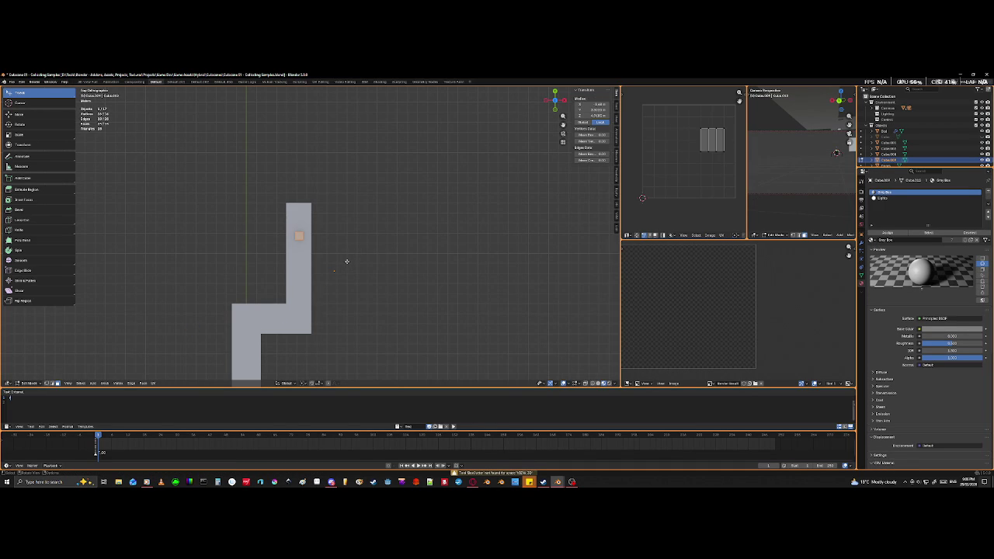
key("g")
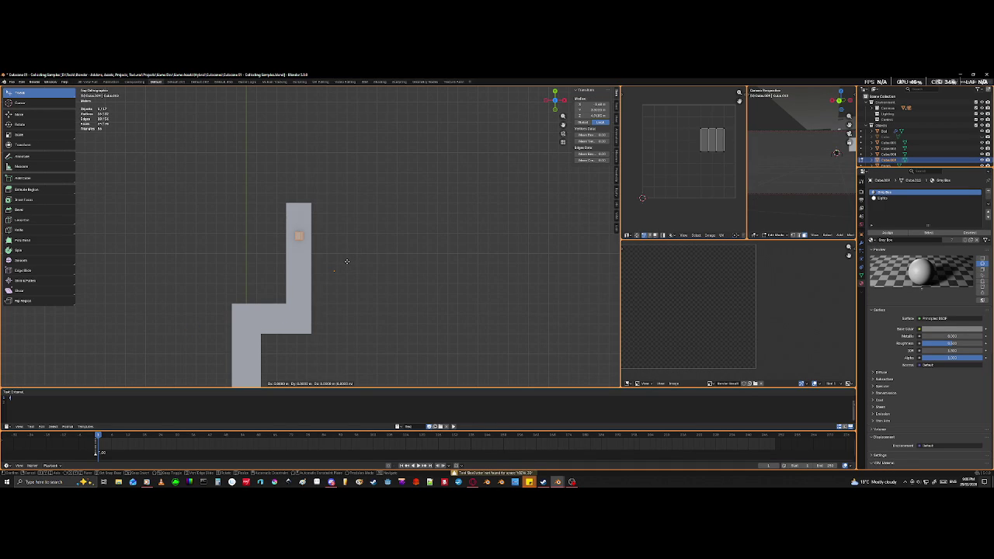
left_click(346, 262)
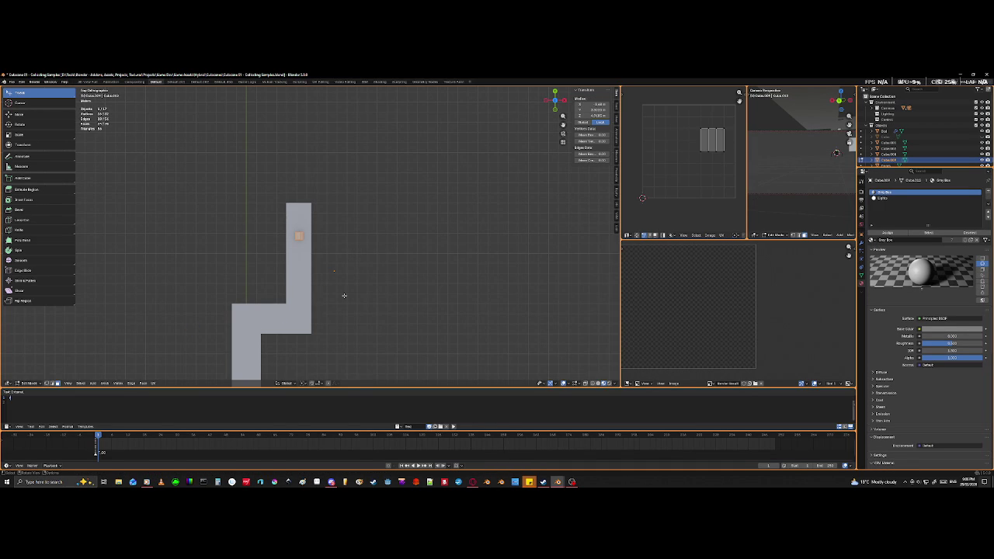
key("g")
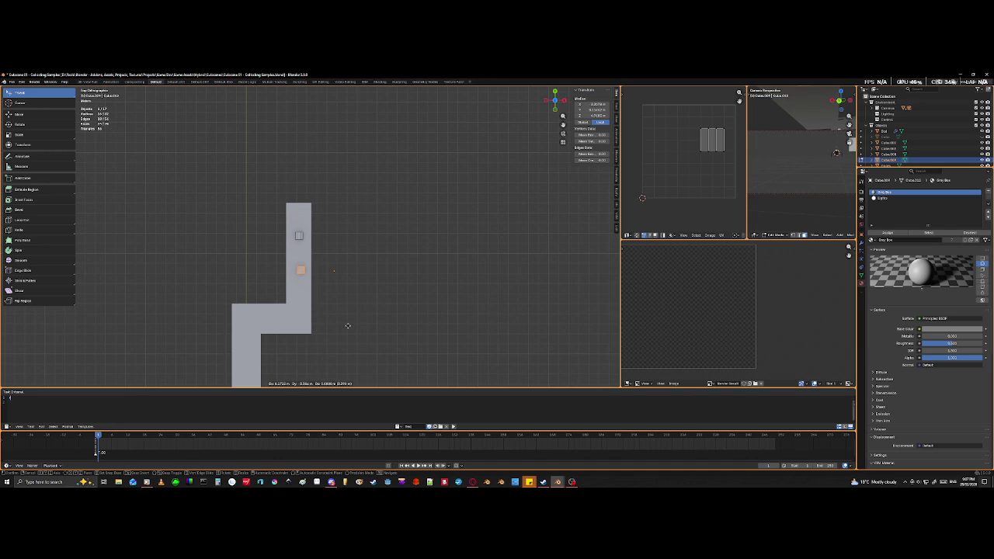
- Move the light panel down the corridor along Y and duplicate it into a third panel
key("y")
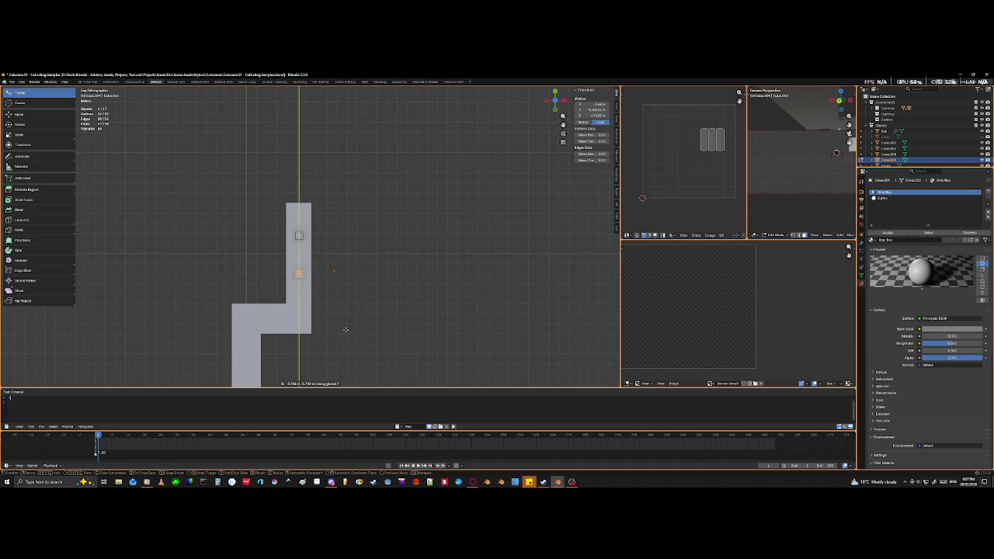
left_click(346, 330)
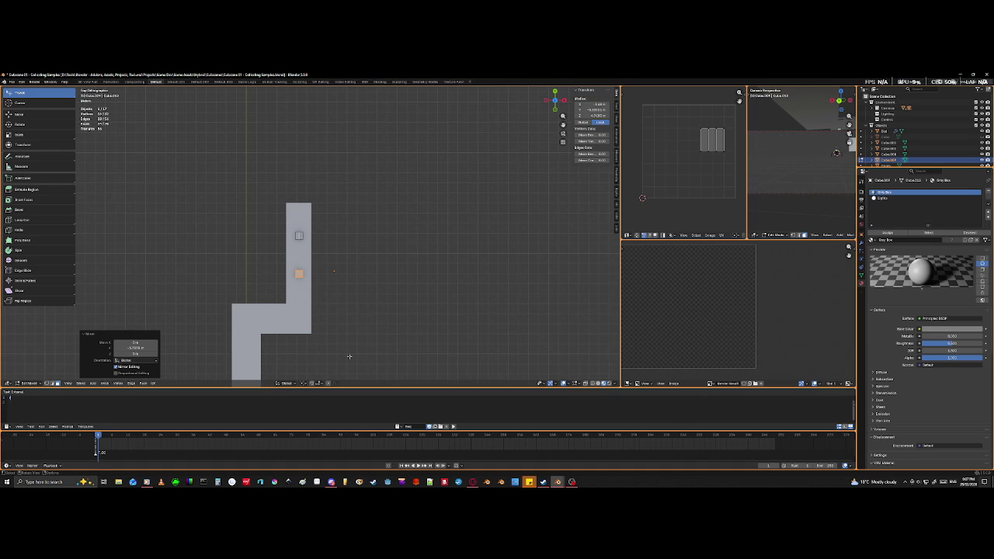
key("shift")
key("shift+d")
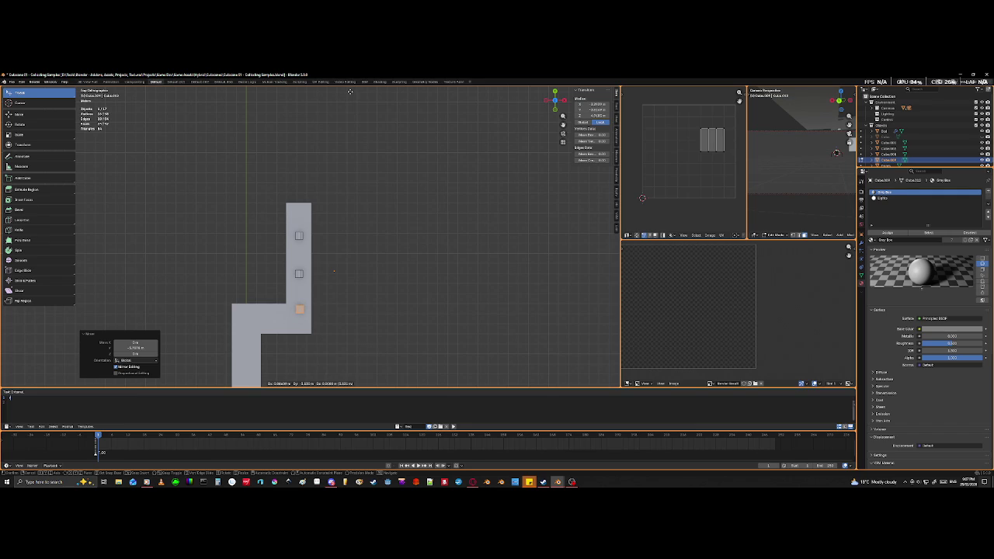
left_click(349, 94)
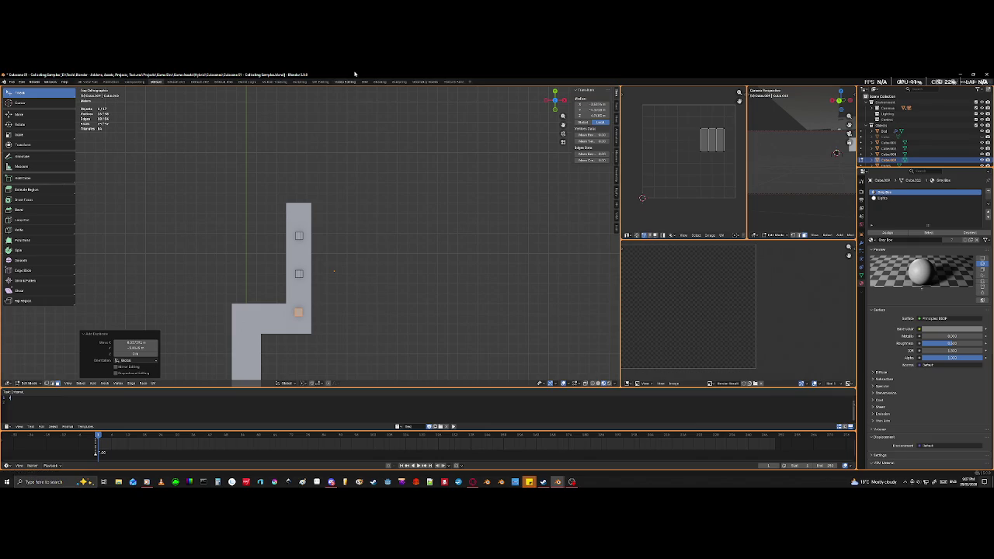
middle_click_drag(491, 217, 392, 231)
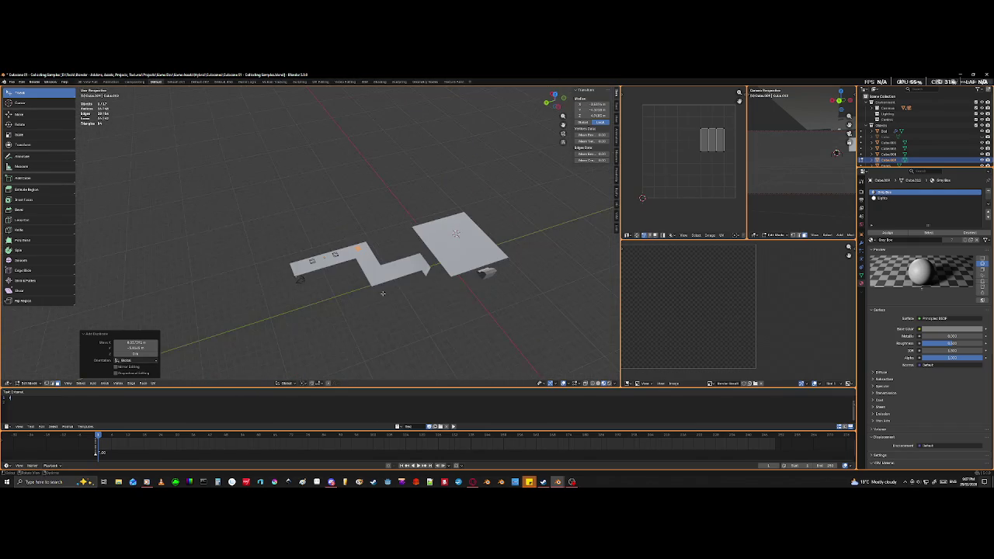
- From a top-down view, nudge the last light panel along Y, then select the middle panel
scroll(303, 284, "up", 1)
scroll(295, 287, "up", 1)
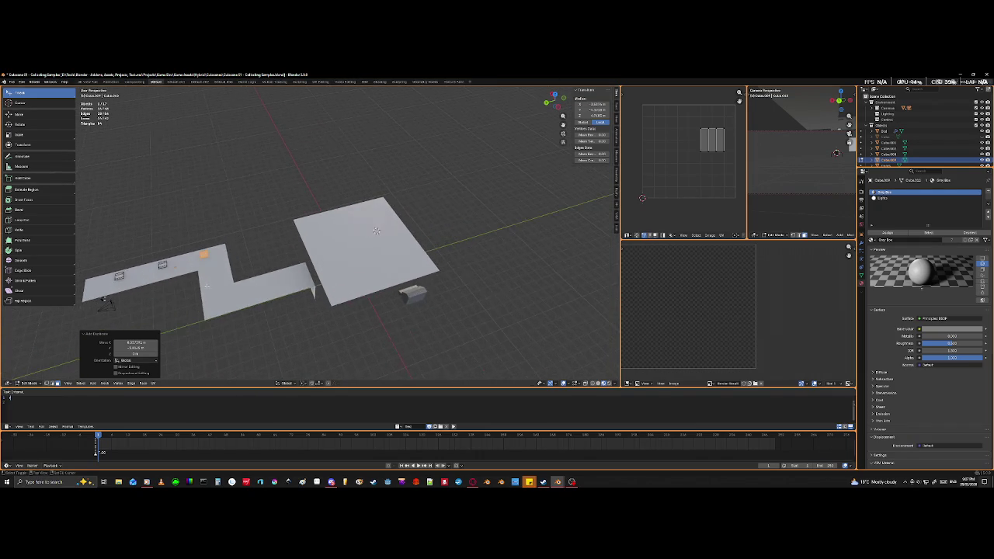
scroll(282, 296, "up", 2)
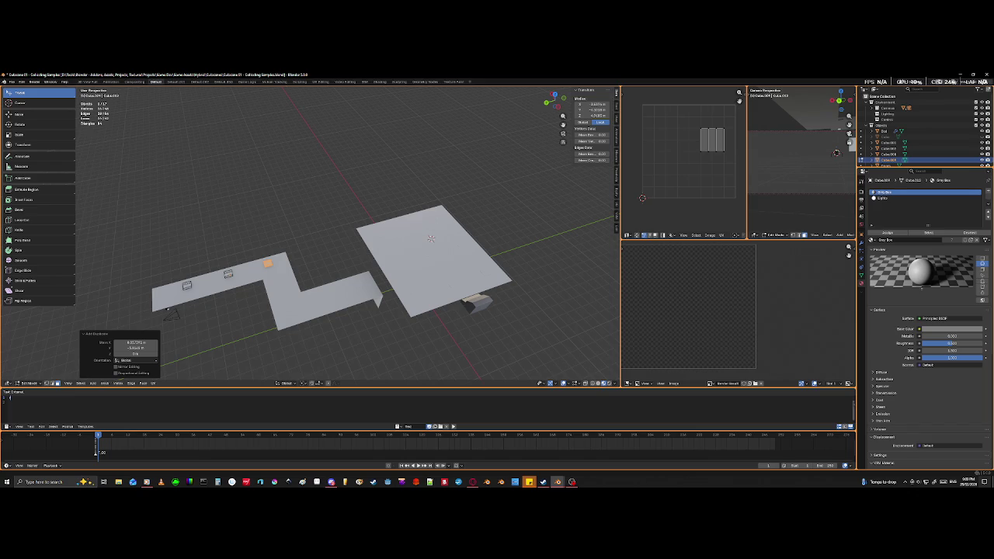
scroll(309, 294, "down", 1)
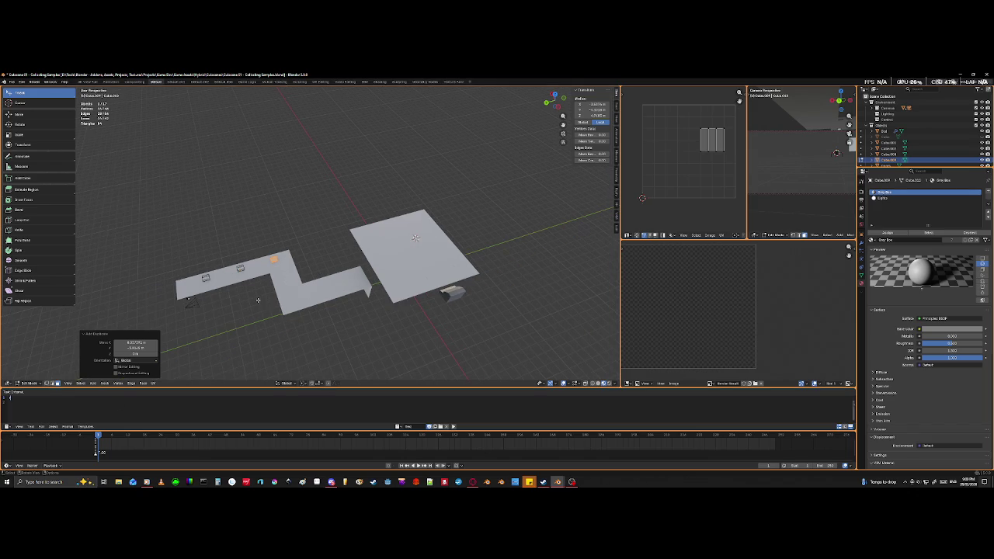
middle_click_drag(314, 293, 361, 300)
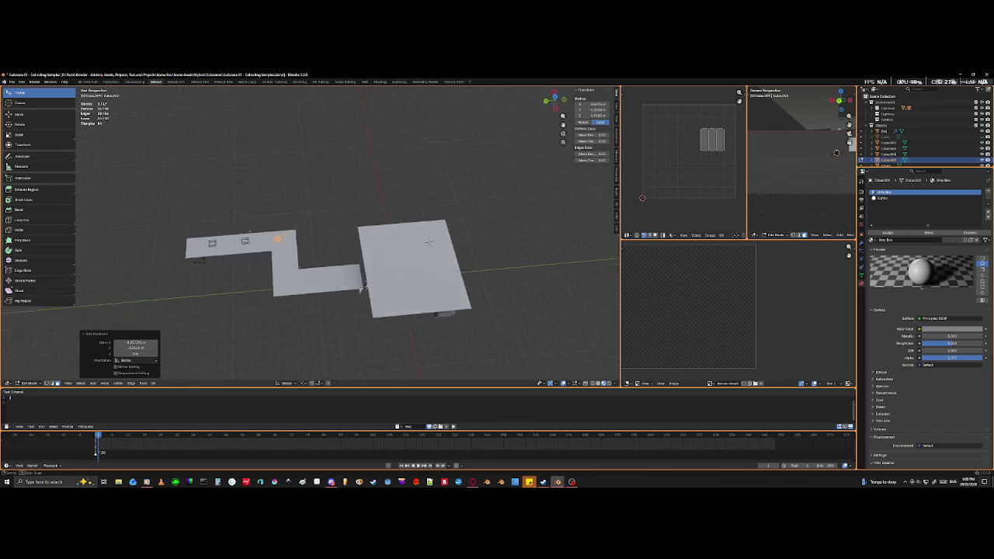
key("g")
key("y")
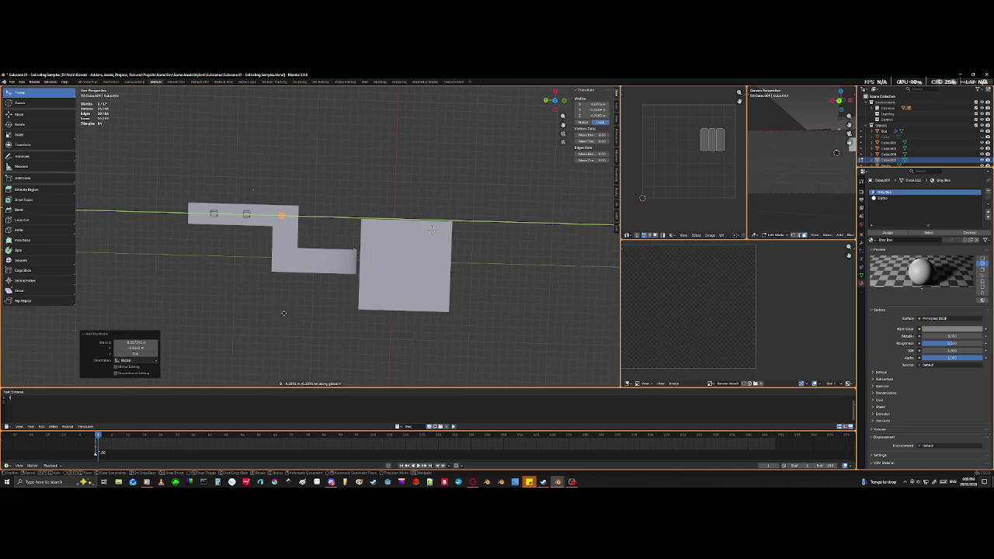
left_click(313, 304)
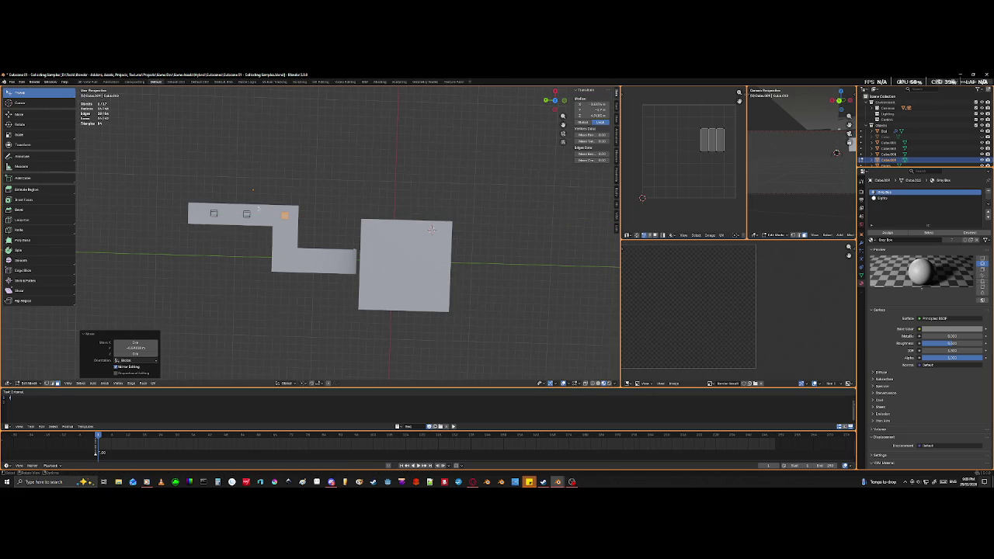
key("ctrl+l")
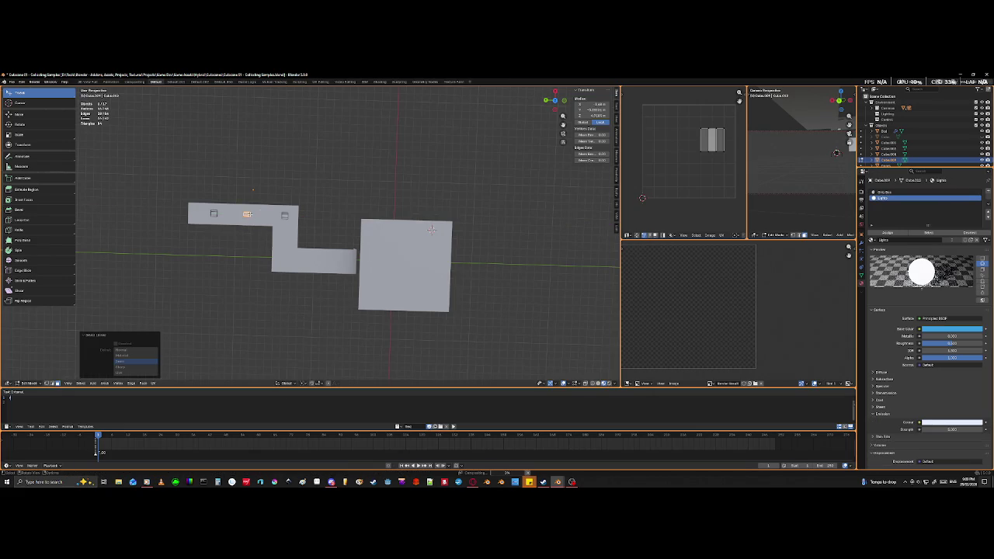
- Try sliding a light panel along the Y axis, then undo the move
key("g")
key("y")
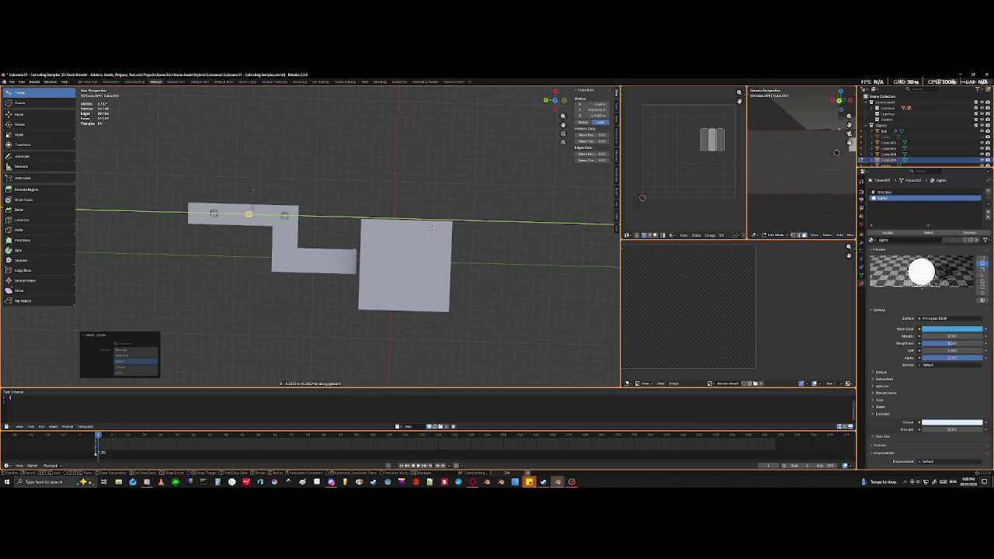
left_click(245, 264)
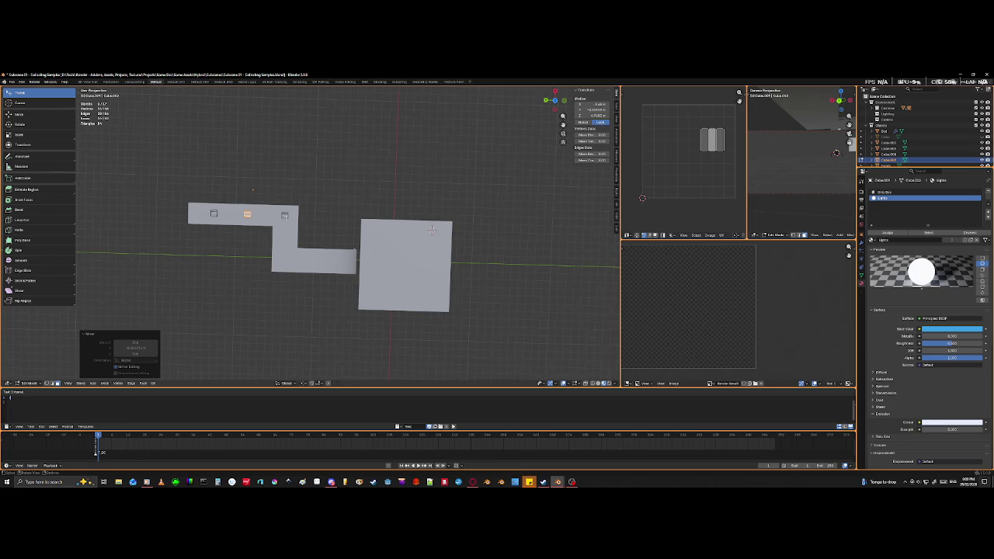
key("ctrl+z")
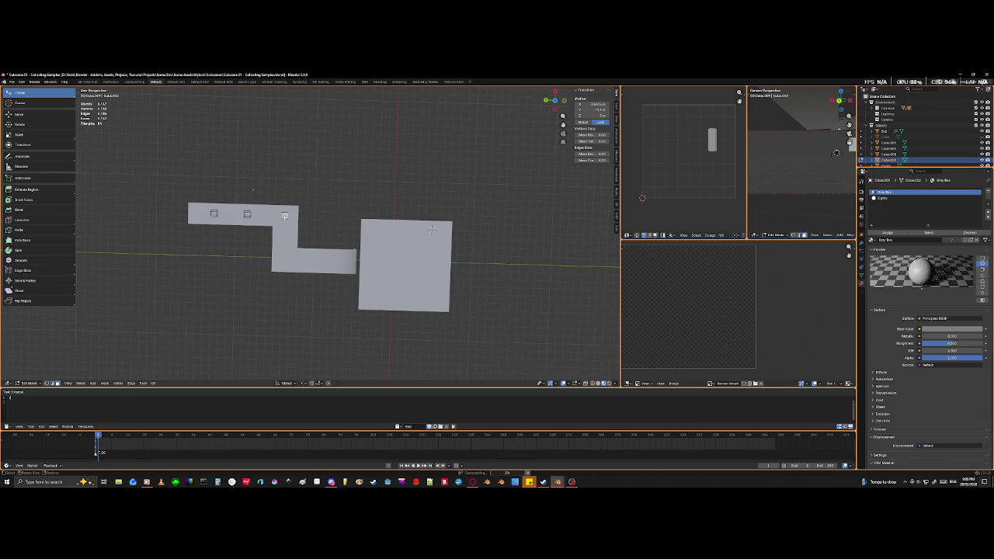
- Duplicate the middle and right light panels onto the corridor's lower leg
key("l")
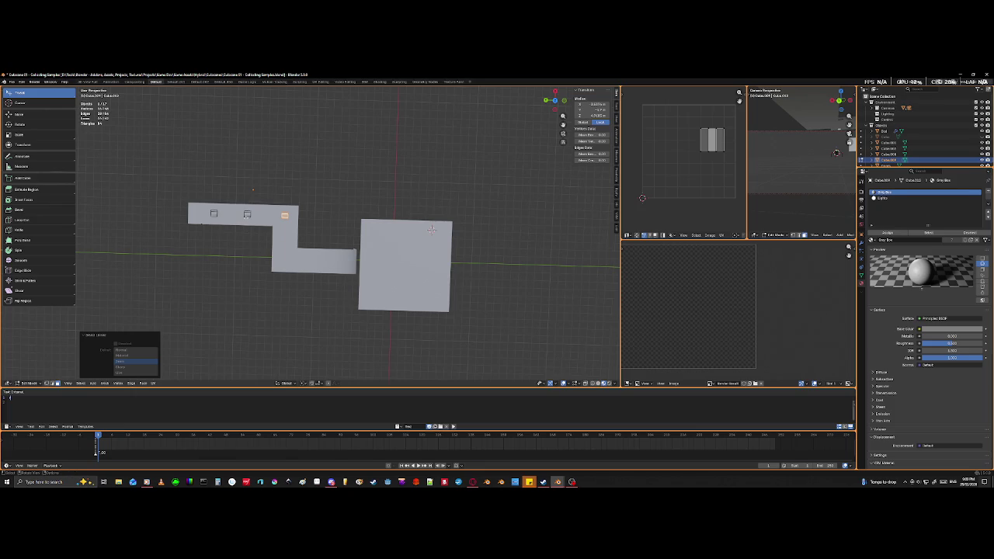
left_click(247, 215)
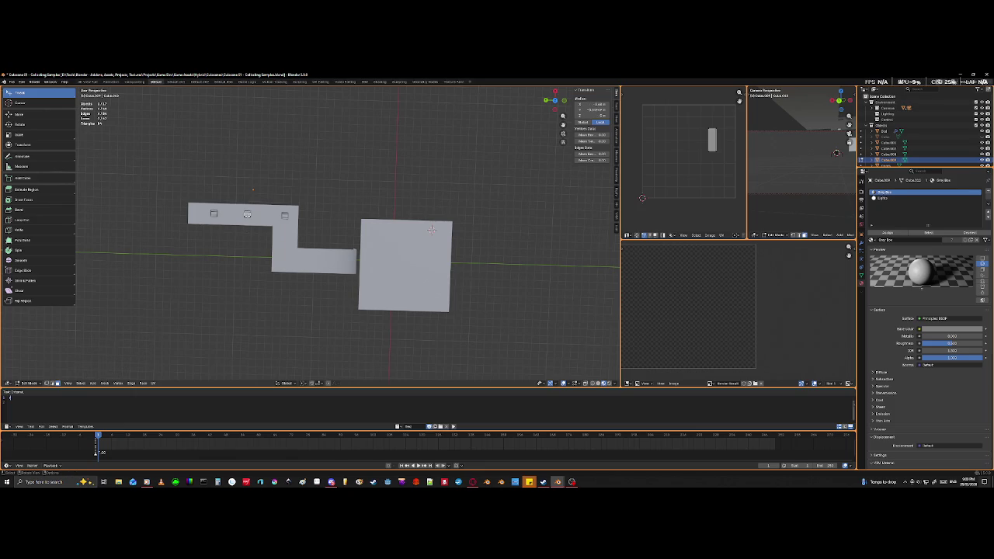
left_click(285, 215, "shift")
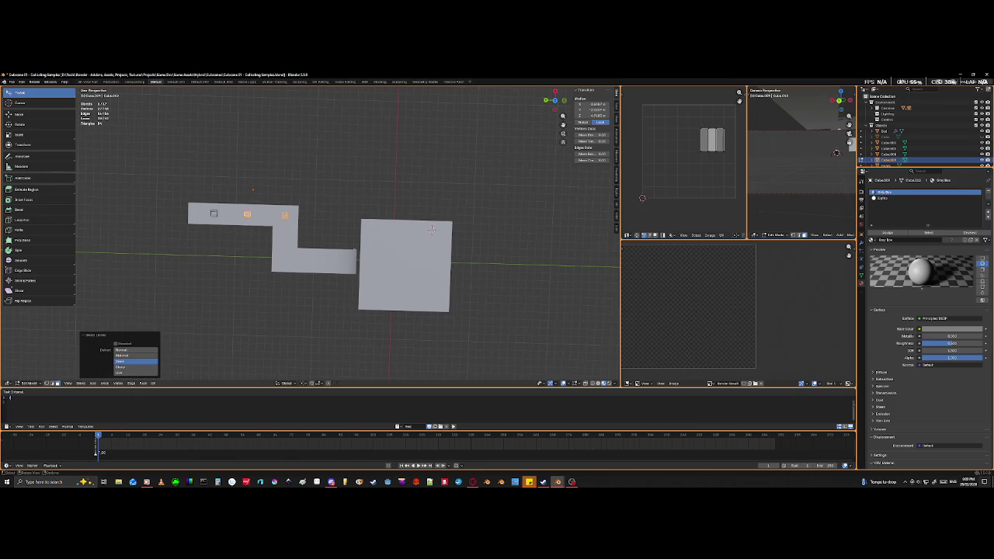
key("shift+d")
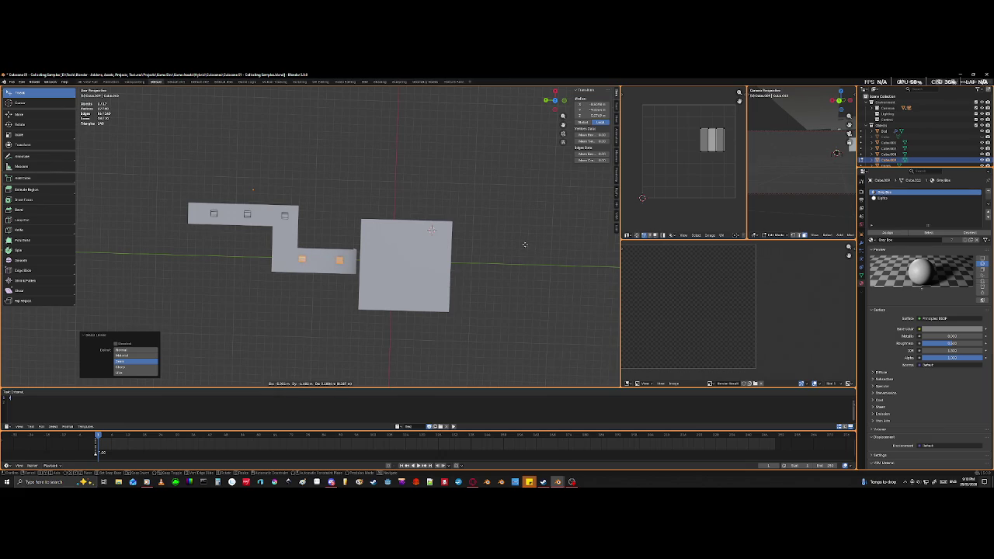
left_click(524, 245)
mouse_move(322, 303)
middle_mouse_down()
mouse_move(339, 236)
mouse_move(291, 280)
mouse_move(291, 241)
middle_mouse_up()
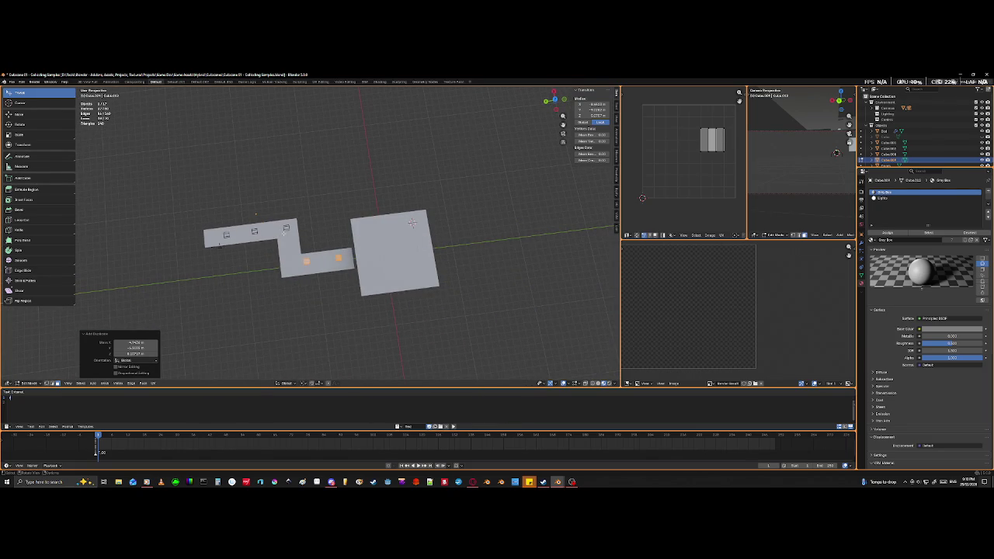
- Select all the linked light panel geometry plus one more panel
key("ctrl+l")
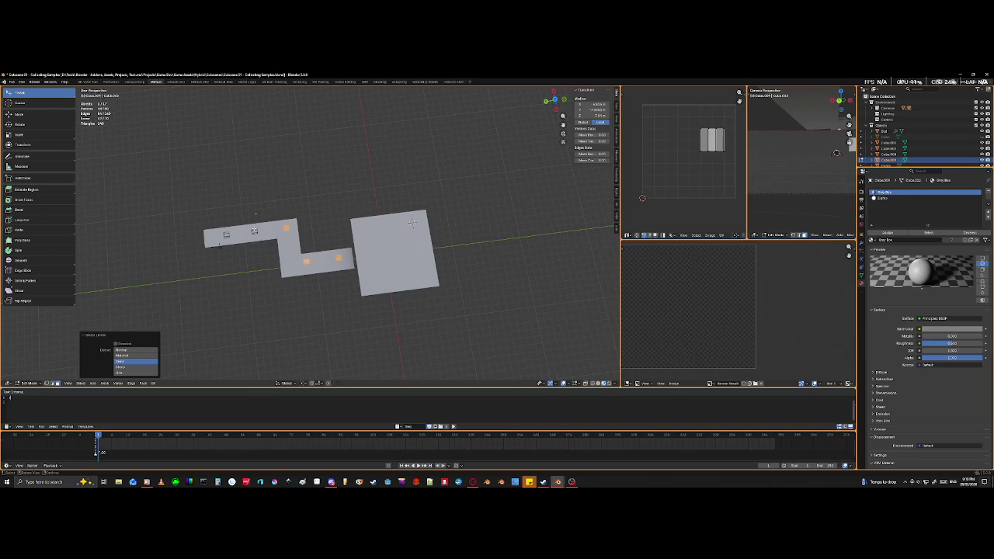
left_click(226, 233, "shift")
middle_click_drag(282, 299, 275, 246)
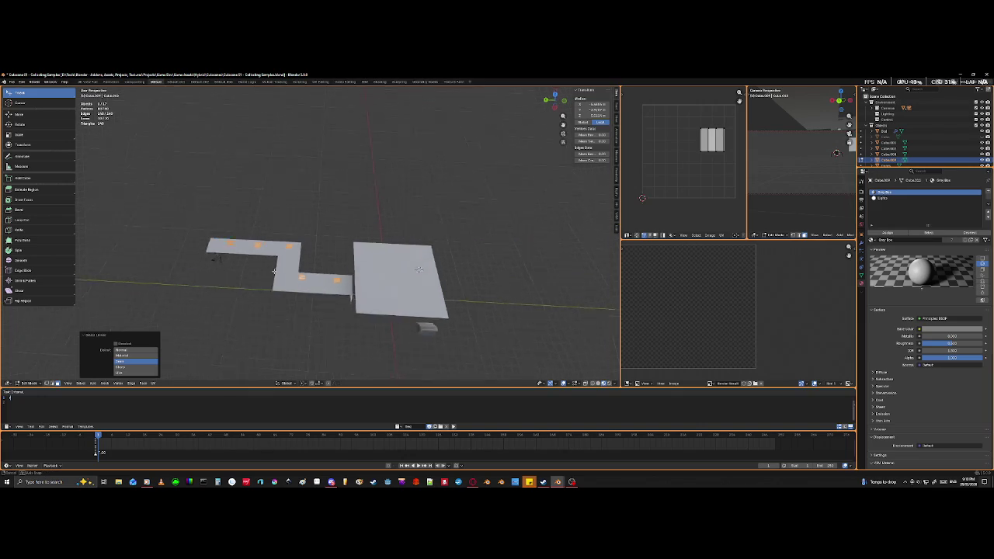
- Raise the selected light panels along Z up to ceiling height
mouse_move(344, 303)
middle_mouse_down()
mouse_move(272, 194)
mouse_move(253, 208)
middle_mouse_up()
scroll(269, 198, "down", 2)
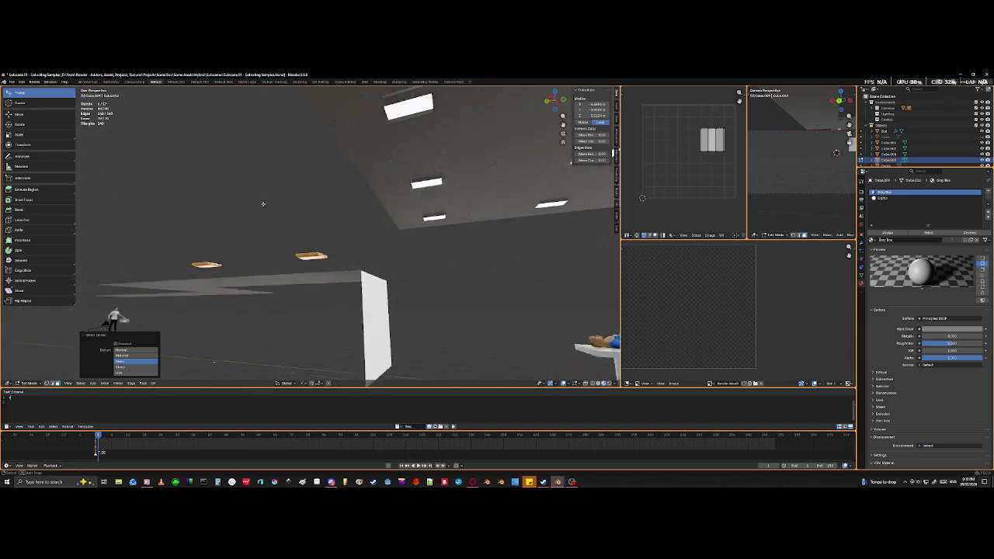
key("g")
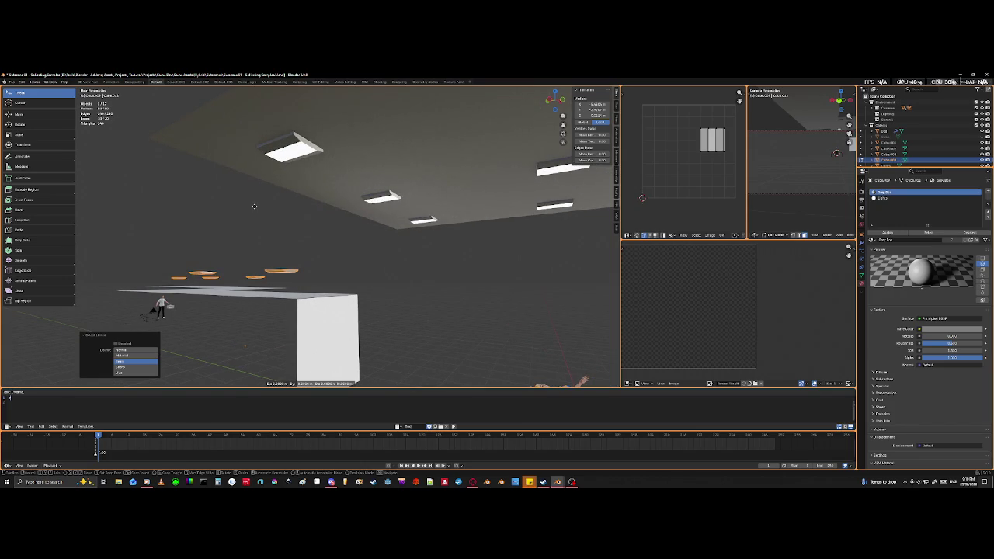
key("z")
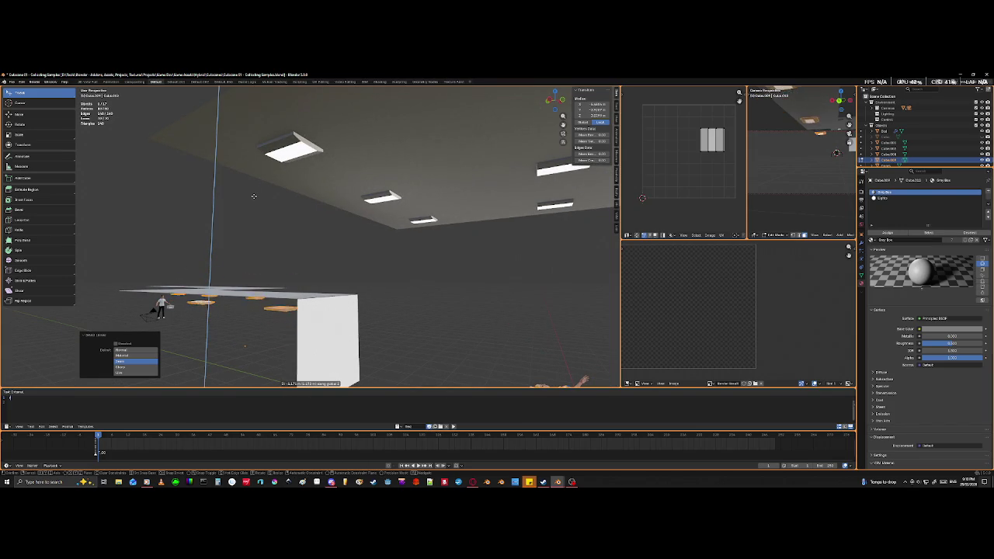
left_click(263, 124)
mouse_move(263, 124)
middle_mouse_down()
mouse_move(267, 251)
mouse_move(305, 206)
mouse_move(304, 216)
mouse_move(318, 215)
mouse_move(311, 232)
middle_mouse_up()
- Join the selected ceiling pieces into one object in Object Mode, then re-enter Edit Mode
key("Tab")
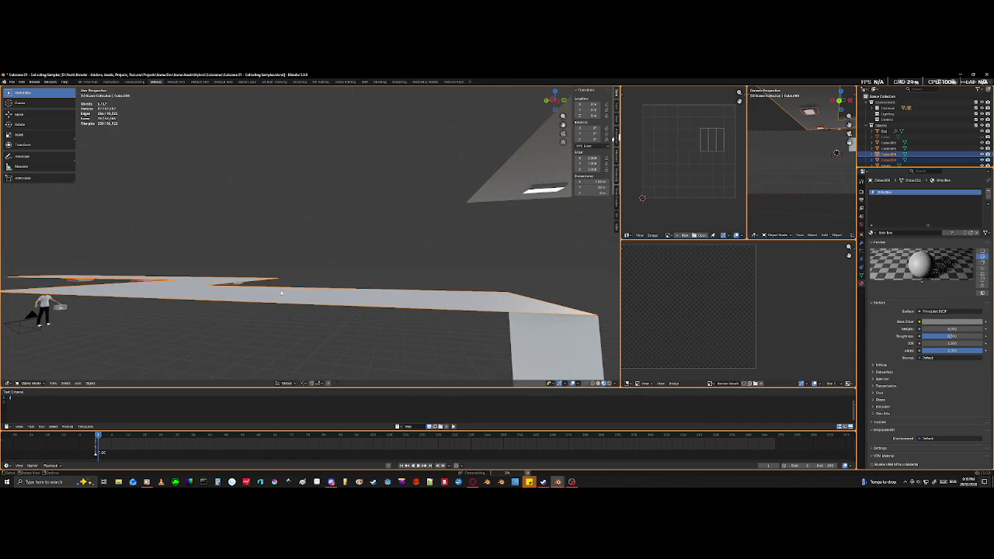
key("ctrl+j")
mouse_move(282, 293)
middle_mouse_down()
mouse_move(204, 303)
mouse_move(280, 337)
mouse_move(259, 275)
mouse_move(245, 270)
mouse_move(240, 226)
mouse_move(245, 270)
mouse_move(240, 261)
middle_mouse_up()
key("Tab")
- From the bottom view, slide one linked light panel along X to a new position
key("ctrl+KP_7")
scroll(242, 263, "up", 2)
scroll(310, 255, "down", 2)
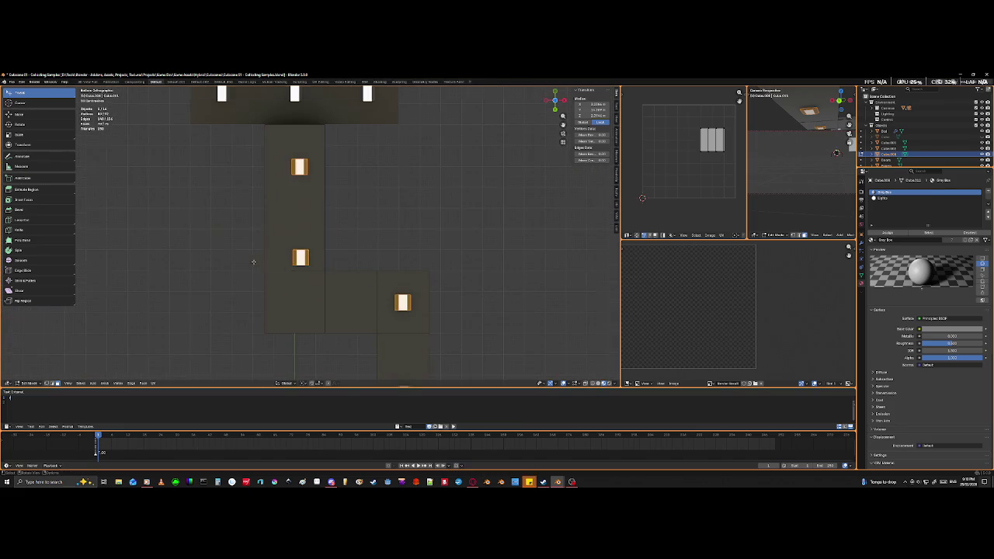
left_click(303, 258)
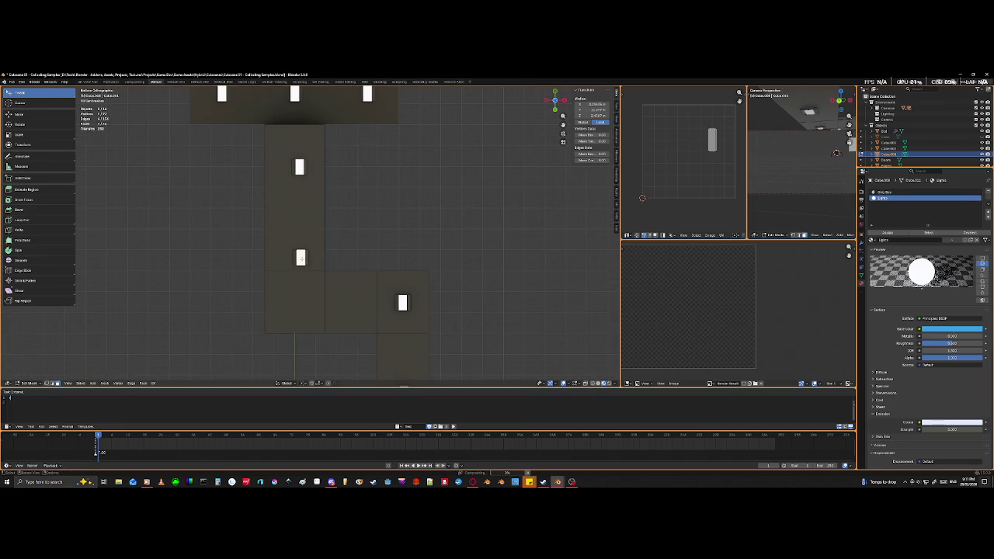
key("l")
key("l")
key("g")
key("x")
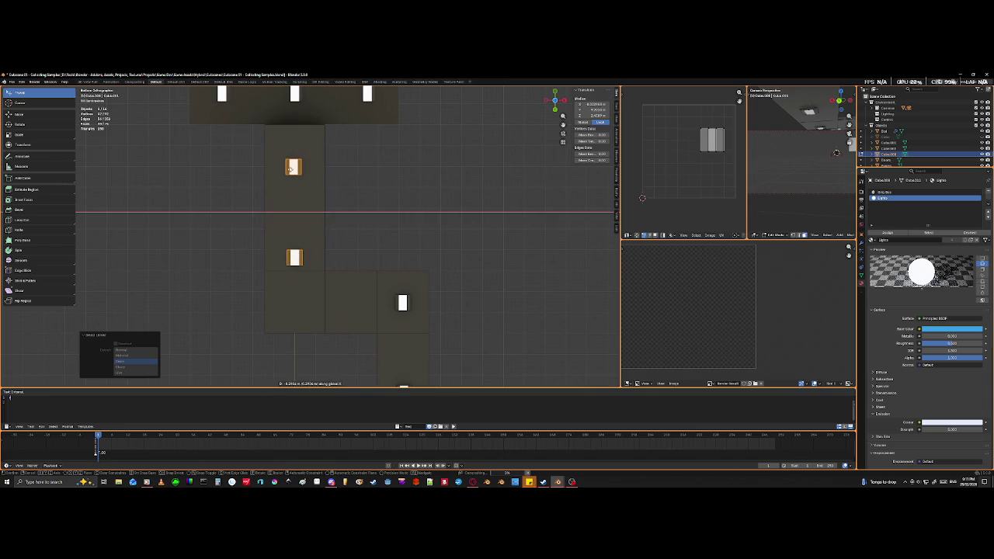
left_click(290, 169)
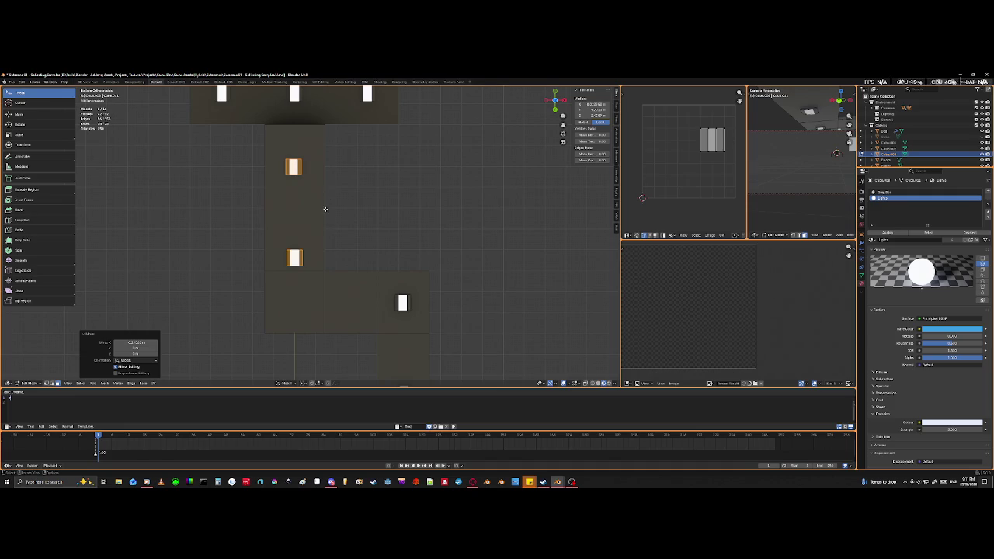
- Zoom and tilt the view into a 3D perspective of the corridor scene
scroll(363, 277, "down", 2)
scroll(362, 277, "down", 3)
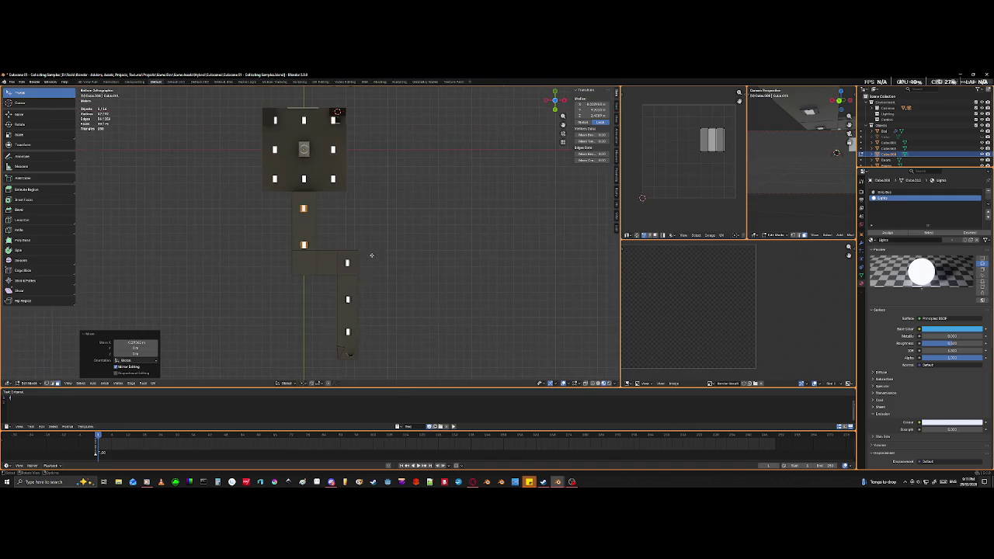
scroll(361, 284, "up", 2)
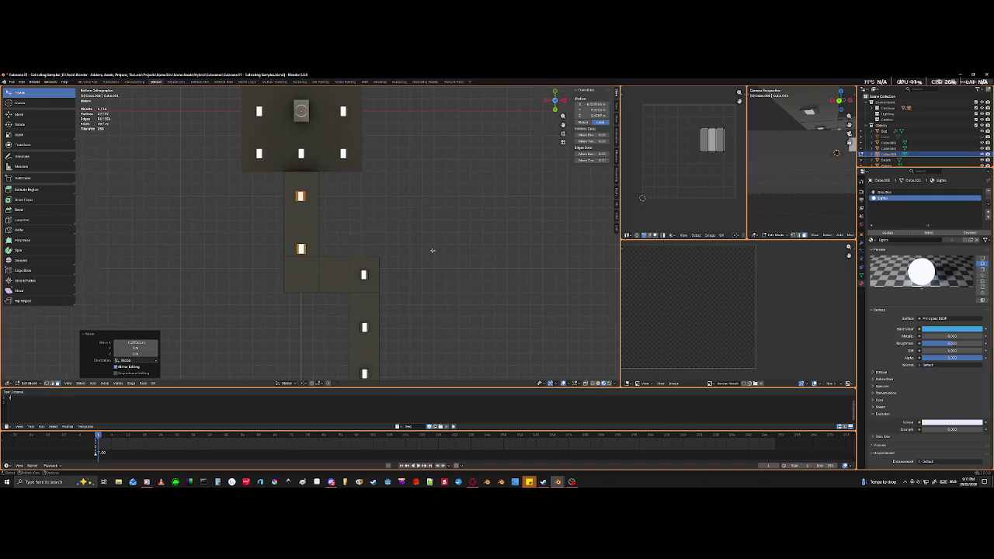
middle_click_drag(432, 250, 356, 309)
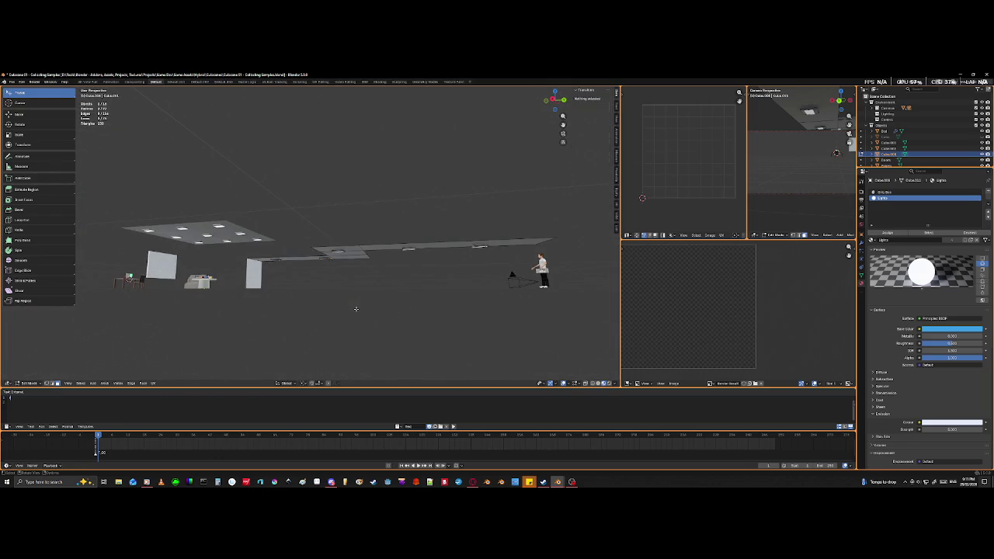
- Return to Object Mode and unhide the grey box Cube shell
key("Tab")
left_click(357, 324)
mouse_move(432, 339)
middle_mouse_down()
mouse_move(396, 325)
mouse_move(337, 332)
middle_mouse_up()
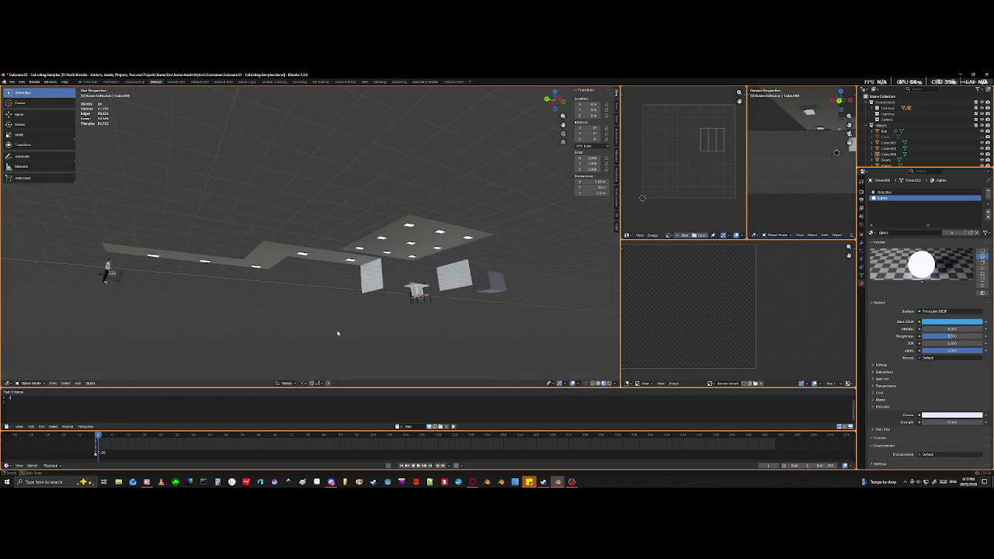
left_click(934, 138)
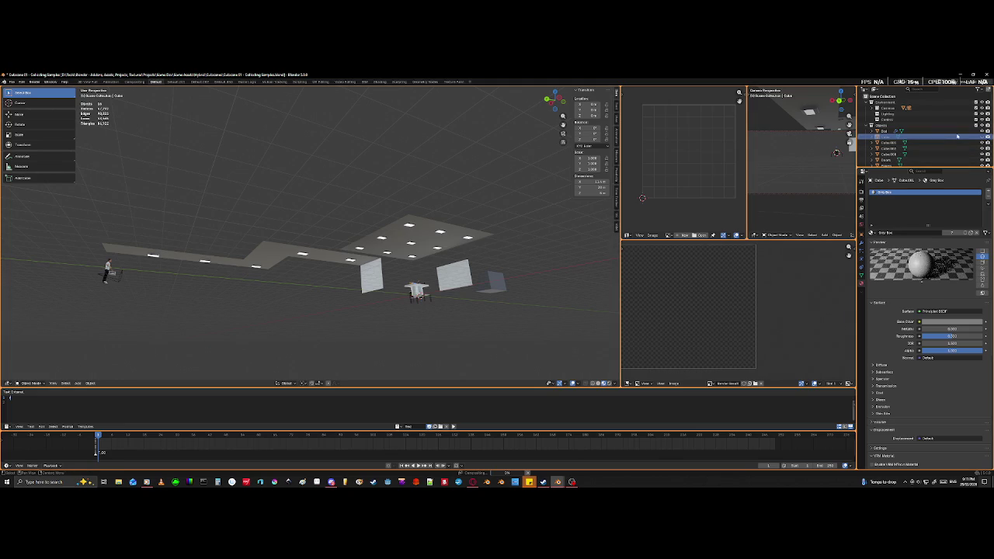
left_click(980, 137)
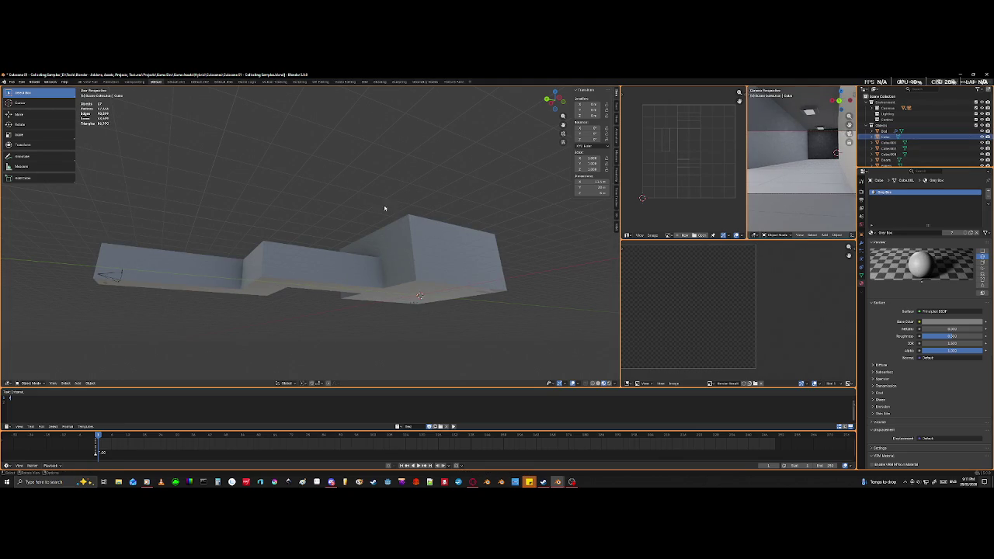
middle_click_drag(220, 261, 301, 279)
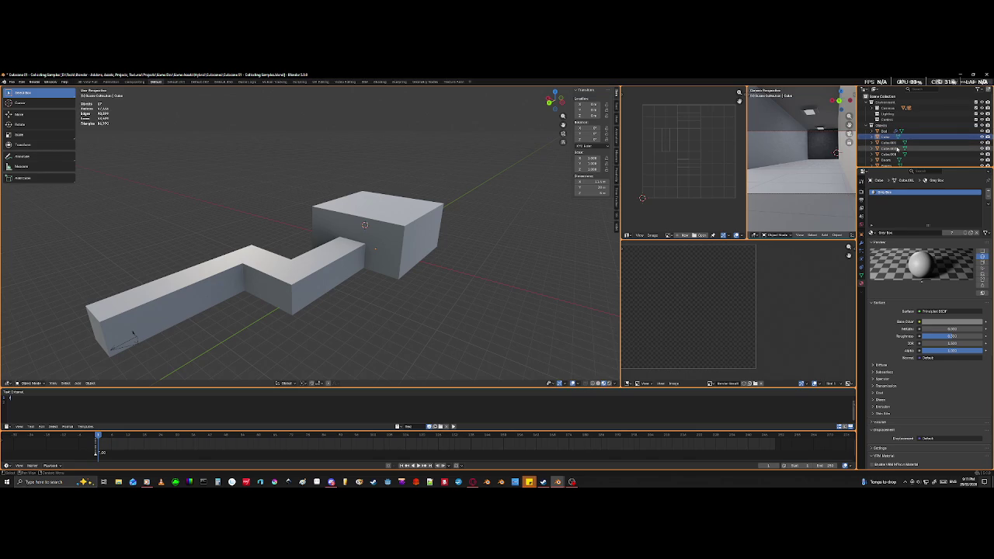
- Rename the room's ceiling slab Cube.002 to 'Room Ceiling'
left_click(892, 144)
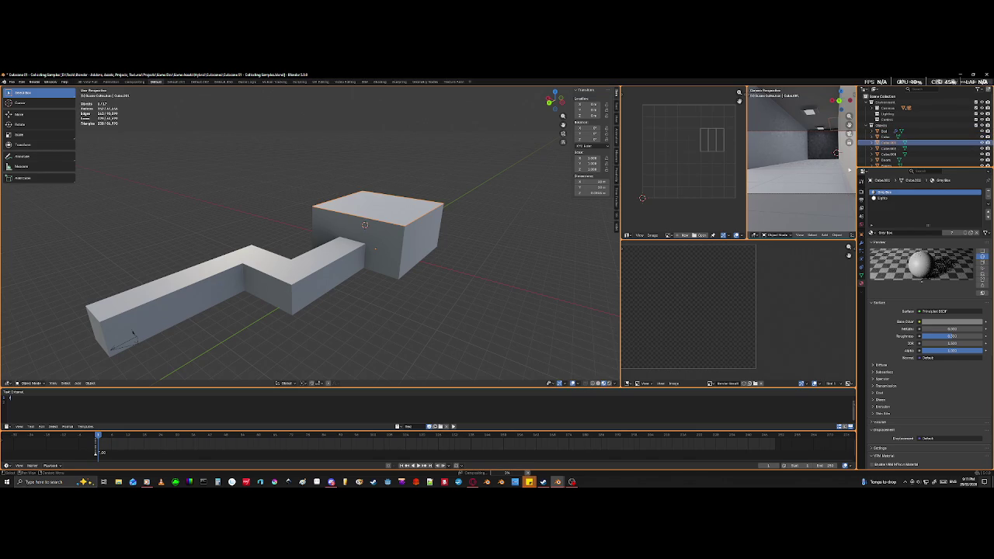
mouse_move(375, 249)
middle_mouse_down()
mouse_move(342, 293)
mouse_move(282, 317)
mouse_move(321, 295)
mouse_move(315, 302)
middle_mouse_up()
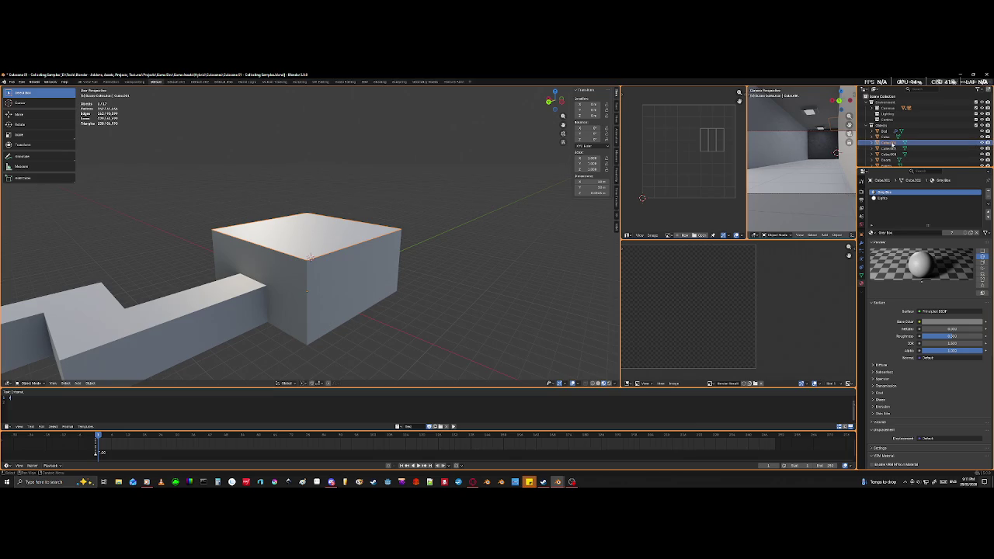
scroll(892, 144, "down", 1)
type("Room Do")
key("Return")
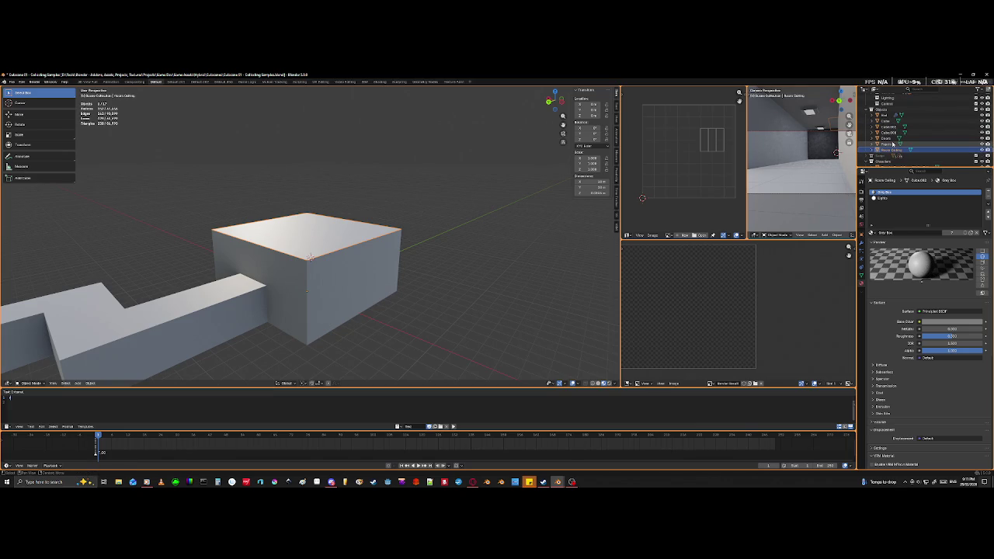
- Rename the corridor's ceiling slab to 'Corridor Ceiling'
left_click(893, 133)
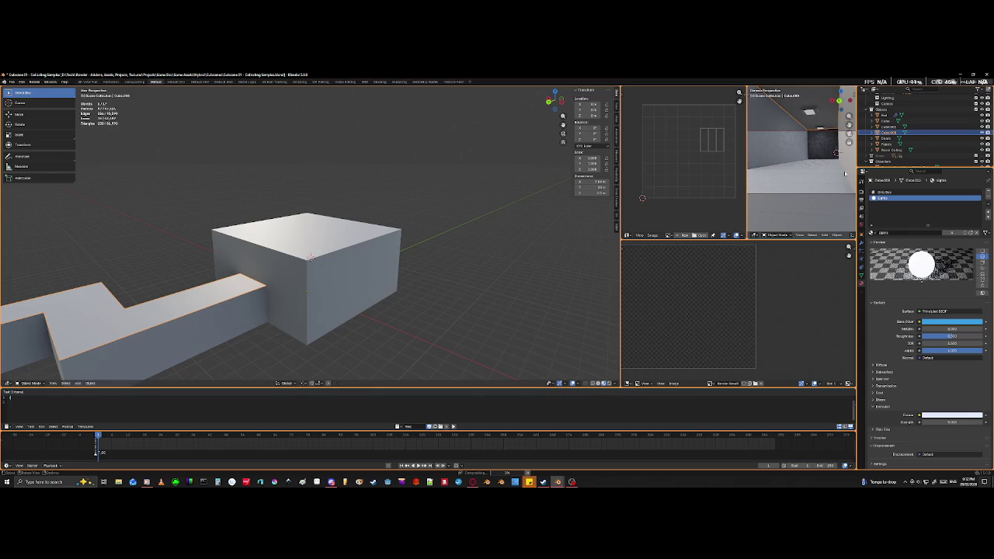
scroll(892, 132, "down", 1)
double_click(893, 127)
type("Cura")
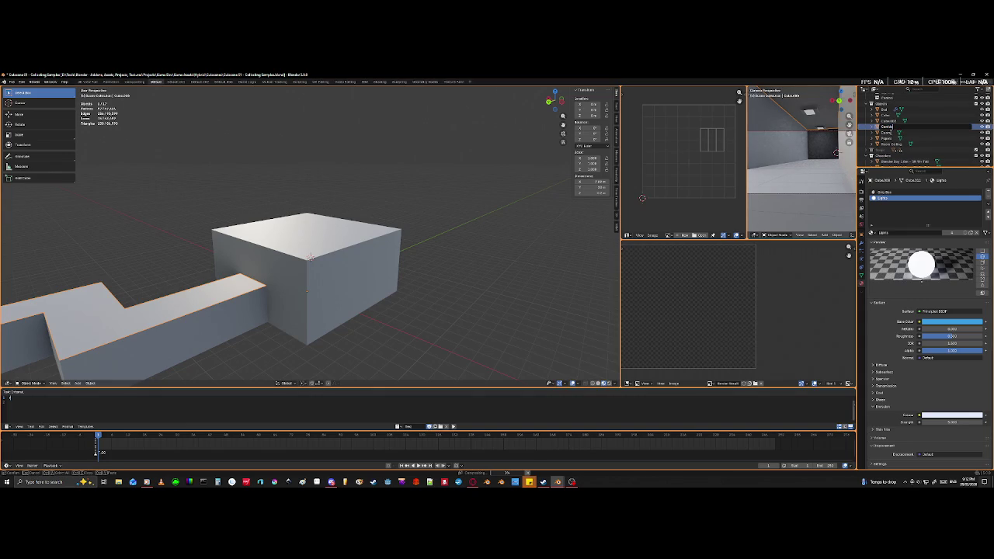
type("or")
key("Return")
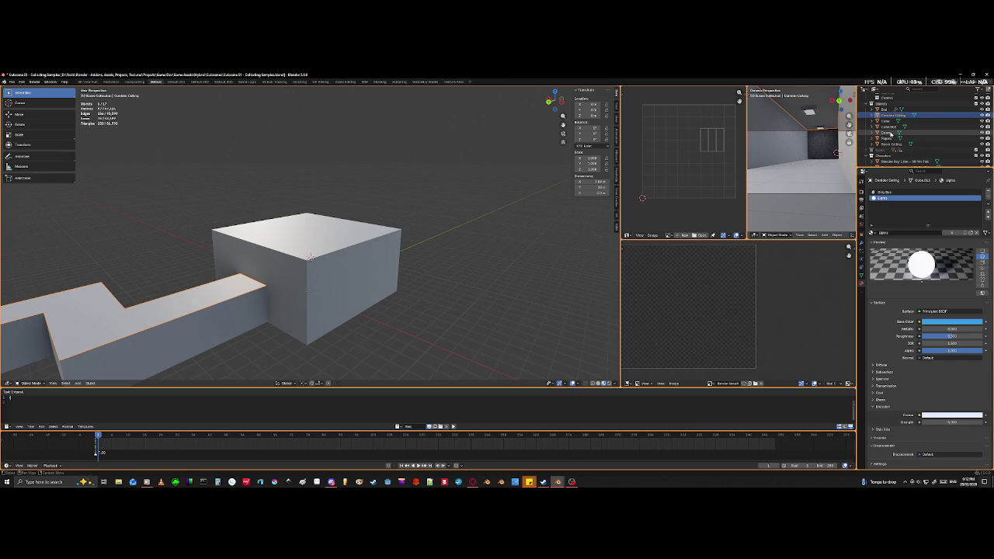
- In Edit Mode on Cube, select all linked geometry and brush-deselect the room box part
left_click(217, 319)
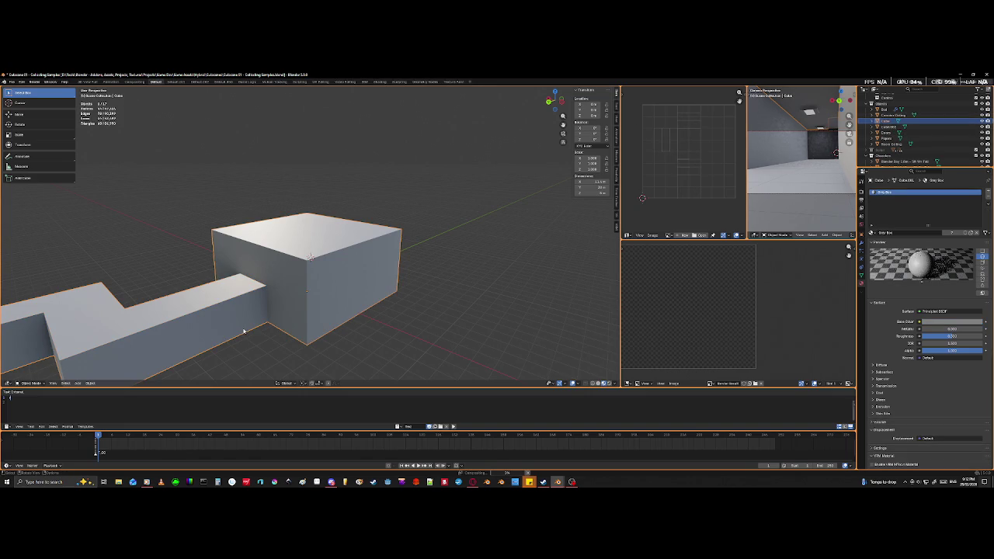
key("Tab")
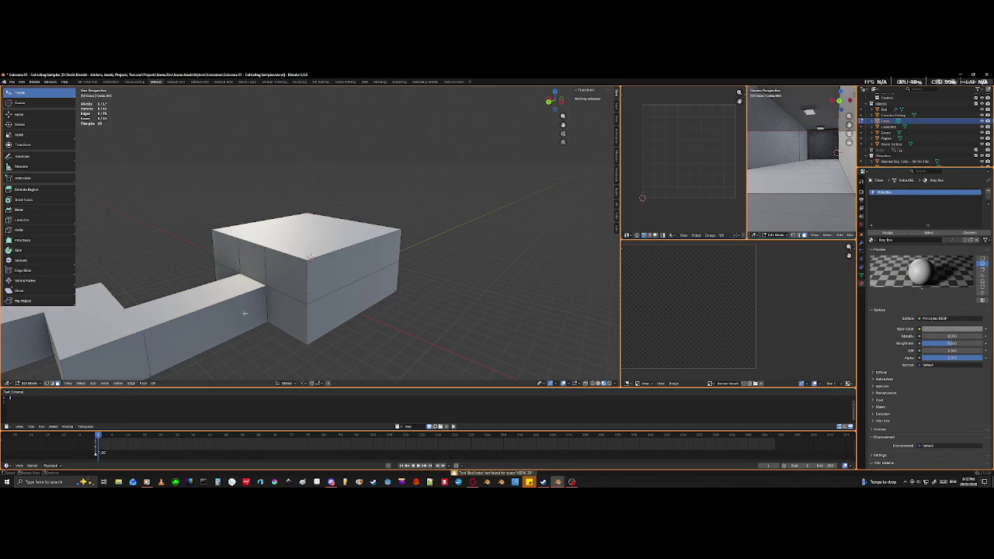
key("l")
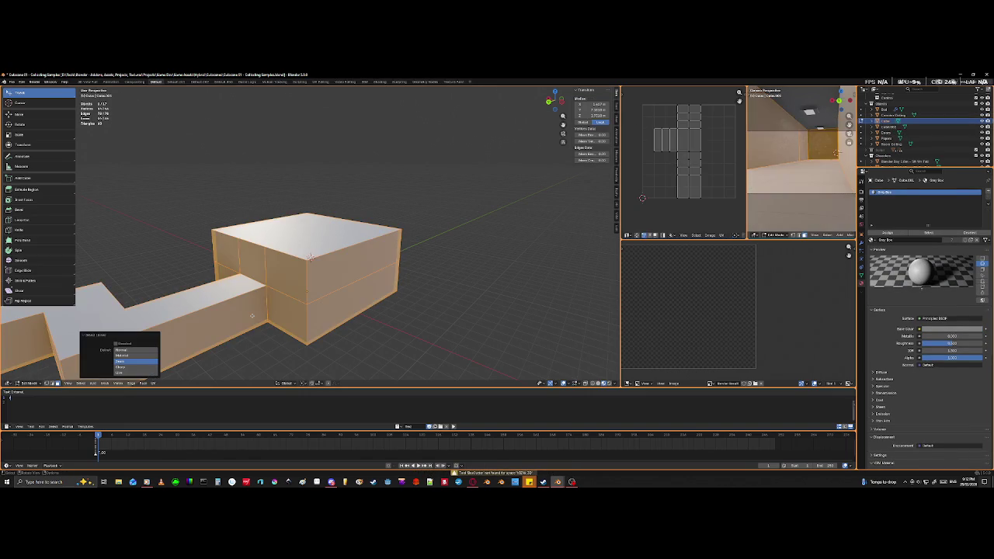
mouse_move(302, 334)
middle_mouse_down()
mouse_move(244, 288)
mouse_move(240, 318)
middle_mouse_up()
key("c")
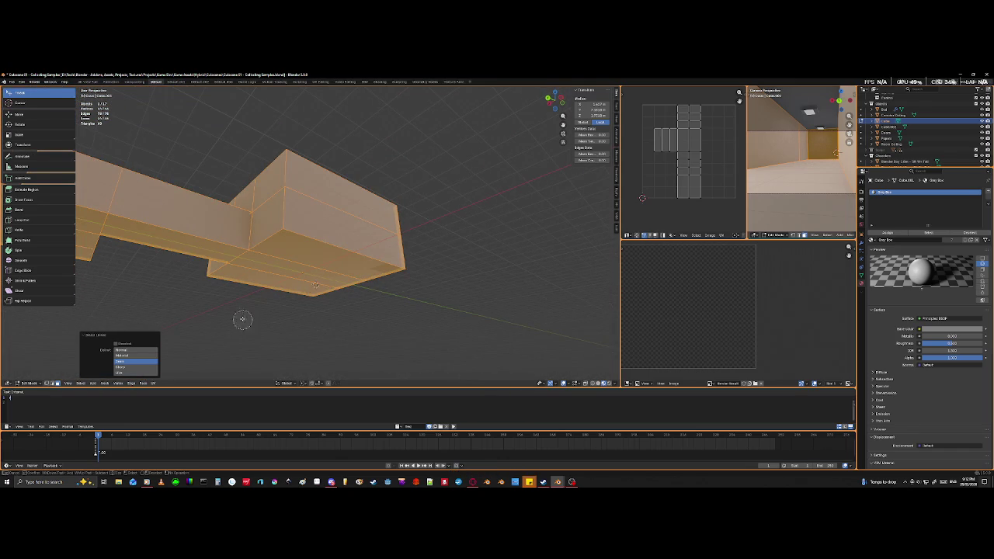
mouse_move(265, 196)
middle_mouse_down()
mouse_move(284, 276)
mouse_move(224, 284)
mouse_move(366, 288)
mouse_move(401, 218)
mouse_move(401, 289)
mouse_move(377, 326)
middle_mouse_up()
right_click(402, 218)
- Deselect the box's front faces, split off the corridor strip, and select it
left_click(287, 250)
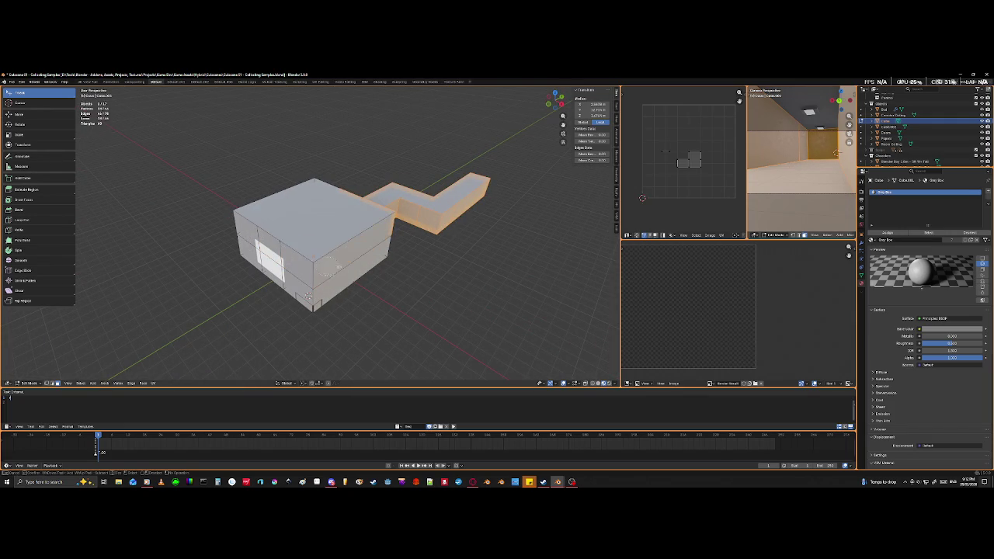
mouse_move(287, 249)
middle_mouse_down()
mouse_move(287, 261)
mouse_move(349, 303)
mouse_move(418, 331)
middle_mouse_up()
left_click(335, 276, "shift")
left_click(268, 262, "shift")
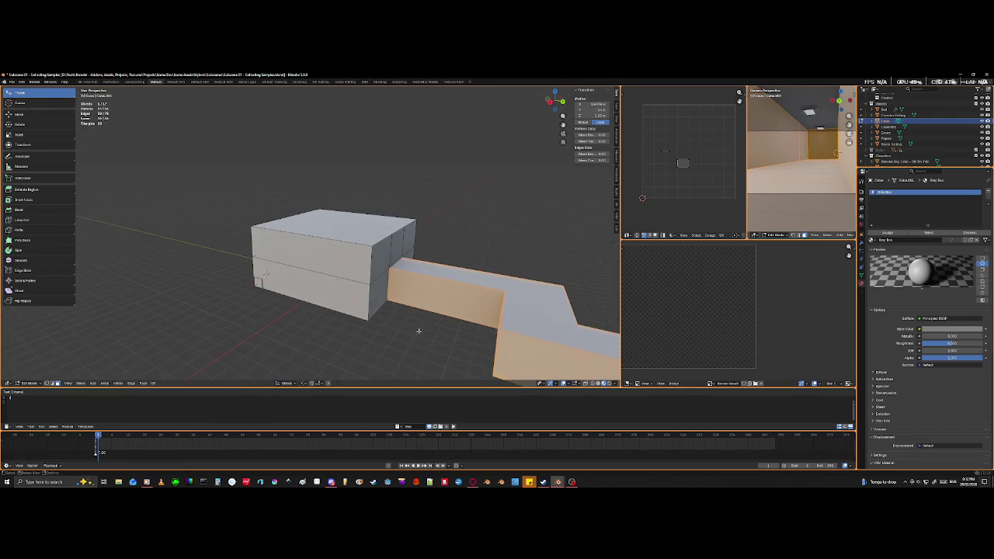
key("alt+a")
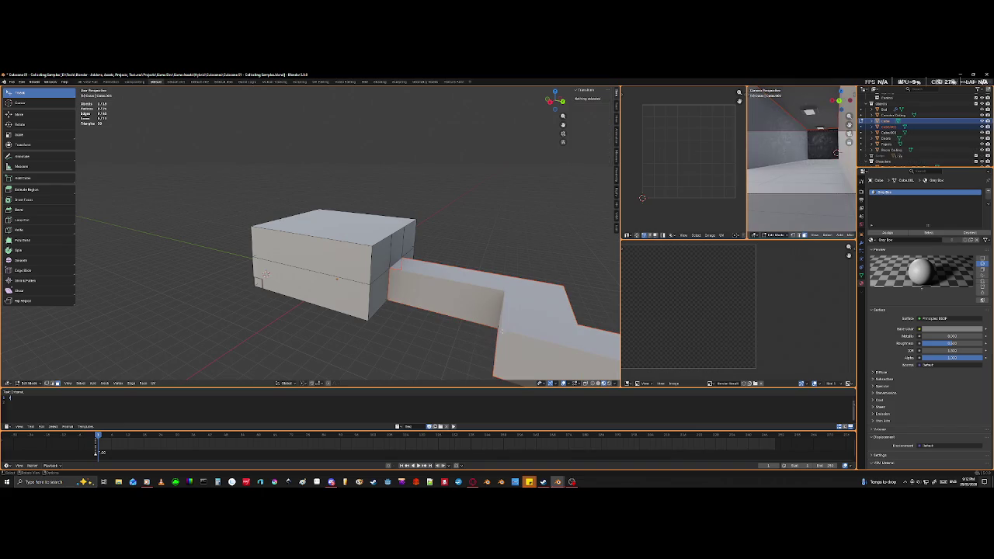
key("Tab")
left_click(442, 300)
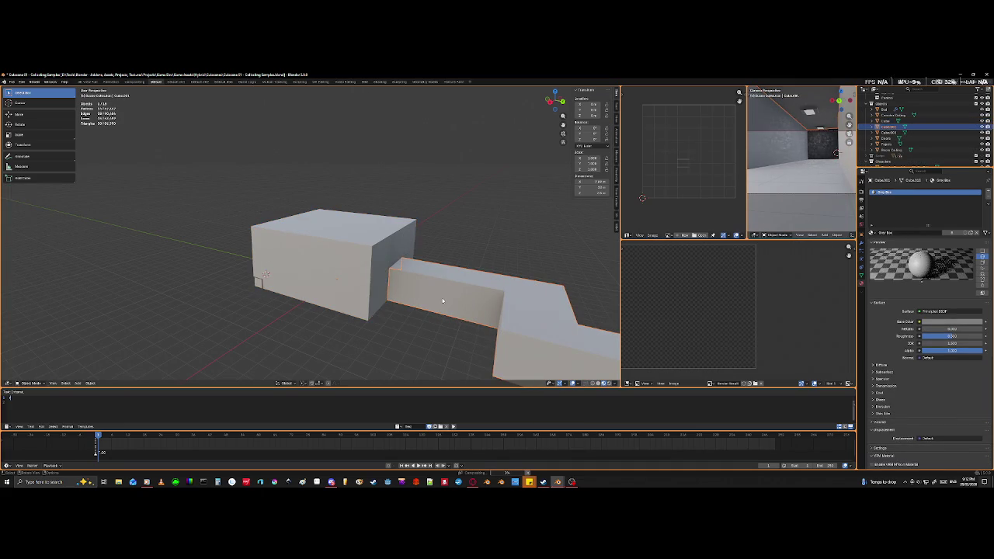
- Rename the separated corridor object to 'Corridor'
double_click(889, 126)
type("door")
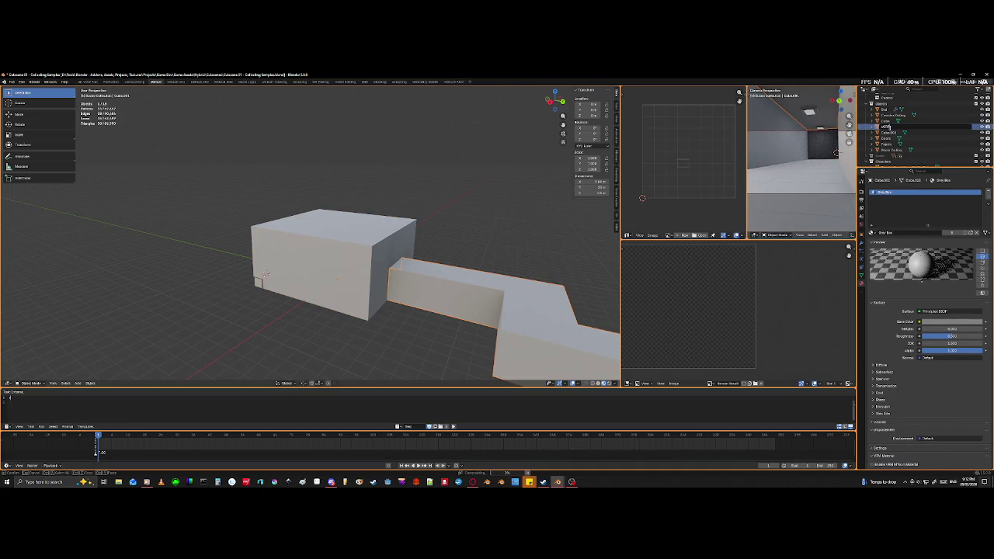
type("IDOR")
key("Return")
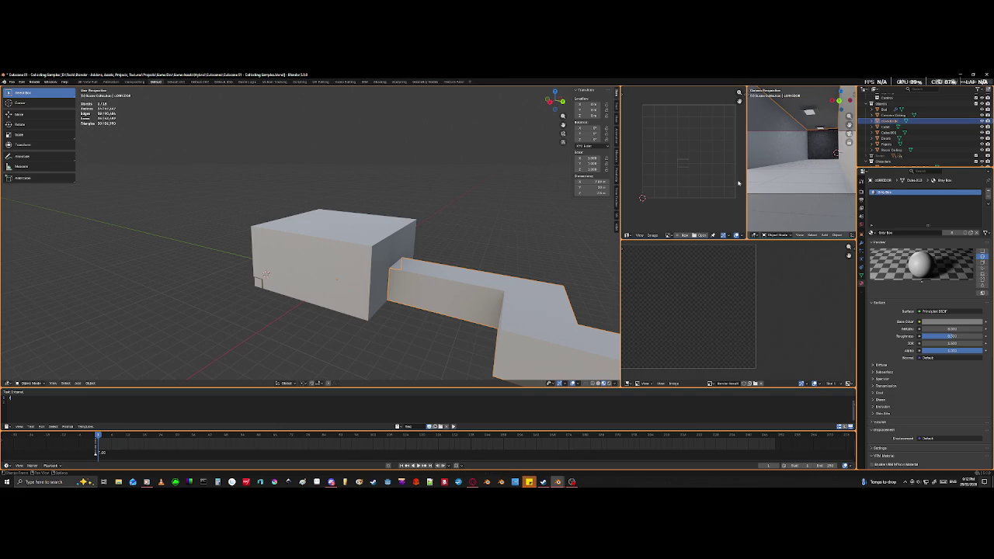
scroll(924, 128, "up", 2)
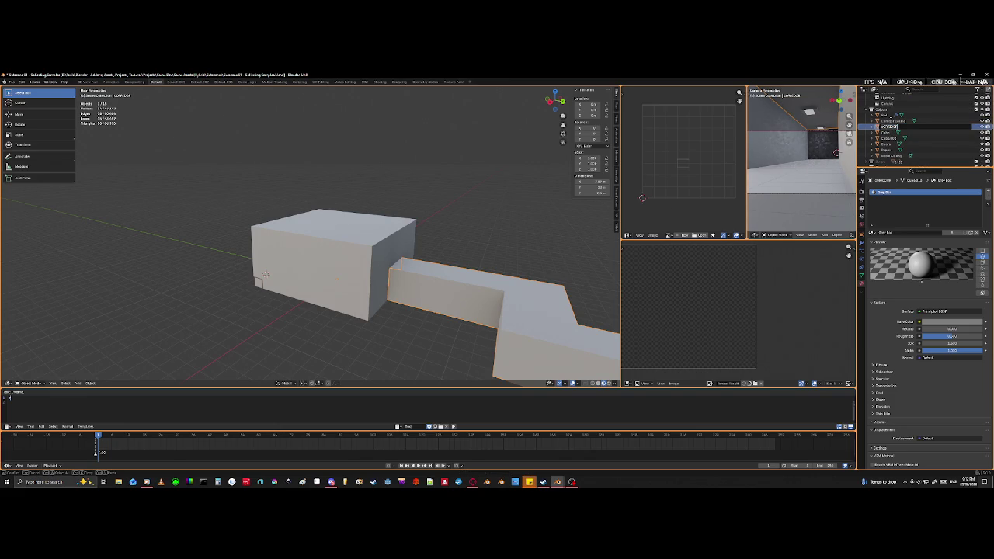
type("C")
type("ntrol")
key("Return")
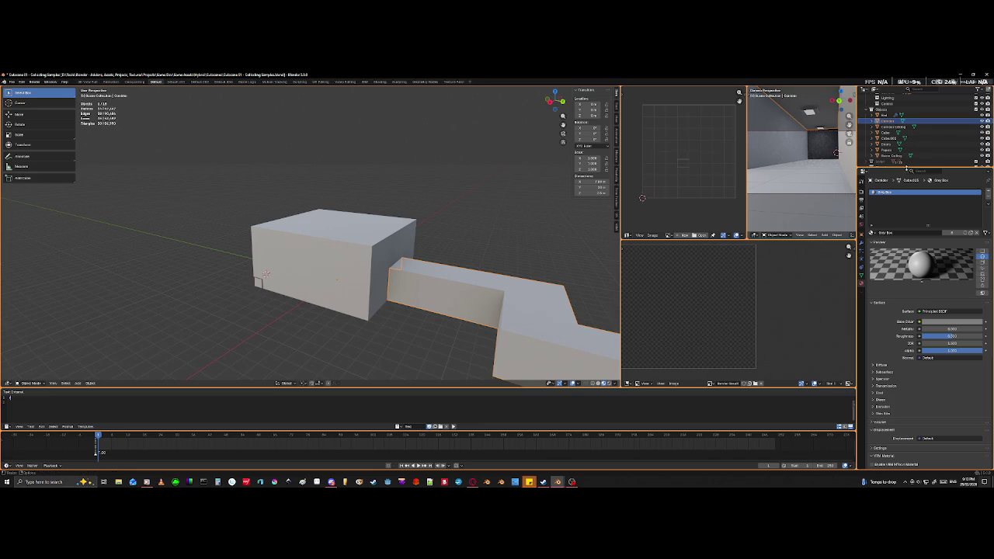
- Rename the remaining grey box object to 'Room'
left_click(913, 133, "ctrl")
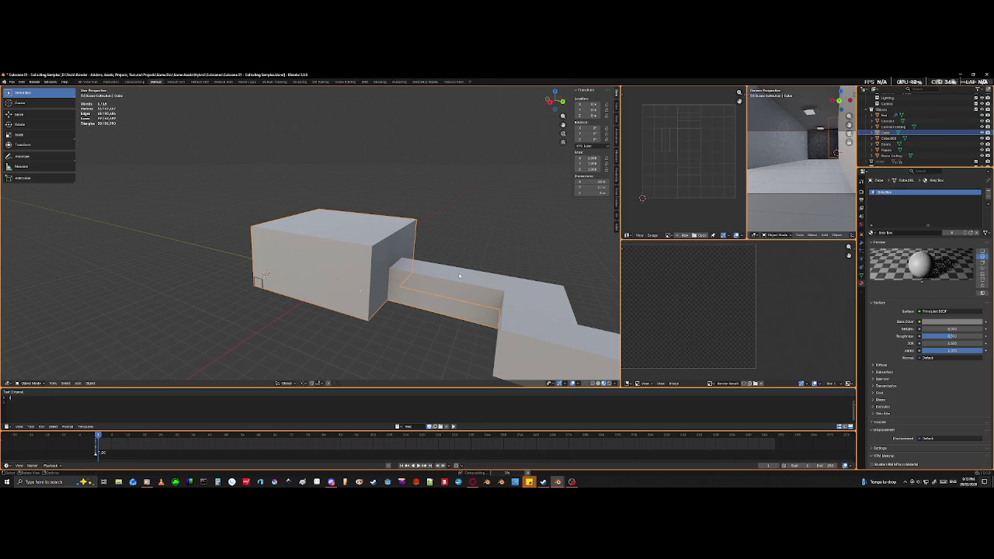
double_click(913, 134)
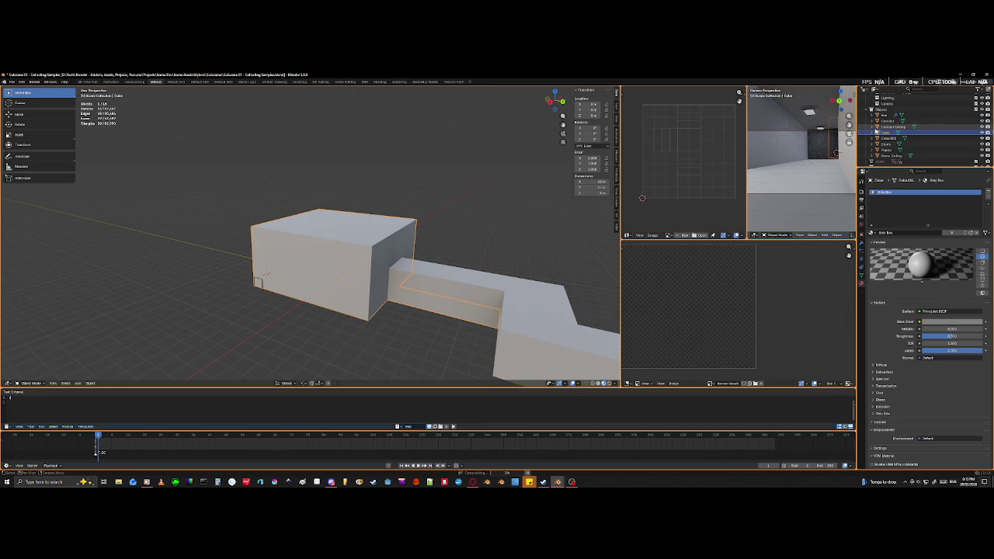
scroll(912, 133, "down", 1)
key("BackSpace")
type("Room")
key("Return")
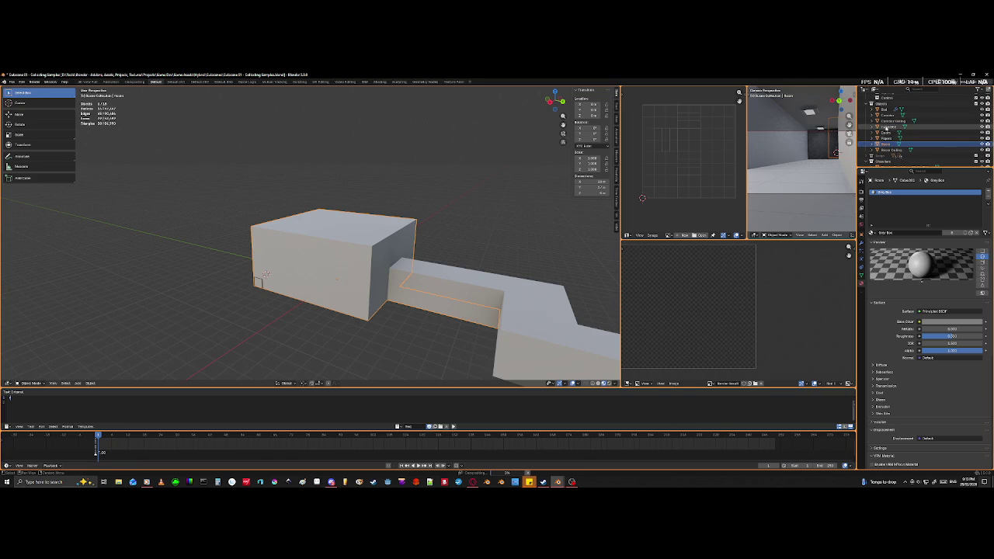
- Scroll the outliner down and select the small Cube.007 object
scroll(912, 136, "down", 2)
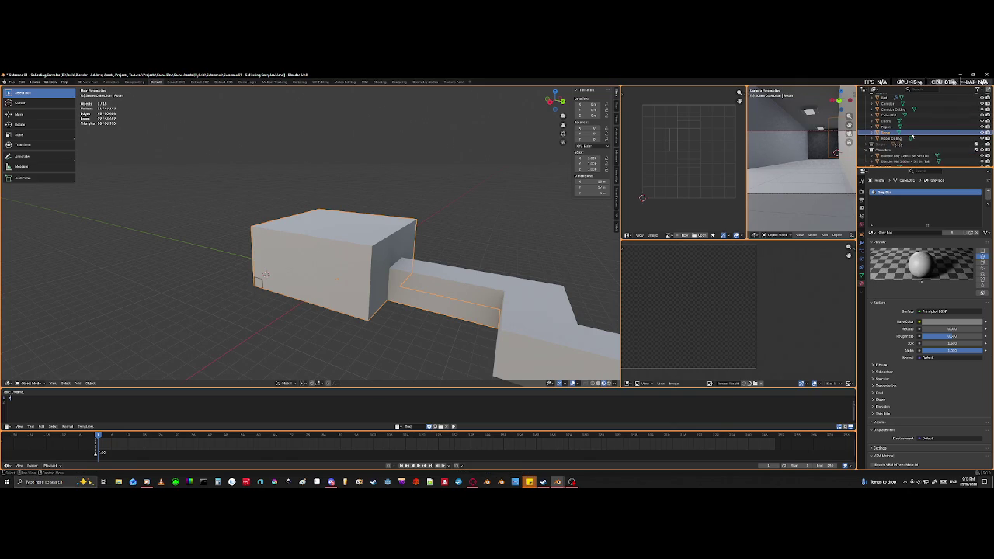
scroll(908, 136, "down", 1)
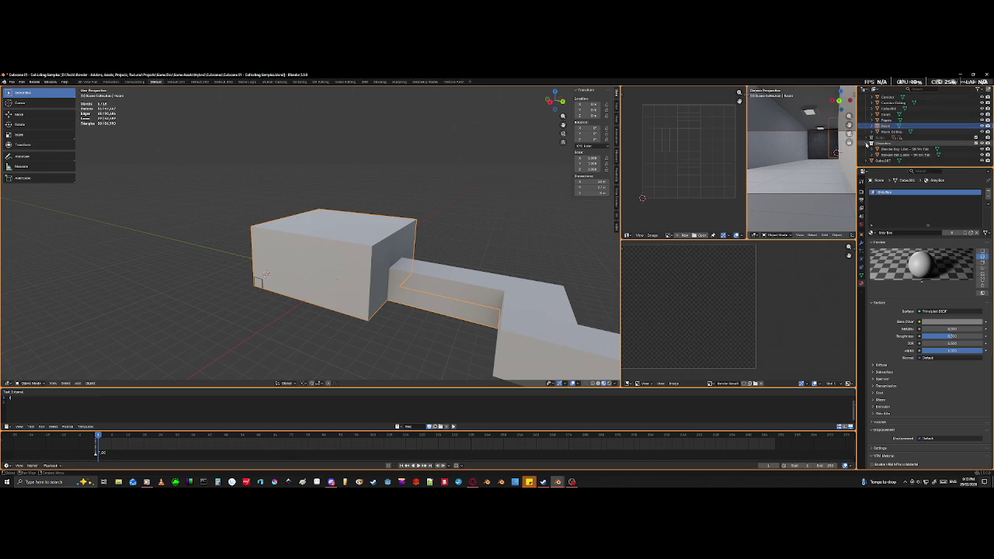
left_click(883, 160)
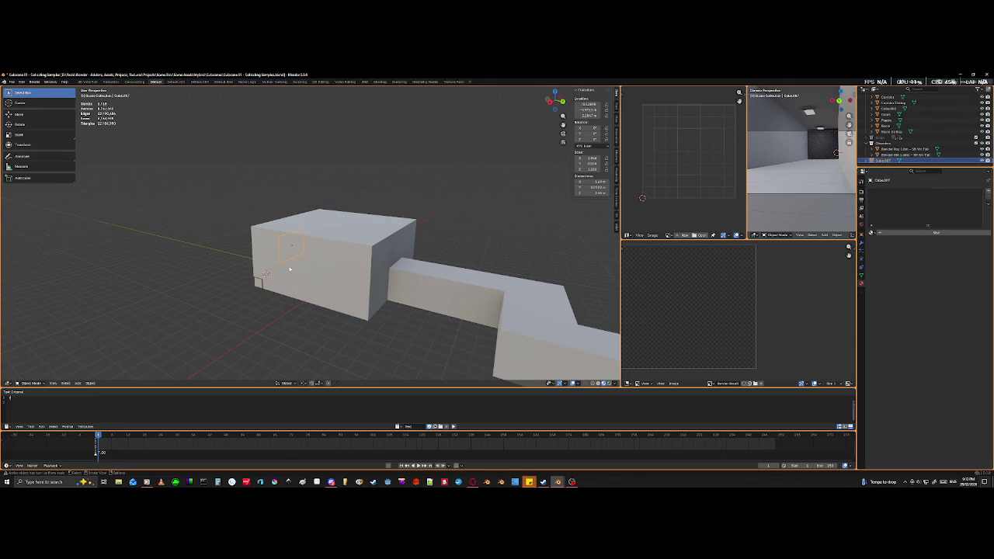
- Frame Cube.007, then zoom out and orbit to view the whiteboard near the stairs
key("KP_Decimal")
middle_click_drag(389, 265, 406, 266)
scroll(389, 266, "up", 5)
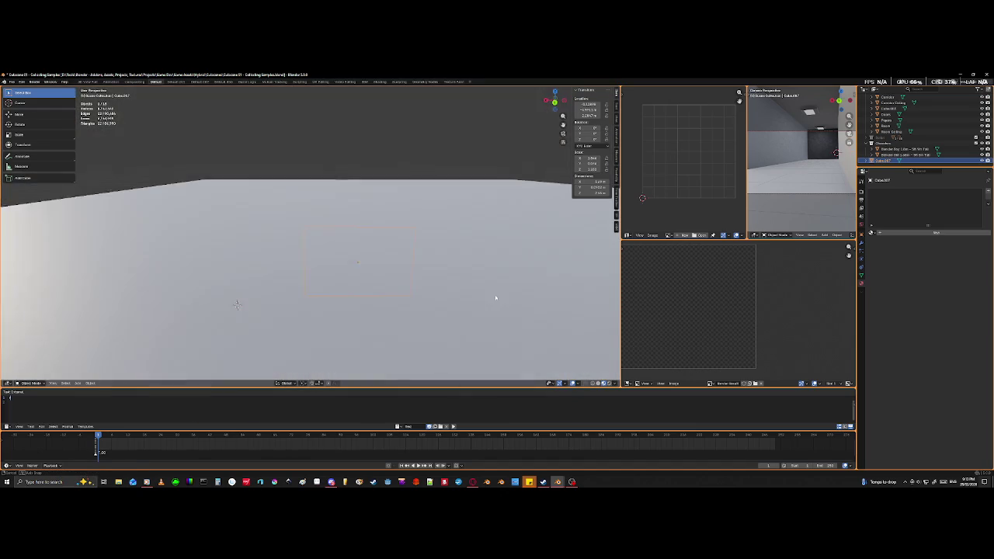
scroll(495, 297, "down", 5)
mouse_move(479, 300)
middle_mouse_down()
mouse_move(360, 305)
mouse_move(547, 325)
middle_mouse_up()
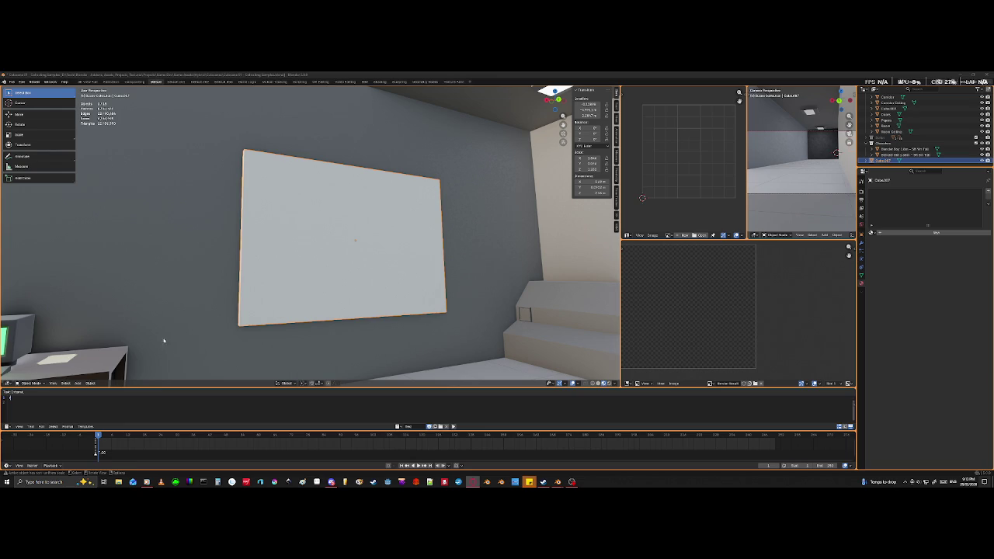
mouse_move(410, 240)
middle_mouse_down()
mouse_move(394, 253)
mouse_move(406, 266)
mouse_move(359, 306)
mouse_move(262, 313)
mouse_move(244, 303)
mouse_move(113, 358)
mouse_move(140, 192)
mouse_move(228, 194)
mouse_move(273, 255)
middle_mouse_up()
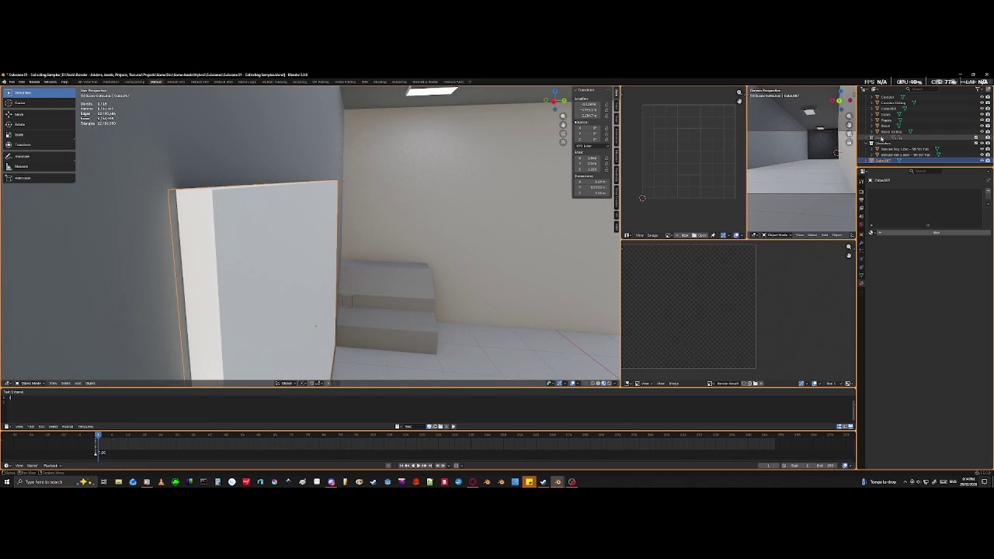
left_click(880, 138)
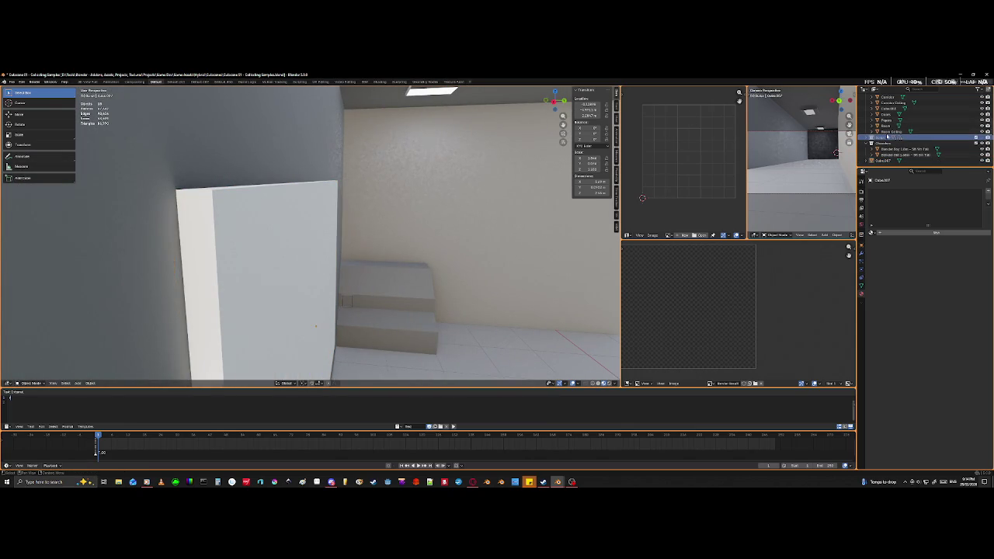
- Unhide the script text and move it into the room Objects collection
left_click(983, 137)
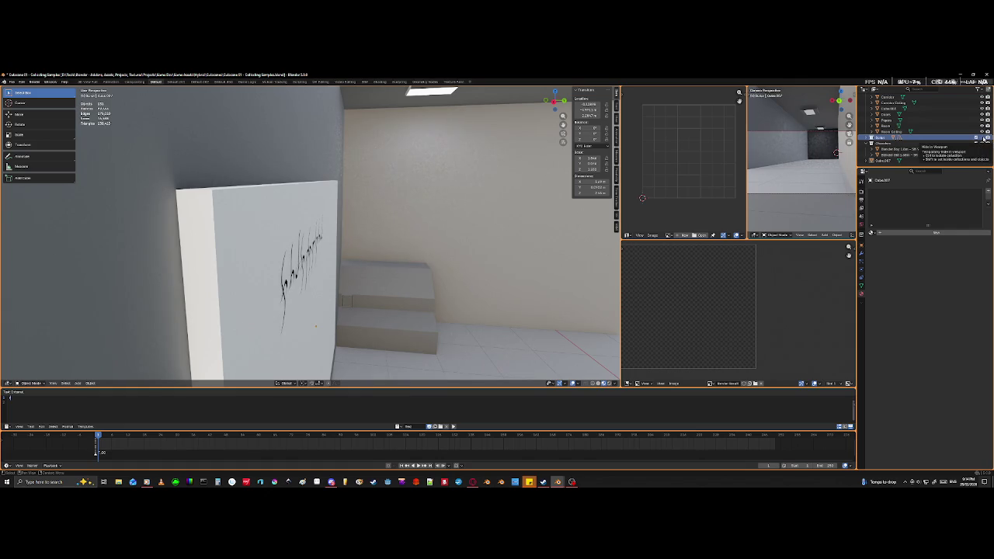
middle_click_drag(350, 284, 314, 300)
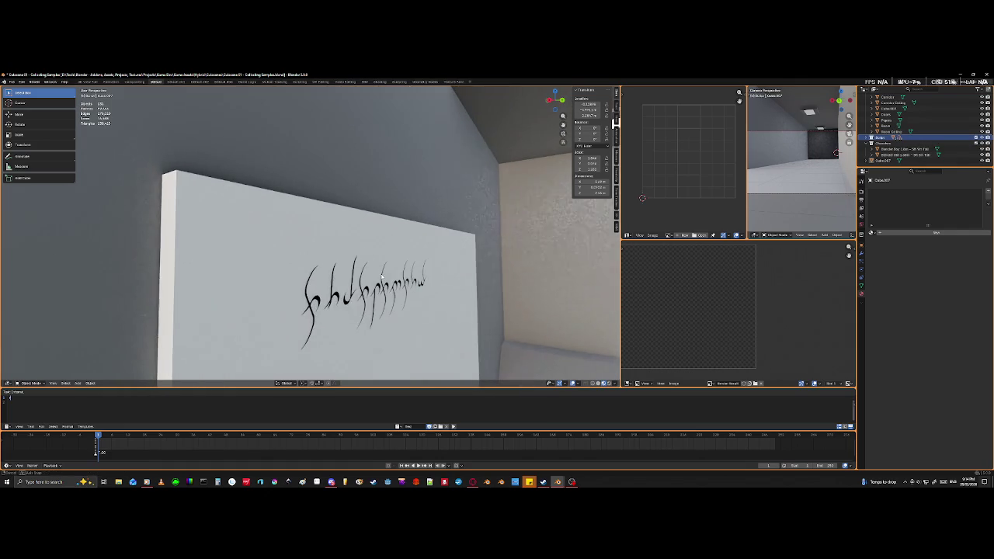
left_click(319, 302)
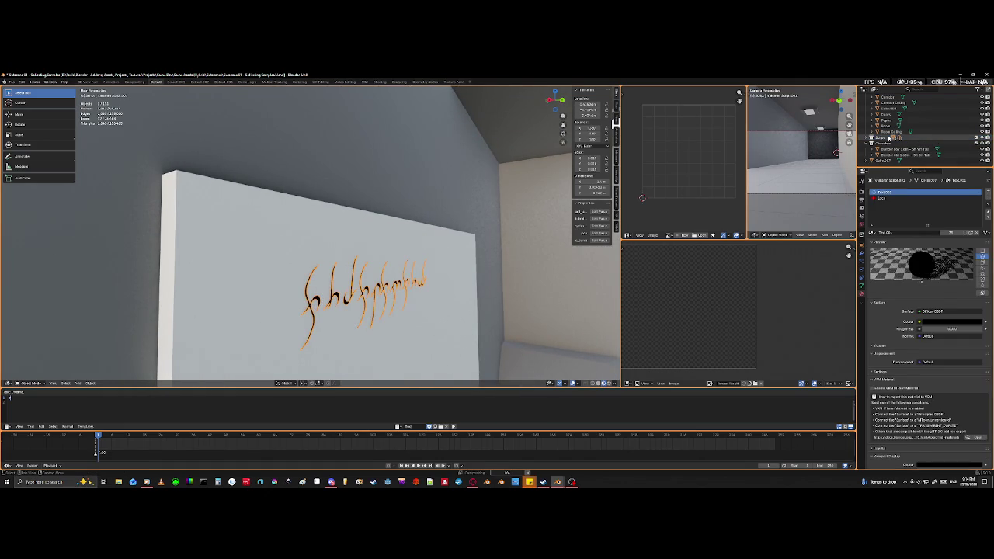
left_click(869, 138)
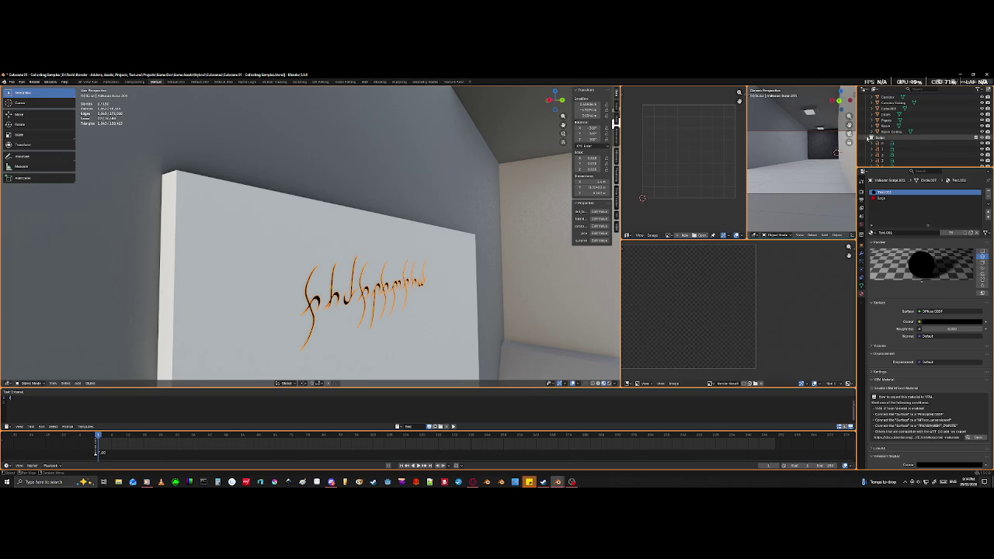
scroll(931, 144, "down", 3)
scroll(953, 146, "down", 3)
scroll(900, 151, "down", 3)
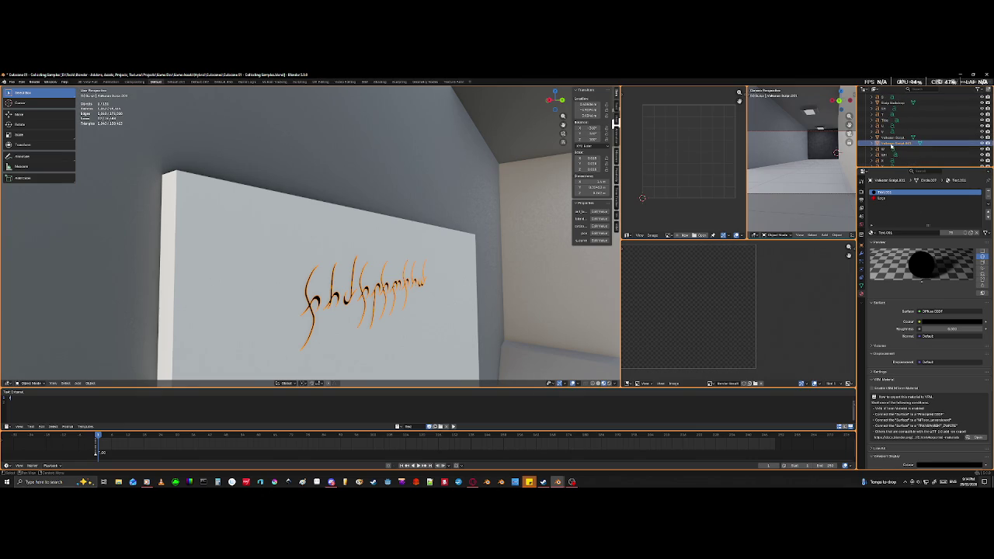
mouse_move(891, 145)
left_mouse_down()
mouse_move(907, 107)
mouse_move(884, 125)
left_mouse_up()
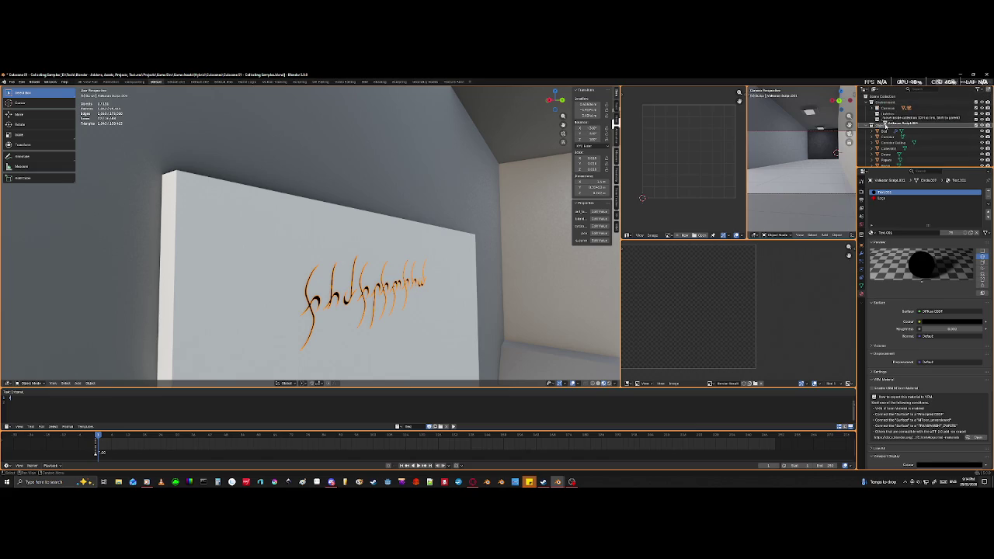
scroll(885, 128, "down", 5)
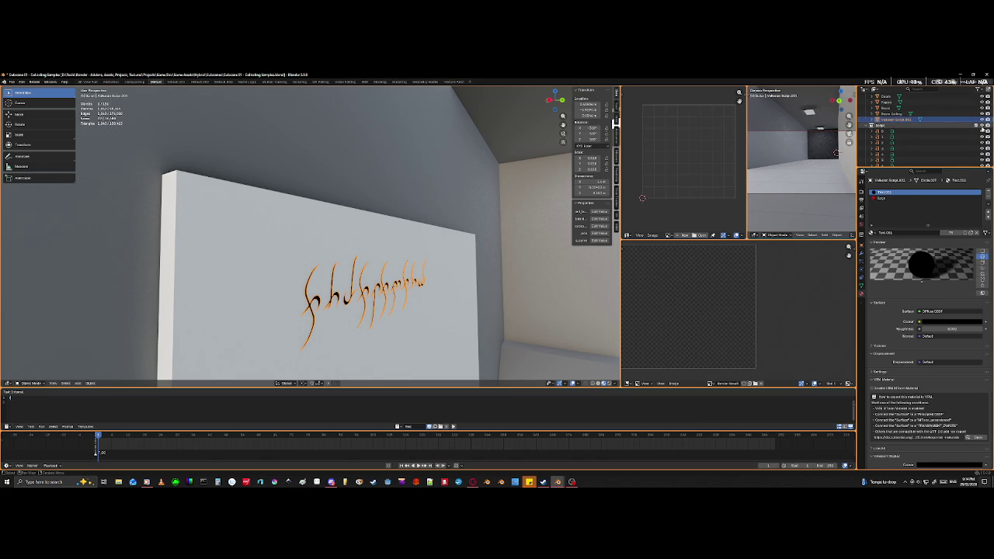
left_click(871, 125)
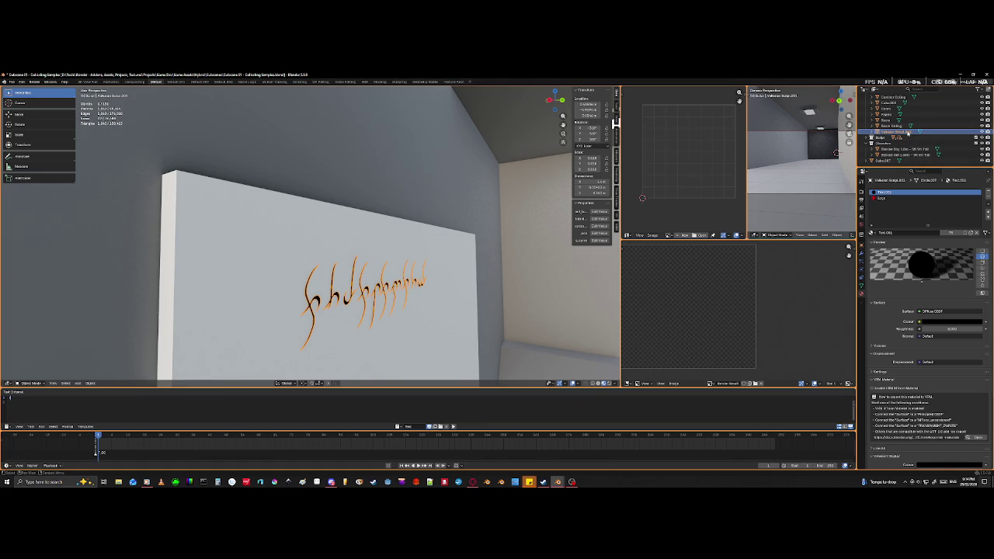
- Remove the .001 suffix from the script text object's name
double_click(915, 132)
left_click(916, 132)
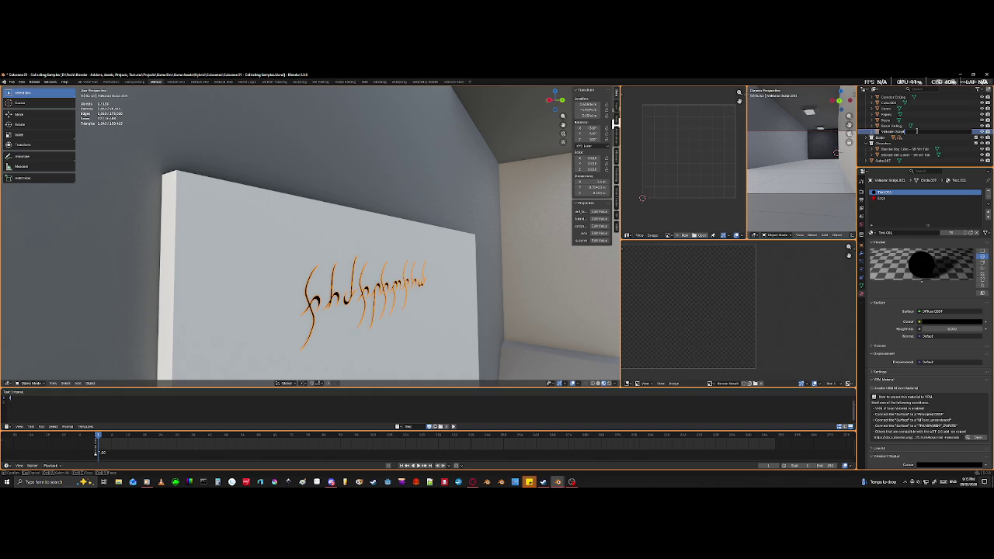
key("Return")
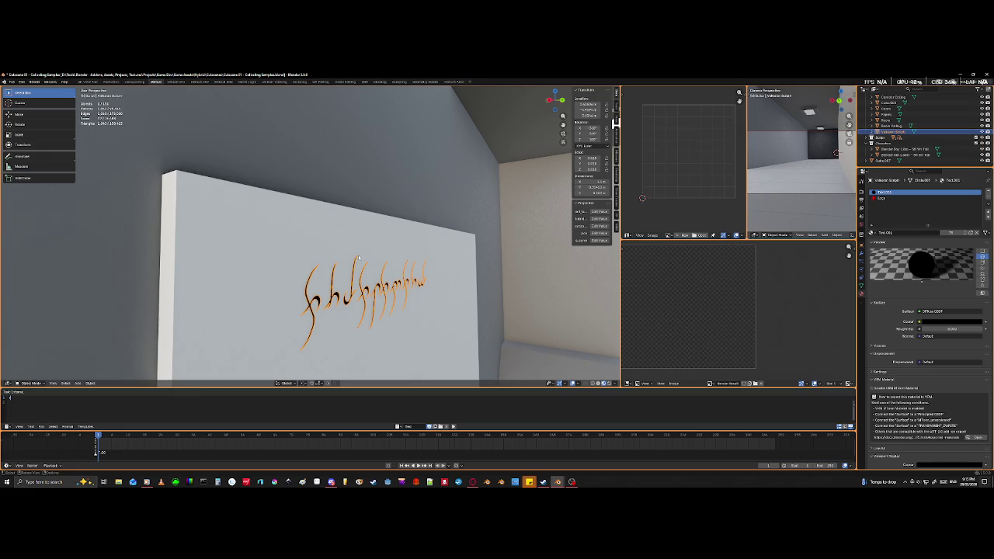
left_click(278, 213)
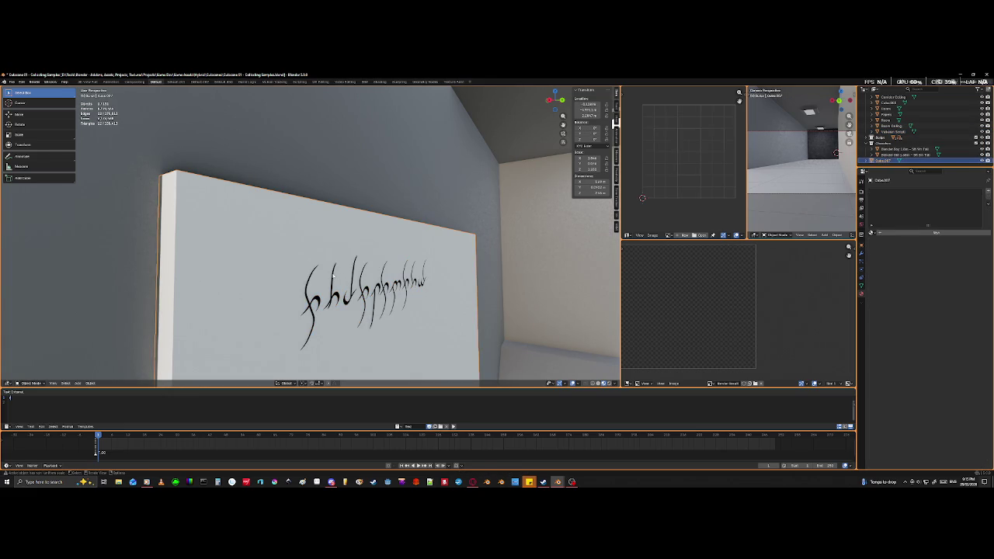
- Join the script text into the whiteboard and enter Edit Mode on the result
left_click(365, 291)
left_click(301, 230, "shift")
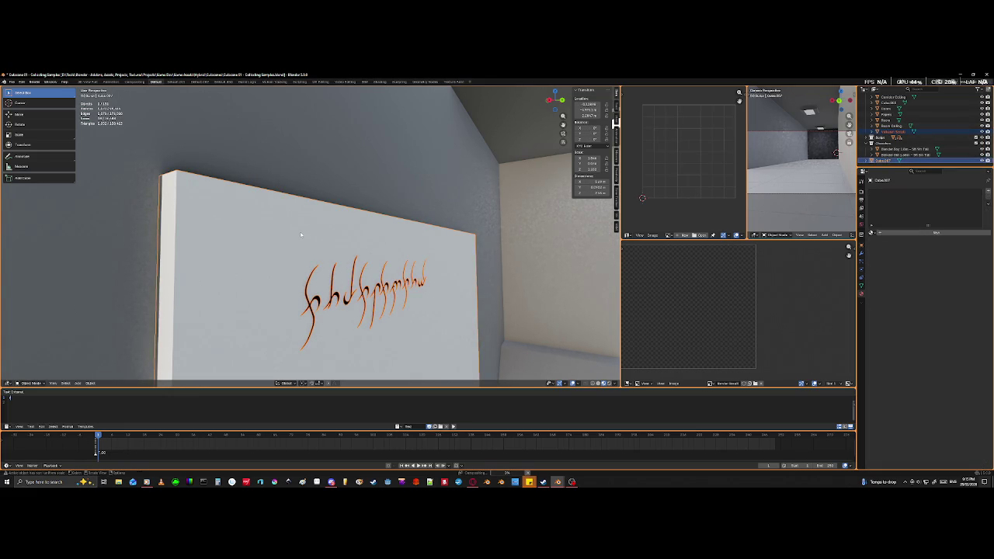
key("ctrl+j")
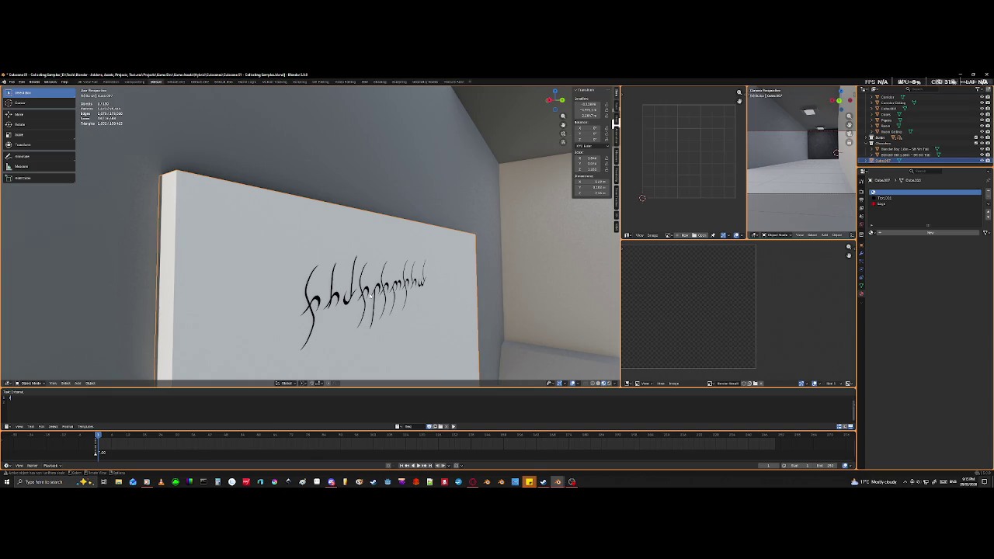
key("Tab")
key("KP_Decimal")
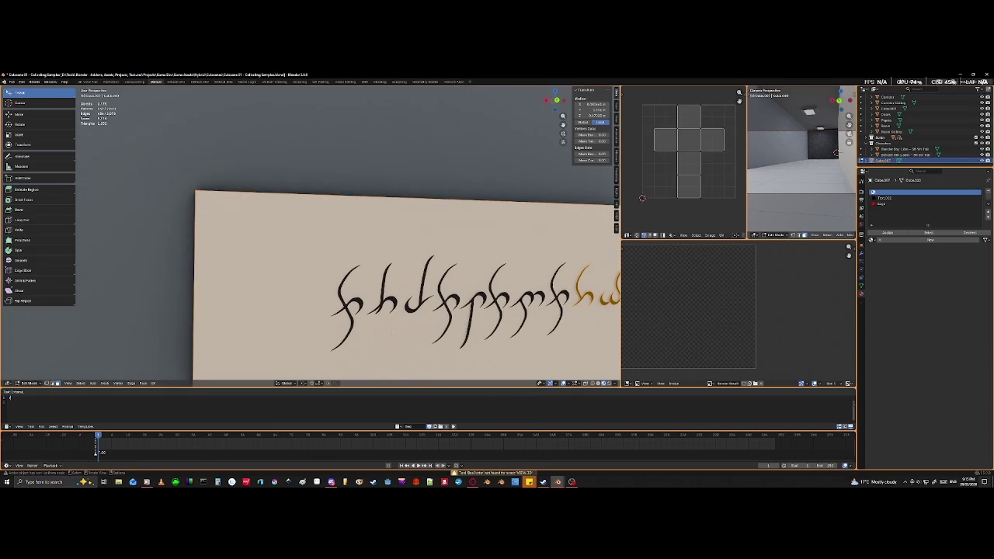
- Box-select only the script text geometry, then return to Object Mode
key("alt+a")
scroll(310, 236, "down", 1)
scroll(310, 237, "down", 3)
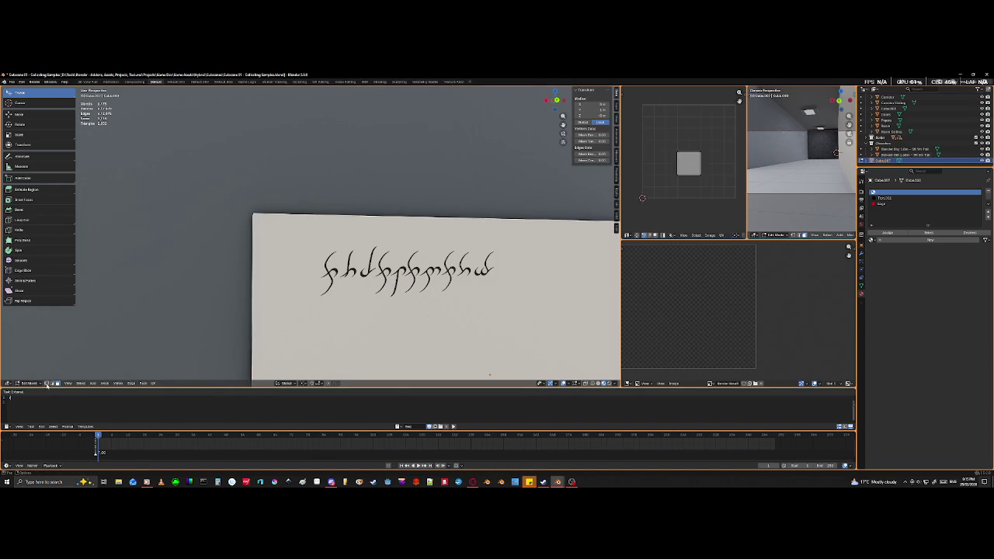
key("alt+a")
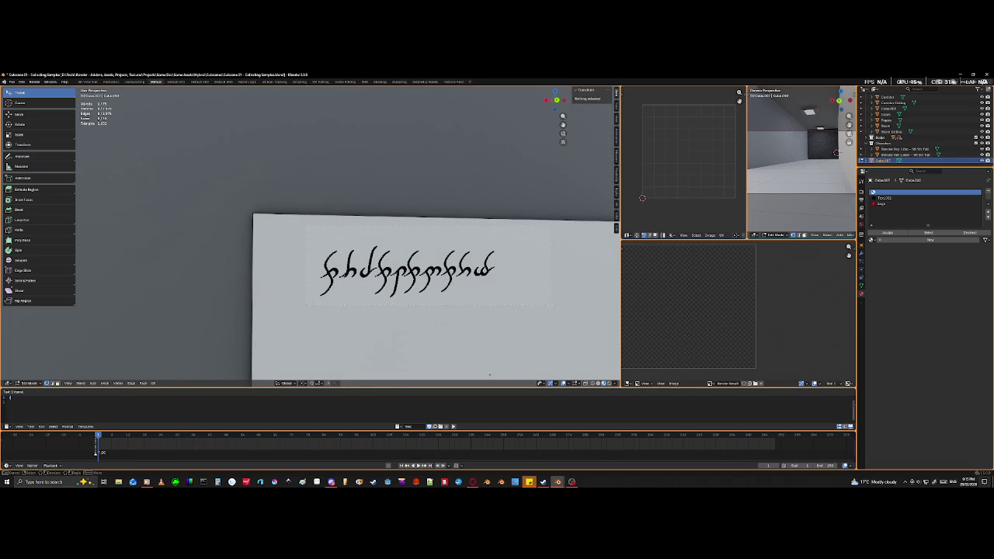
left_click_drag(513, 320, 511, 323)
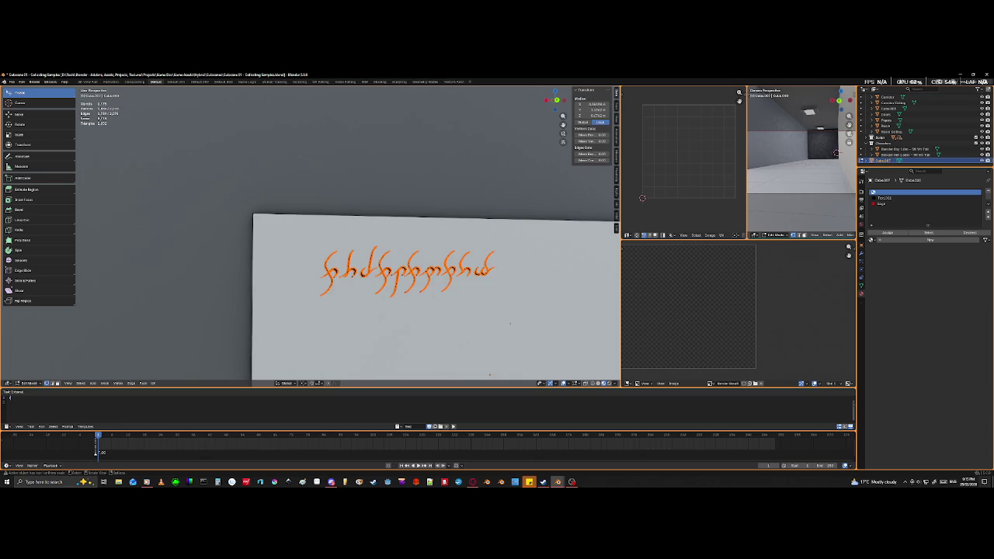
scroll(466, 303, "up", 1)
scroll(451, 295, "up", 2)
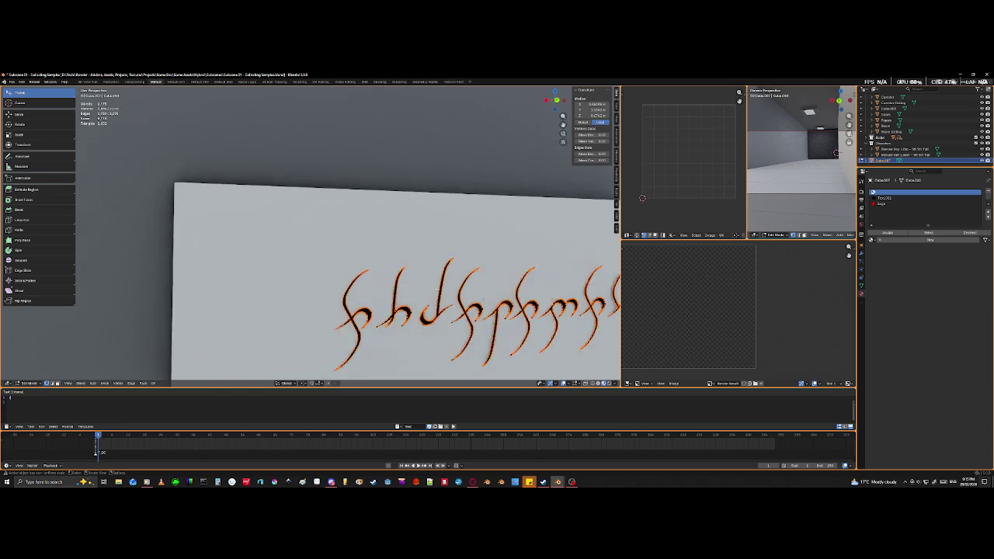
scroll(437, 290, "up", 2)
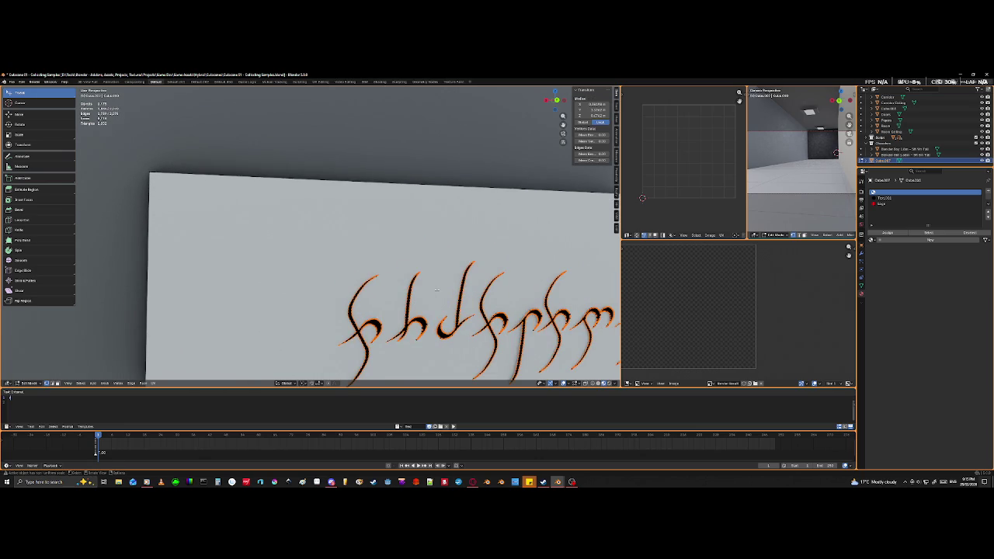
scroll(437, 289, "down", 4)
key("Tab")
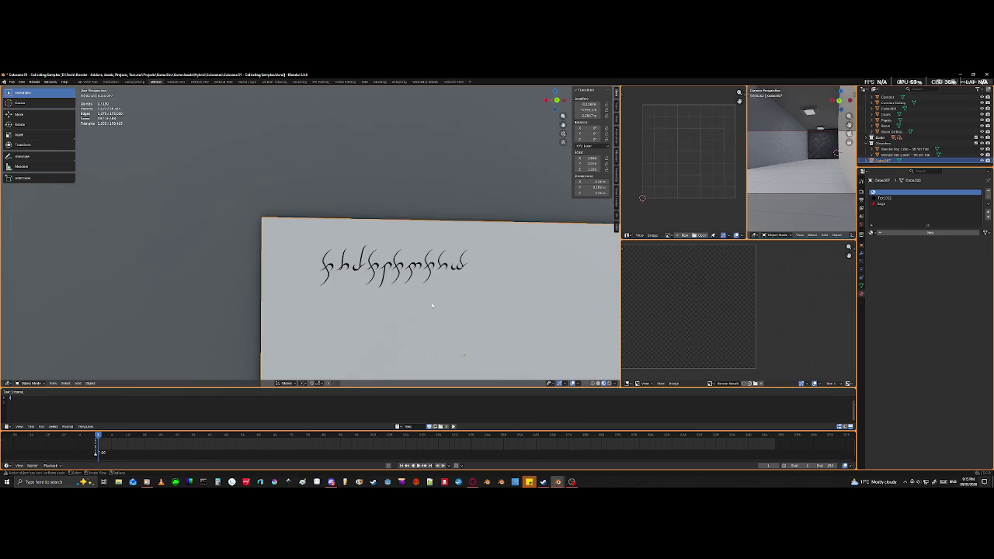
- Move the whiteboard Cube.007 into the room Objects collection
scroll(433, 309, "down", 1)
scroll(433, 295, "down", 3)
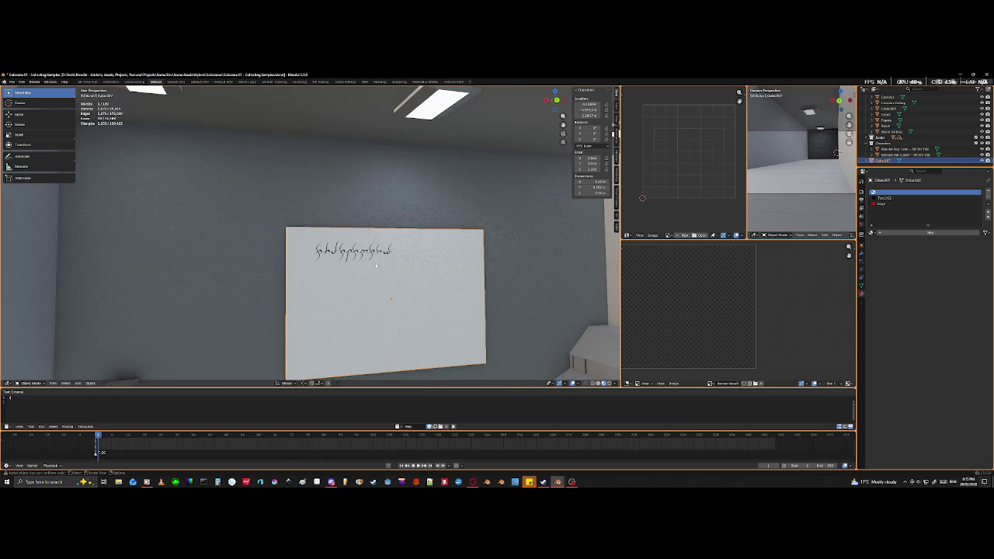
middle_click_drag(426, 309, 426, 324)
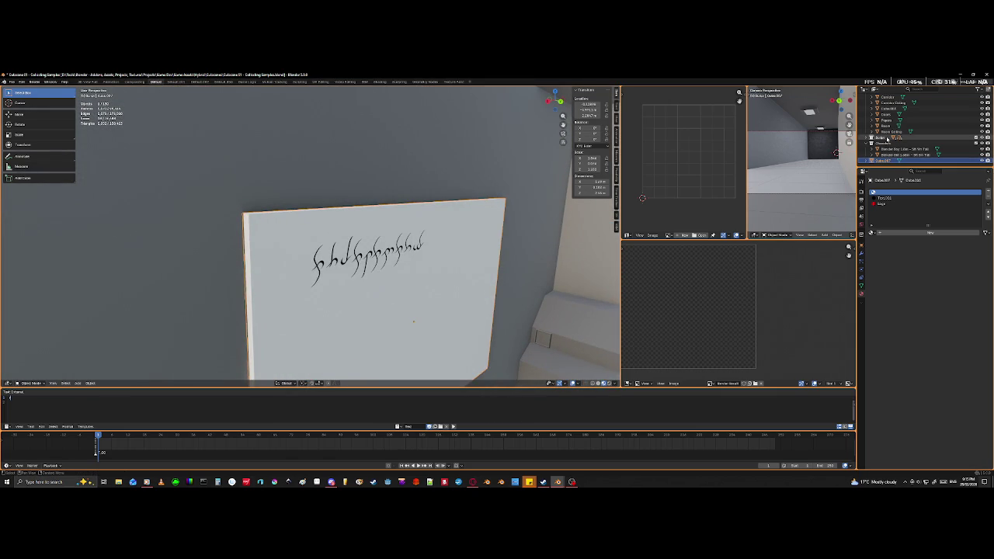
double_click(886, 160)
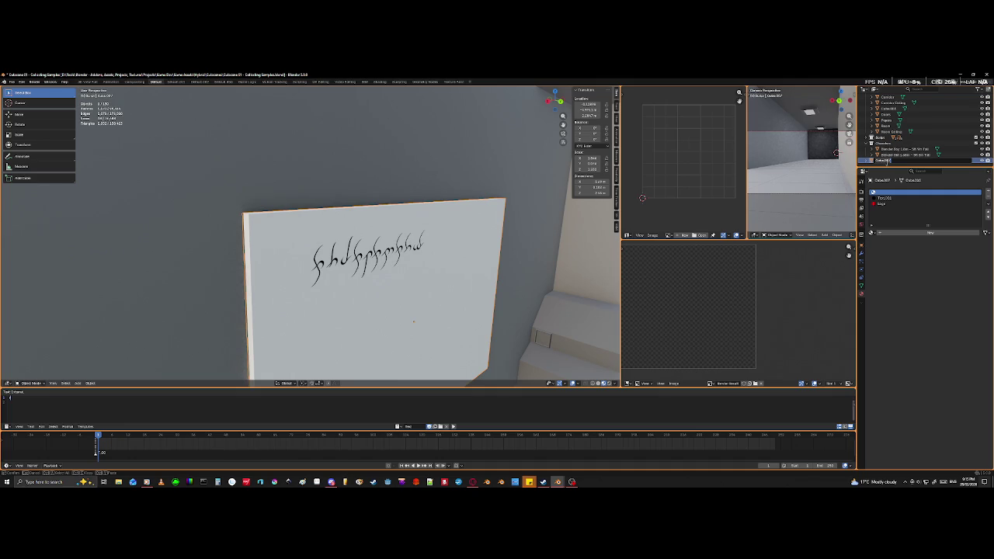
key("Escape")
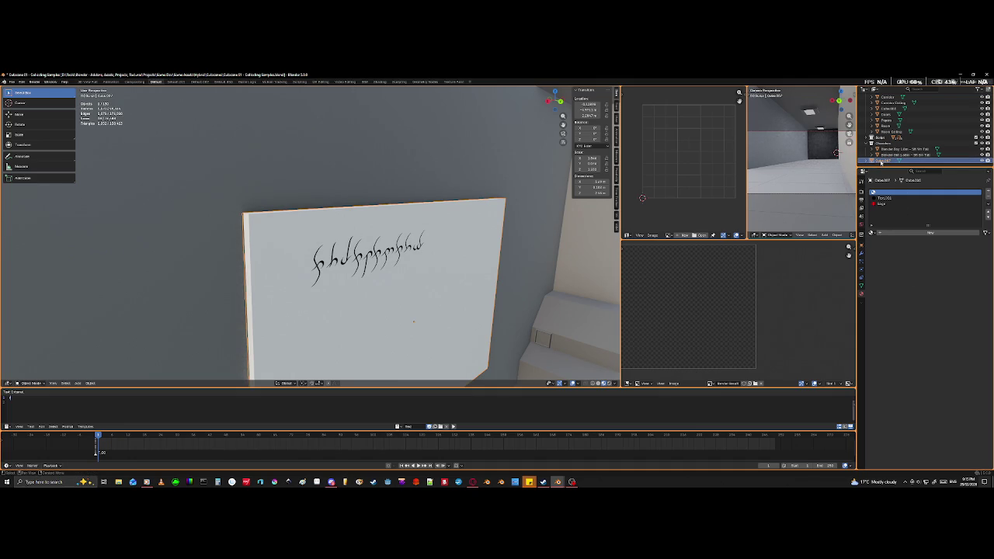
left_click_drag(881, 162, 917, 132)
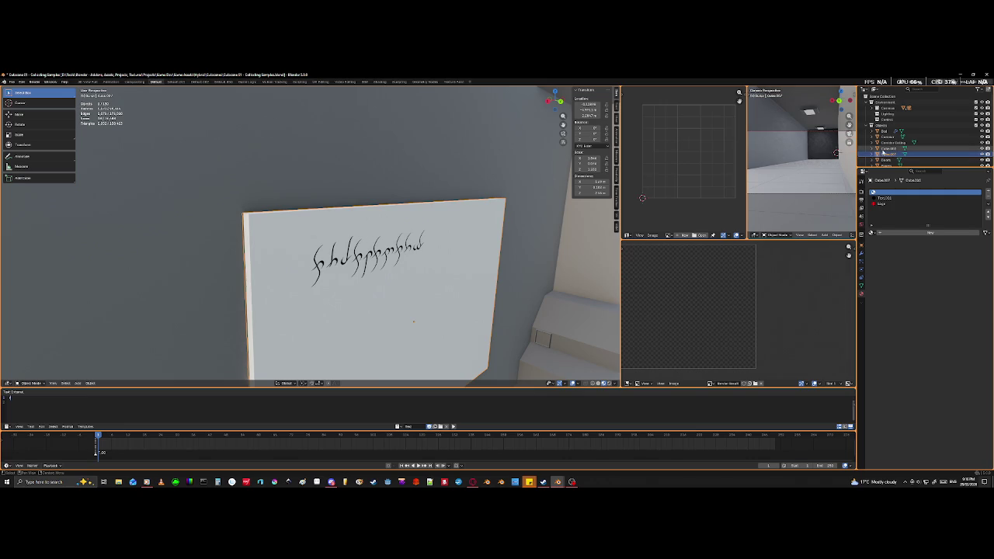
scroll(886, 154, "down", 2)
key("F2")
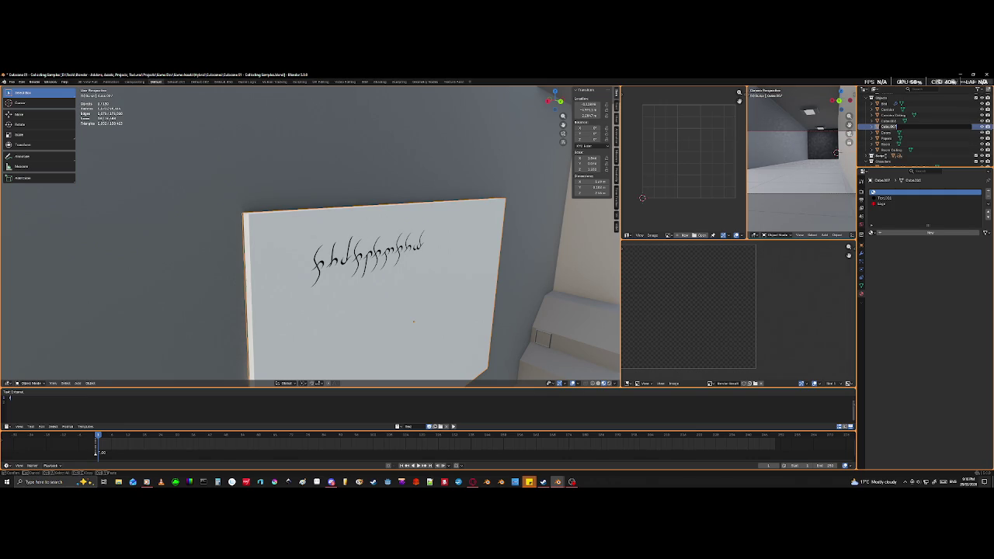